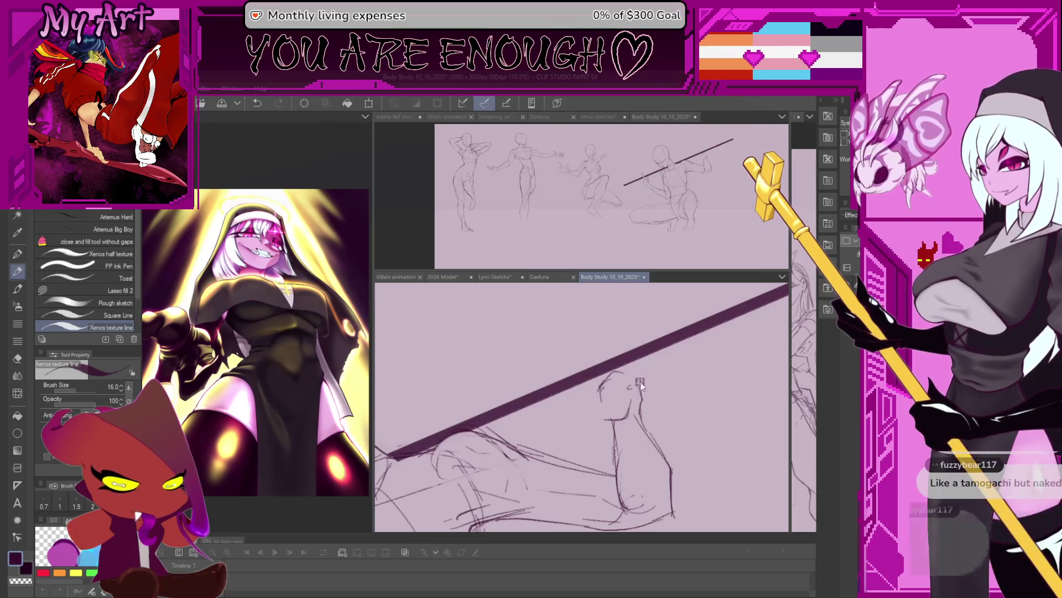
# Step: Lasso the rough shape atop the lower figure's raised forearm and move it into place
pyautogui.moveTo(603, 397); pyautogui.dragTo(623, 391)
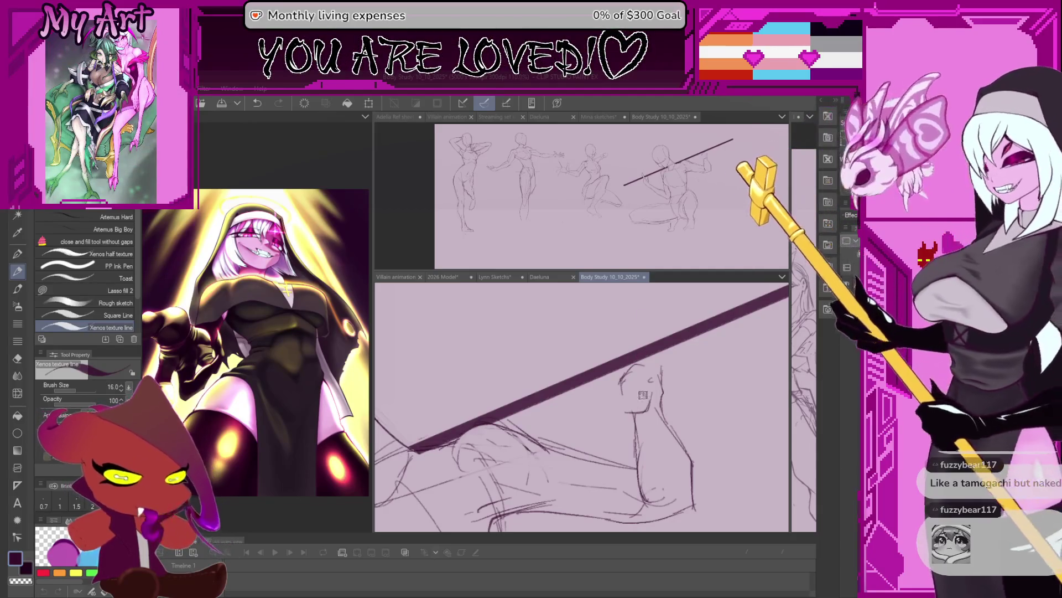
pyautogui.moveTo(638, 333); pyautogui.dragTo(601, 409)
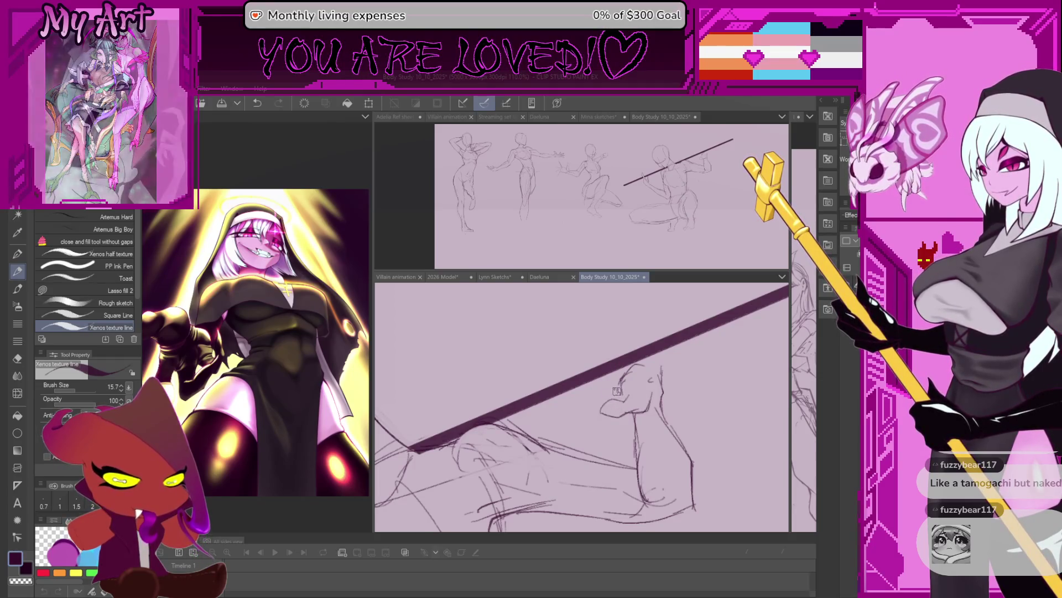
pyautogui.moveTo(617, 390); pyautogui.dragTo(622, 393)
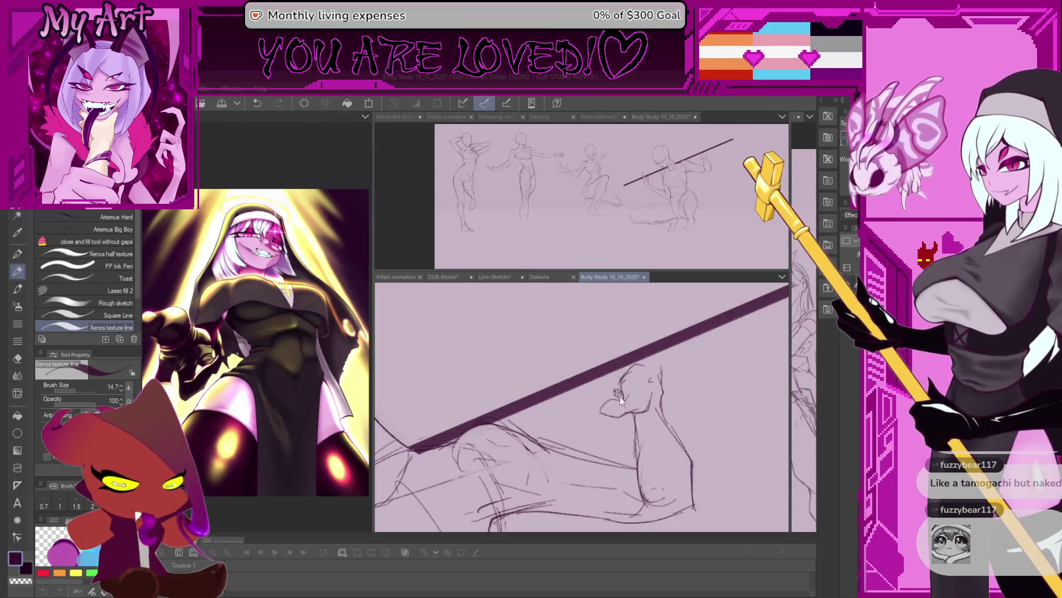
pyautogui.press('m')
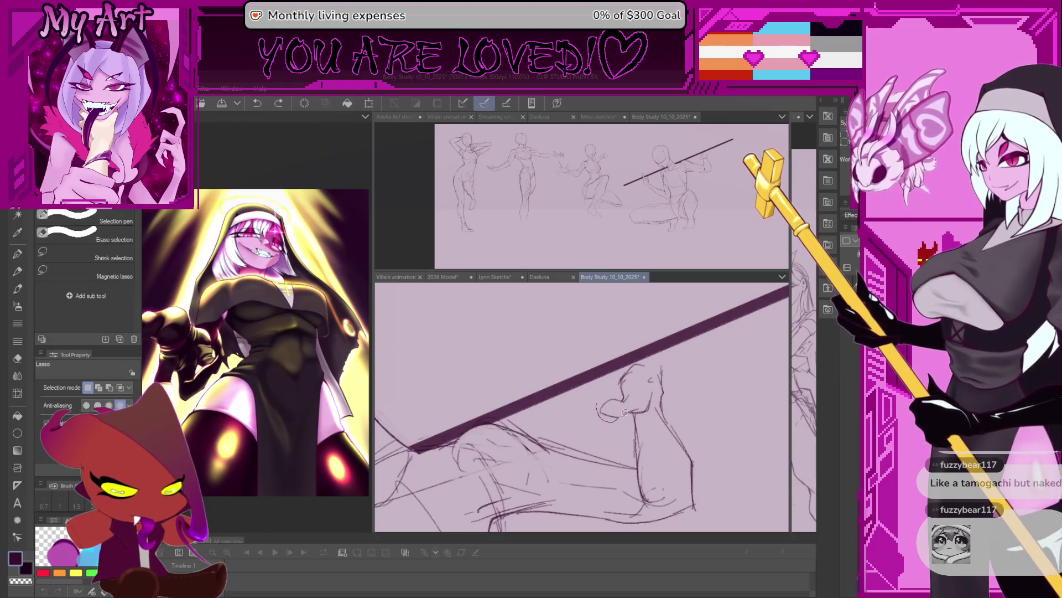
pyautogui.moveTo(623, 370); pyautogui.dragTo(619, 415)
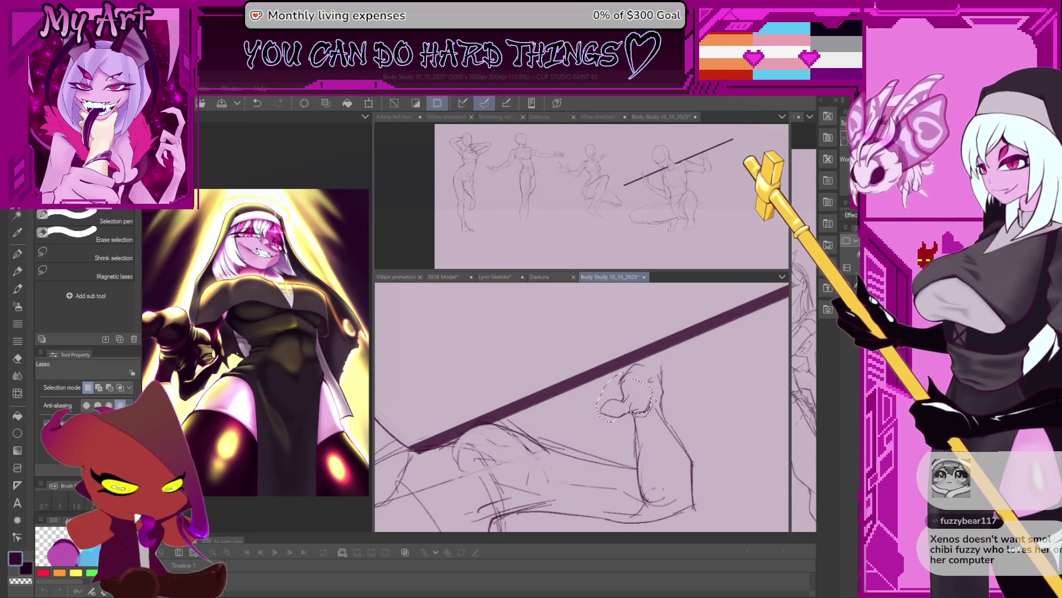
pyautogui.moveTo(632, 393); pyautogui.dragTo(635, 391)
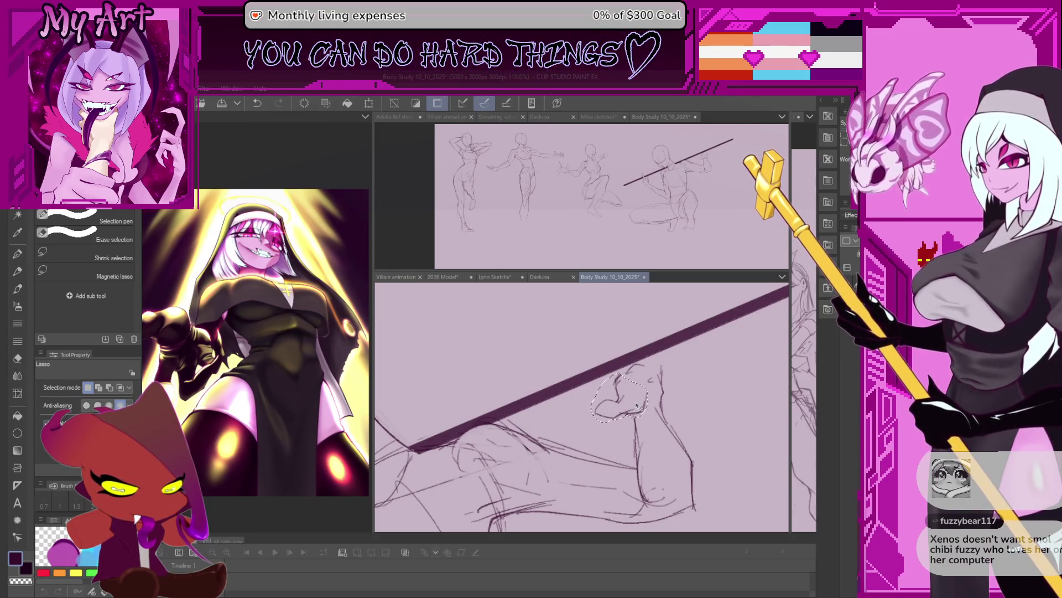
pyautogui.hotkey('ctrl', 'd')
# Step: Redraw the lines of the repositioned shape with the Xenos texture line pen
pyautogui.press('p')
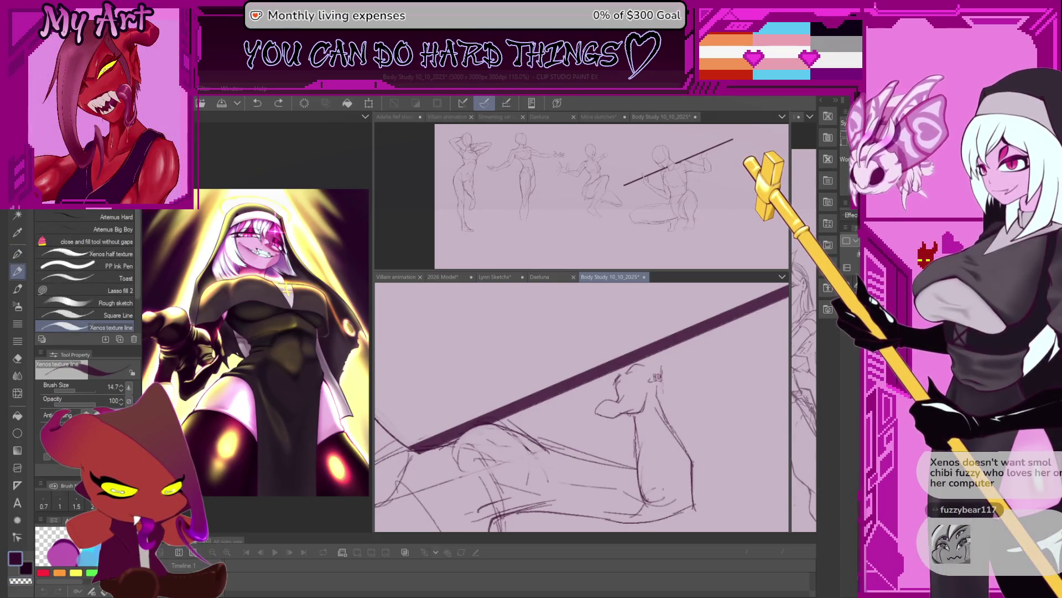
pyautogui.moveTo(657, 384); pyautogui.dragTo(657, 395)
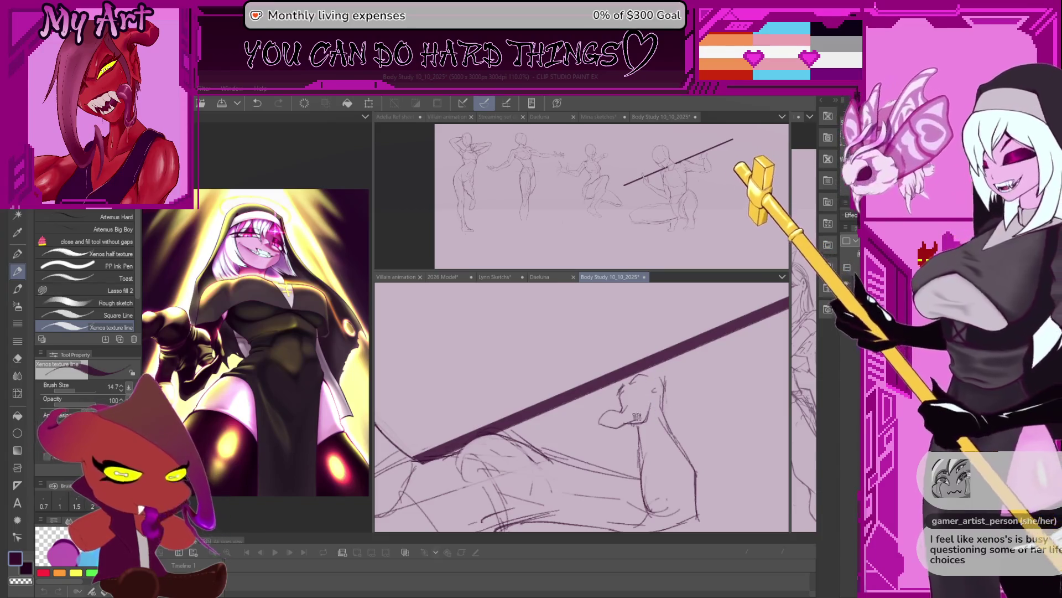
pyautogui.press('e')
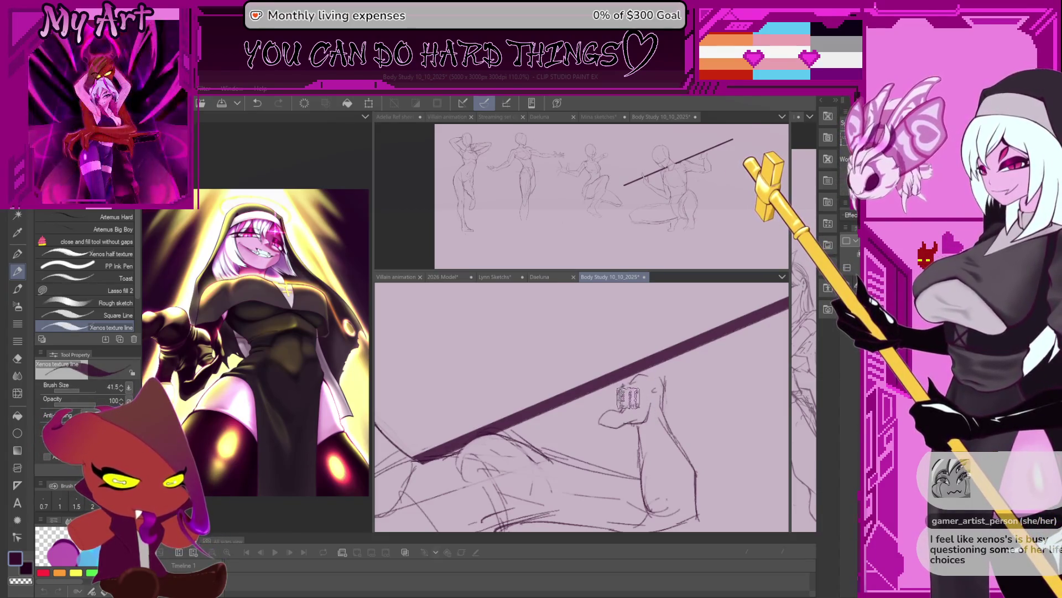
pyautogui.moveTo(628, 392); pyautogui.dragTo(632, 436)
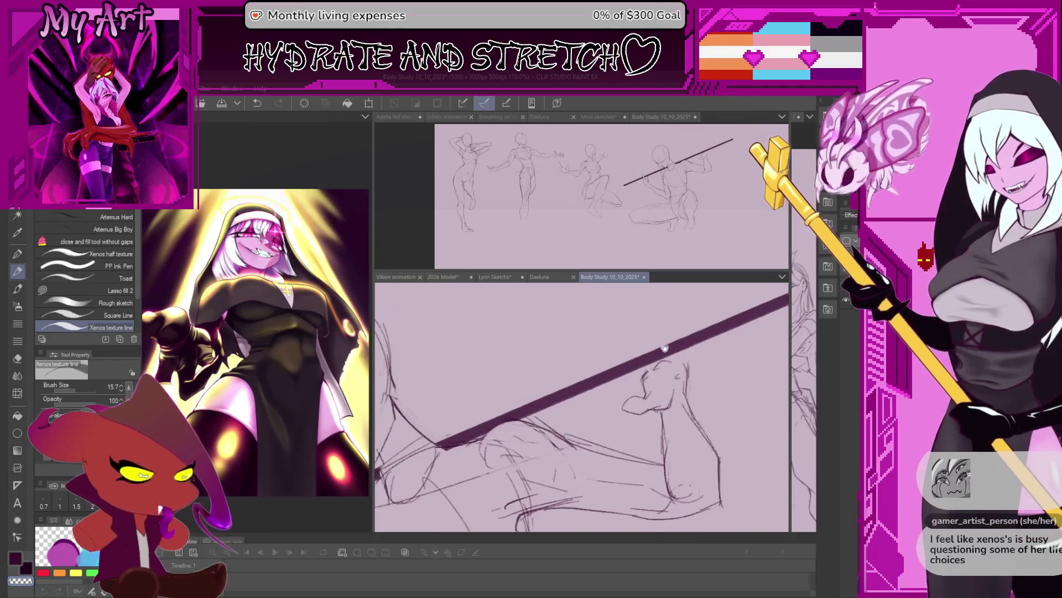
# Step: Rotate the view and thin the brush from 15.7 down to about 5.7 for finer linework
pyautogui.moveTo(641, 358); pyautogui.dragTo(711, 362)
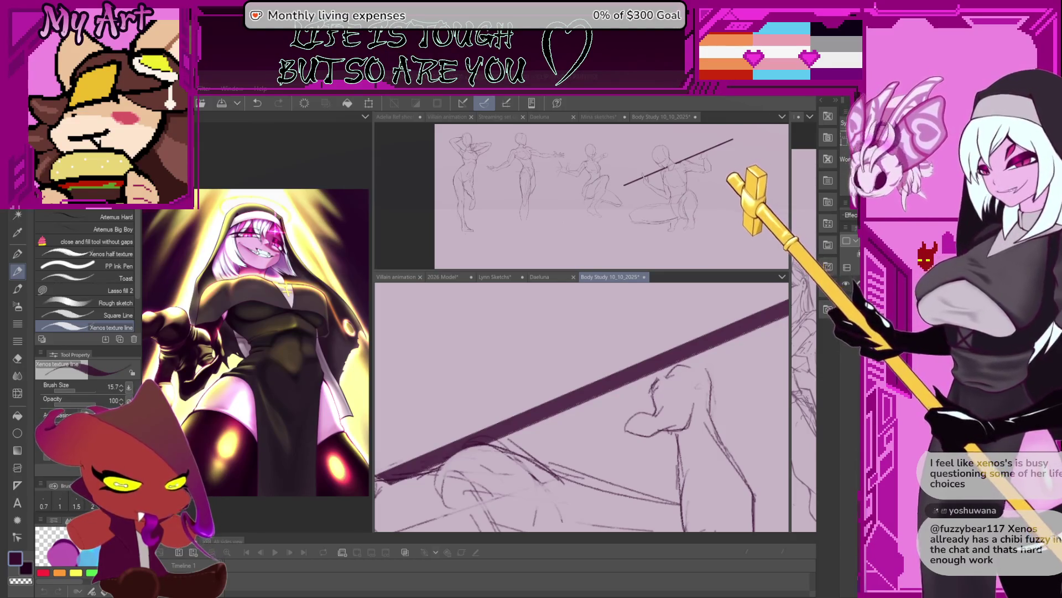
pyautogui.press('[')
pyautogui.press('[')
pyautogui.press('[')
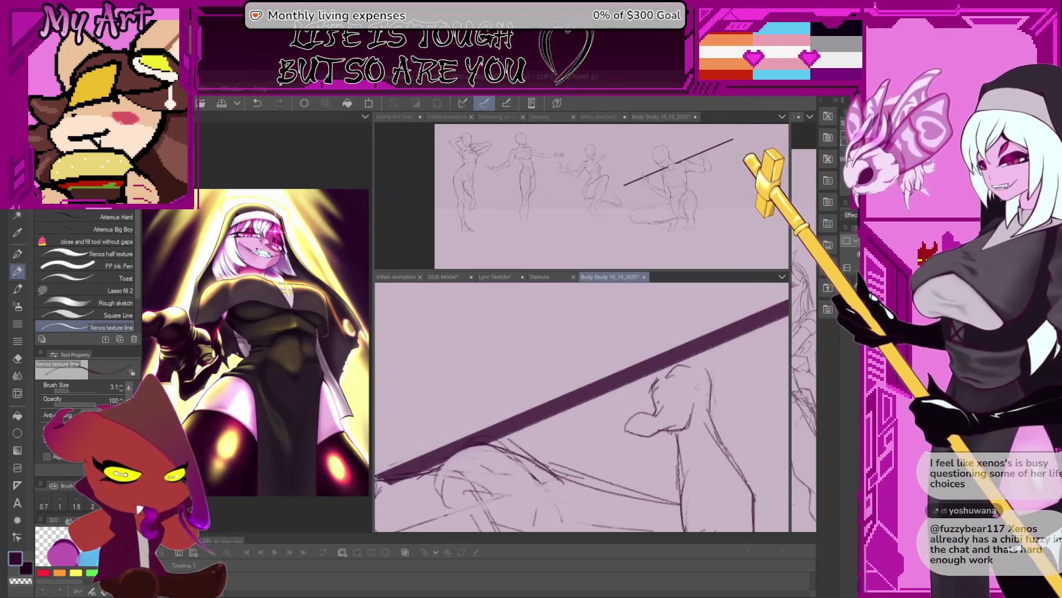
pyautogui.press(']')
pyautogui.press(']')
pyautogui.press(']')
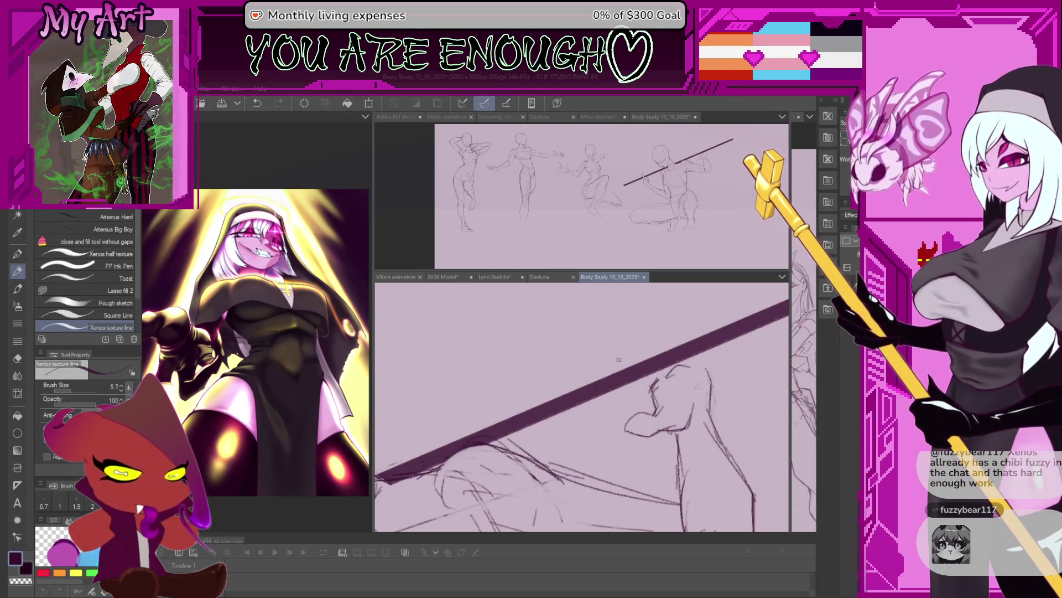
pyautogui.scroll(1, 616, 355)
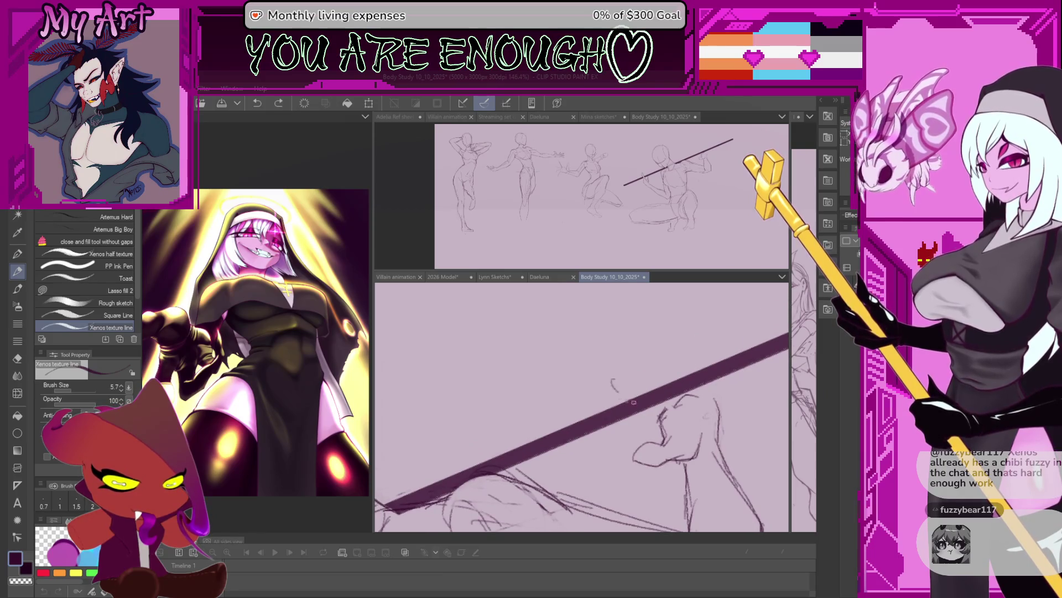
pyautogui.scroll(-1, 631, 395)
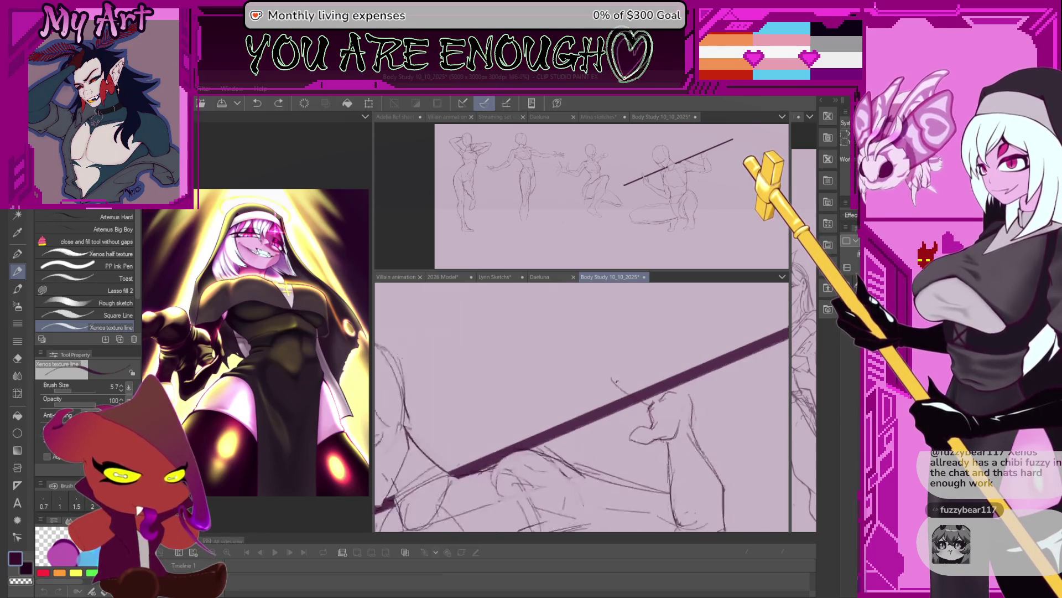
pyautogui.scroll(-1, 631, 395)
pyautogui.scroll(-1, 631, 396)
# Step: Lasso the rough fist sketch and shift it slightly left with Scale/Rotate
pyautogui.press('m')
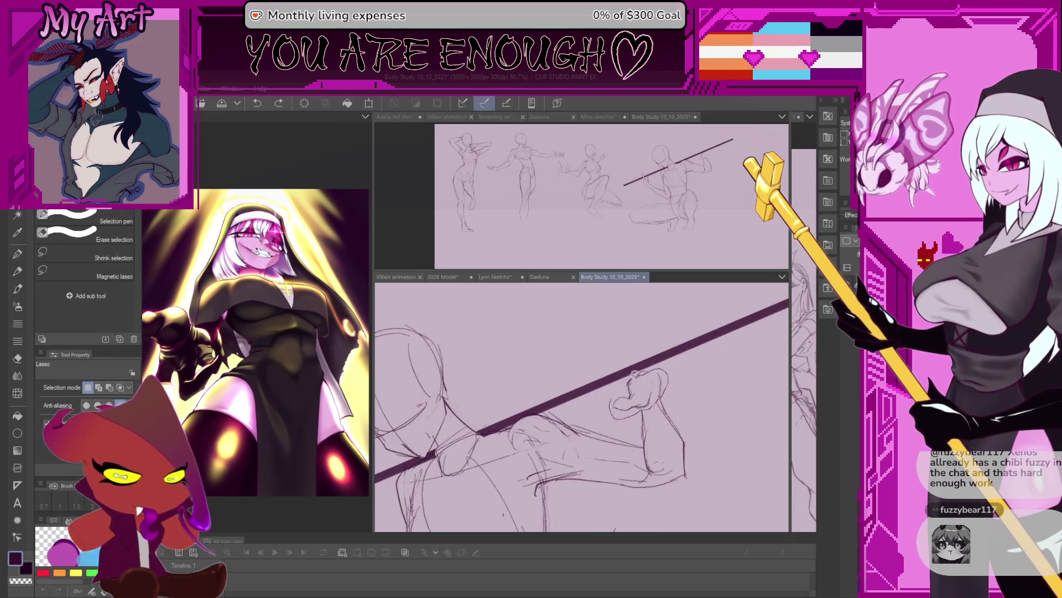
pyautogui.moveTo(639, 371); pyautogui.dragTo(614, 407)
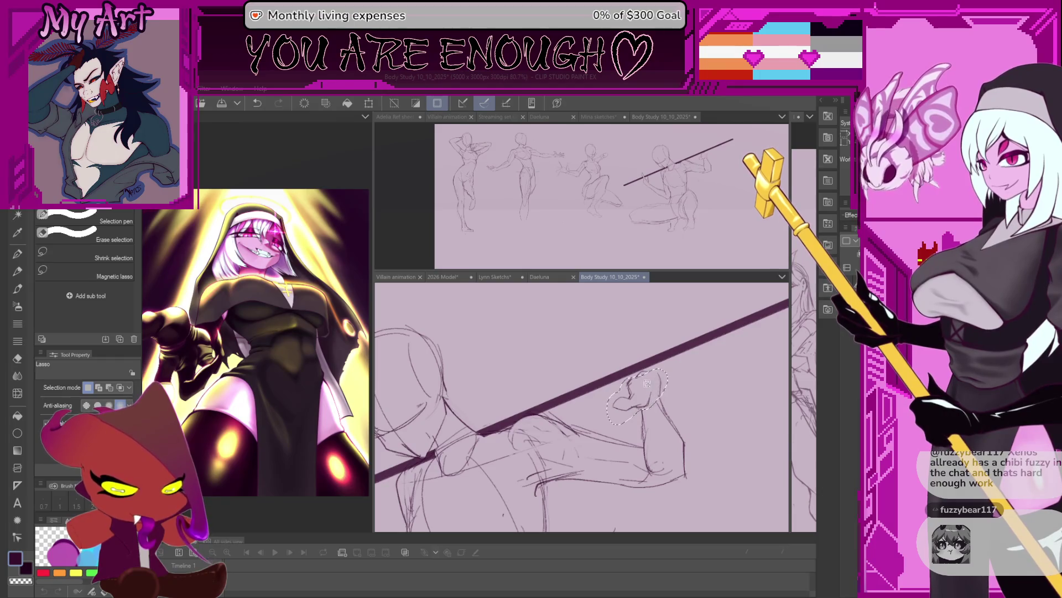
pyautogui.hotkey('ctrl', 't')
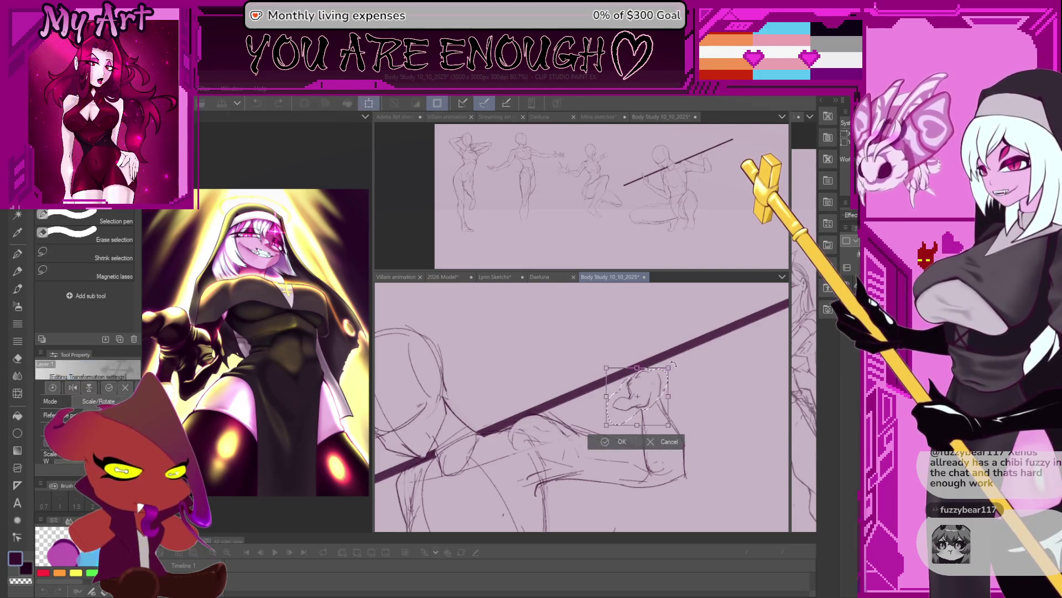
pyautogui.moveTo(671, 373); pyautogui.dragTo(651, 390)
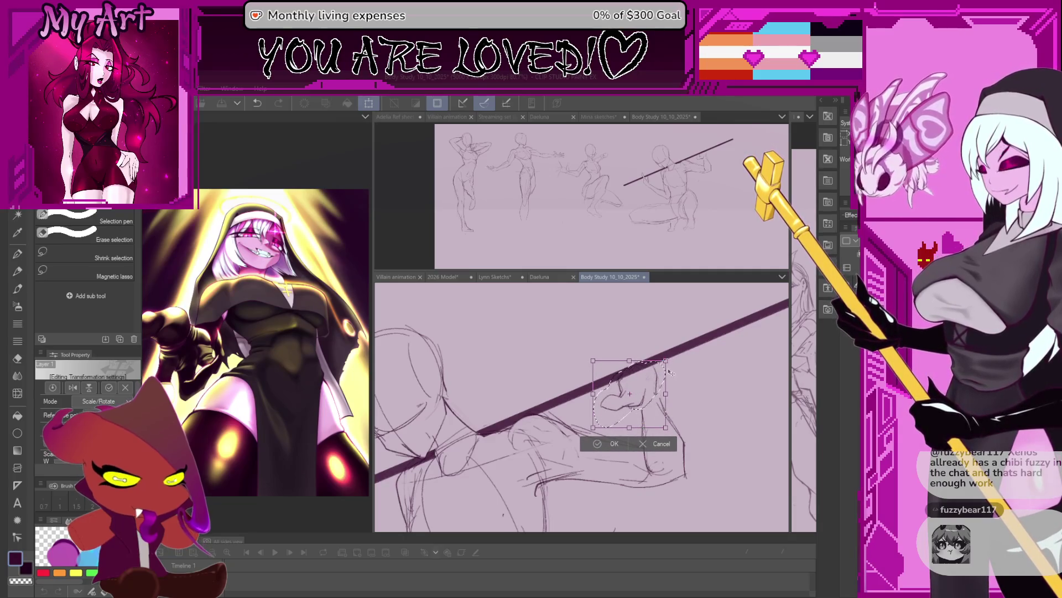
pyautogui.click(623, 444)
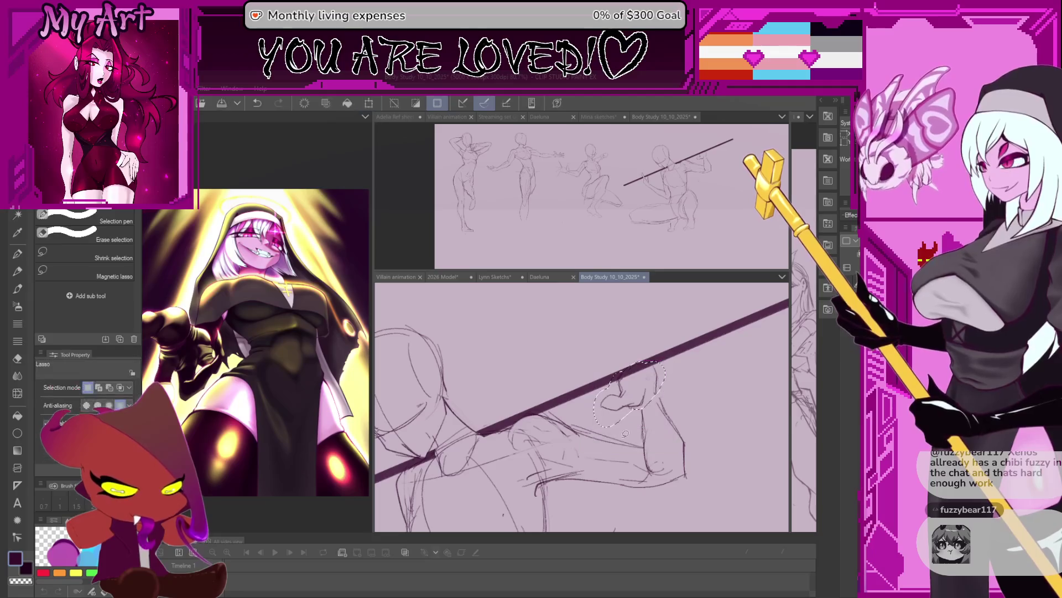
pyautogui.press('p')
pyautogui.scroll(1, 631, 398)
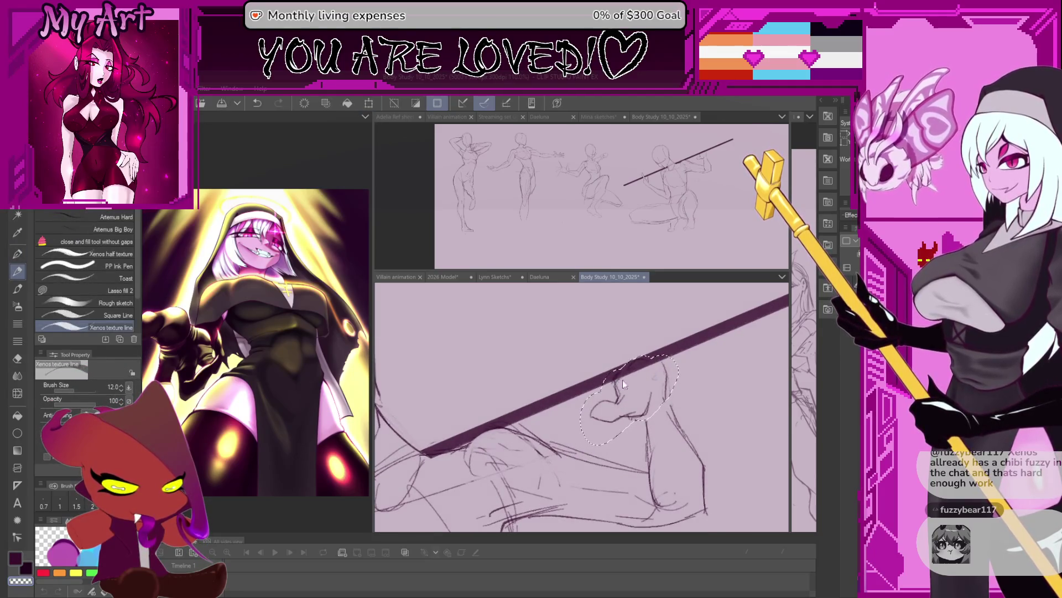
pyautogui.hotkey('ctrl', 'd')
# Step: Draw a curved line over the top of the fist and pan the view down
pyautogui.moveTo(622, 371); pyautogui.dragTo(659, 365)
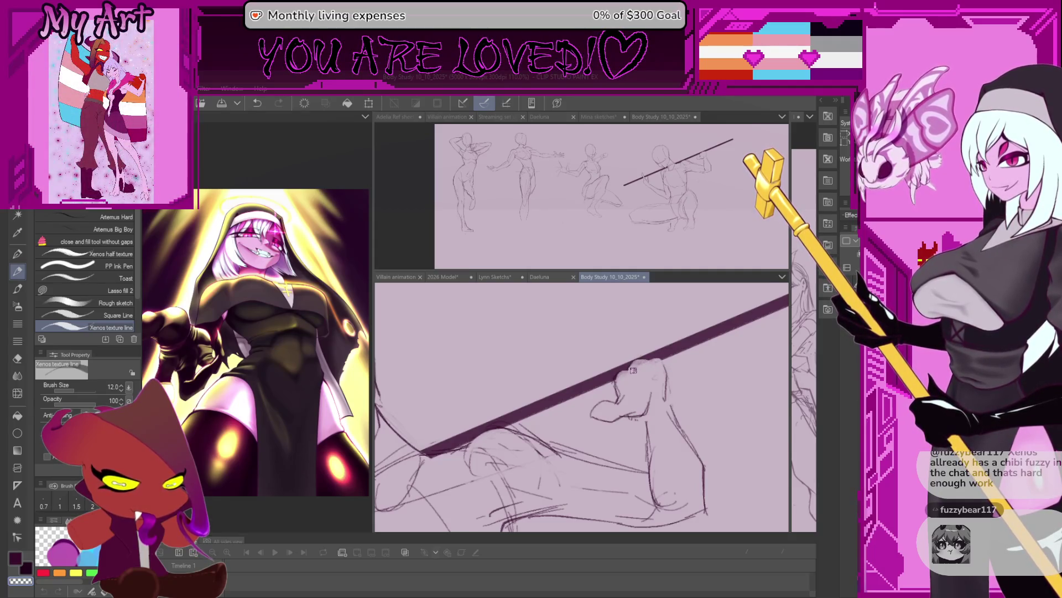
pyautogui.moveTo(651, 370); pyautogui.dragTo(641, 326)
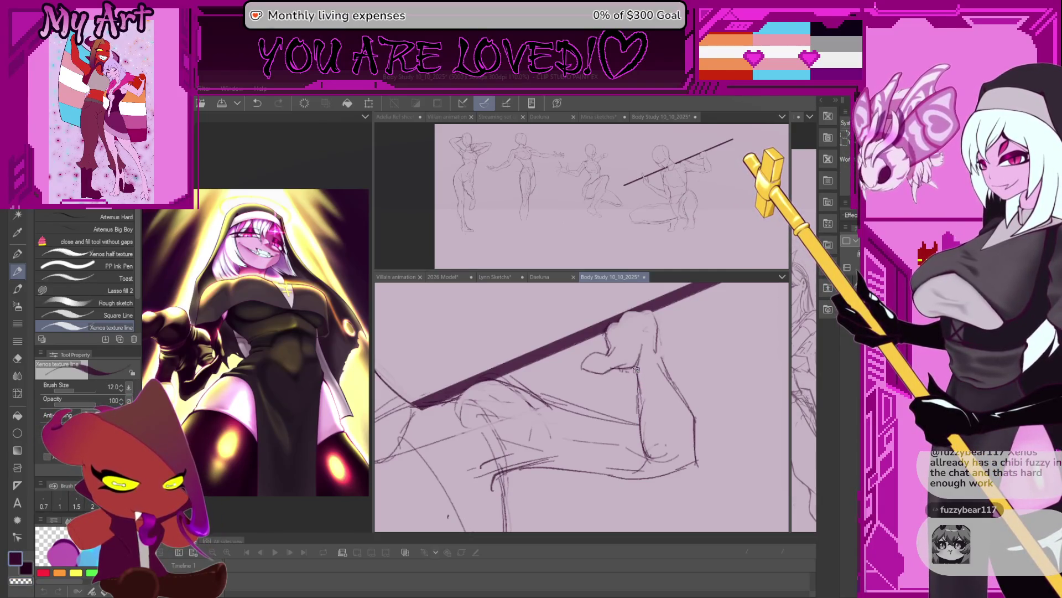
pyautogui.moveTo(636, 369); pyautogui.dragTo(667, 379)
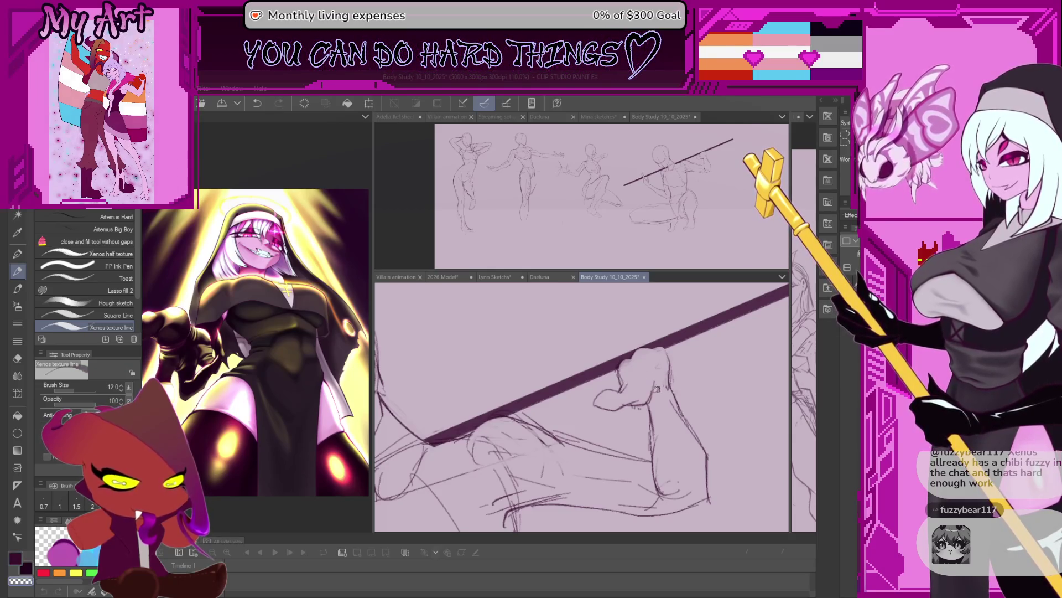
pyautogui.moveTo(600, 333); pyautogui.dragTo(635, 344)
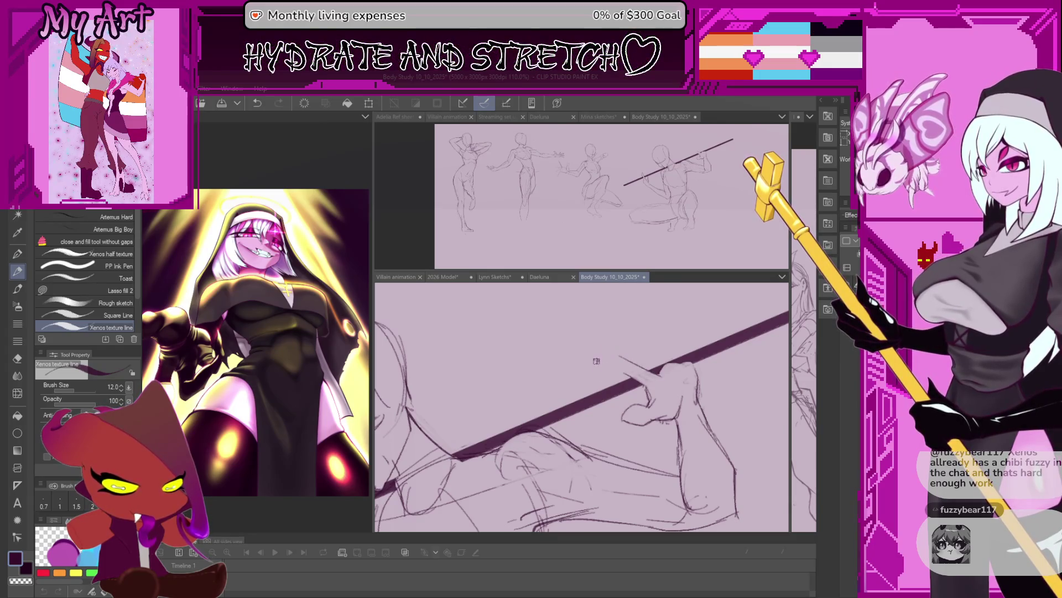
# Step: Sketch a pointing finger from the fist, then lasso and rotate the new hand
pyautogui.moveTo(631, 376); pyautogui.dragTo(597, 355)
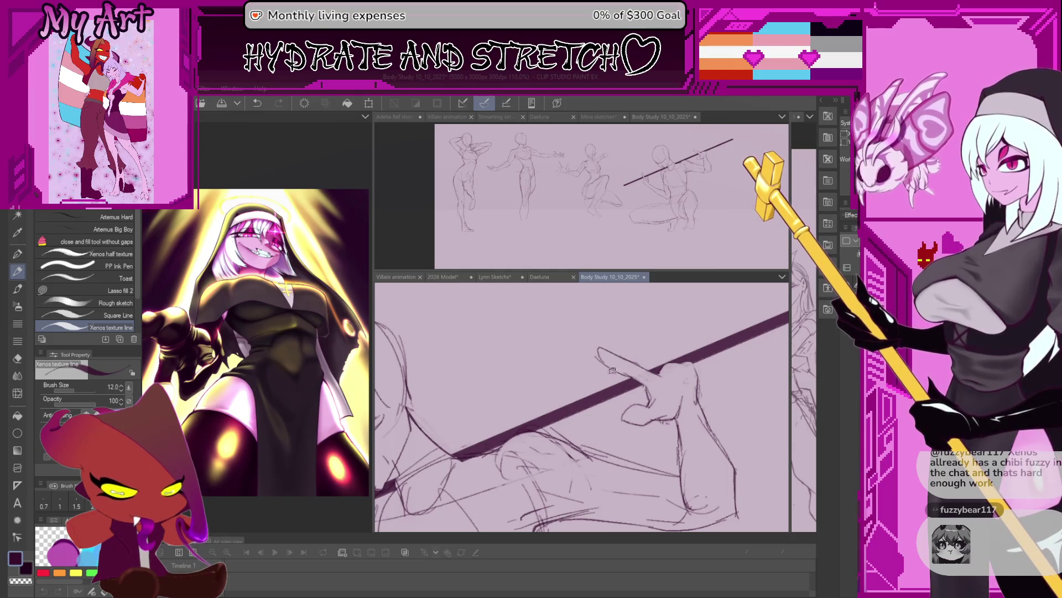
pyautogui.press('m')
pyautogui.moveTo(598, 324)
pyautogui.mouseDown()
pyautogui.moveTo(639, 374)
pyautogui.moveTo(647, 365)
pyautogui.mouseUp()
pyautogui.hotkey('ctrl', 't')
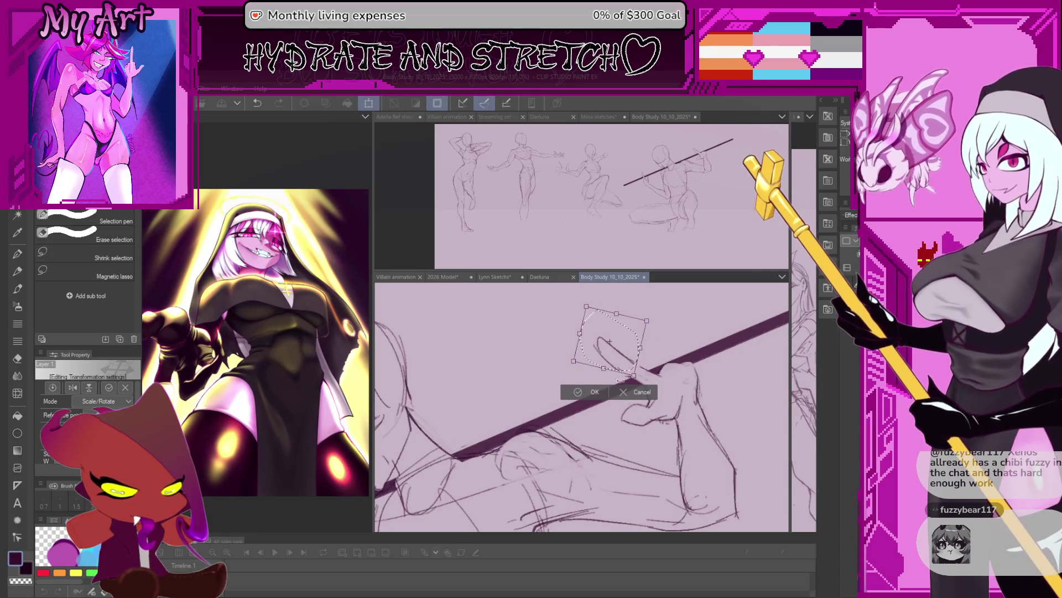
pyautogui.click(594, 391)
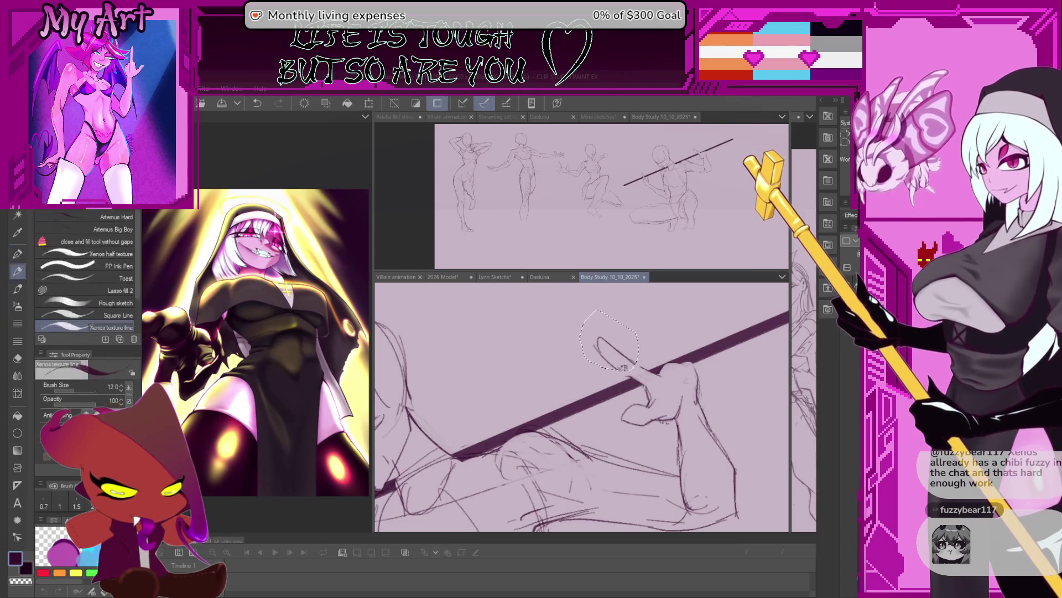
pyautogui.press('^')
pyautogui.press('^')
pyautogui.hotkey('ctrl', 'd')
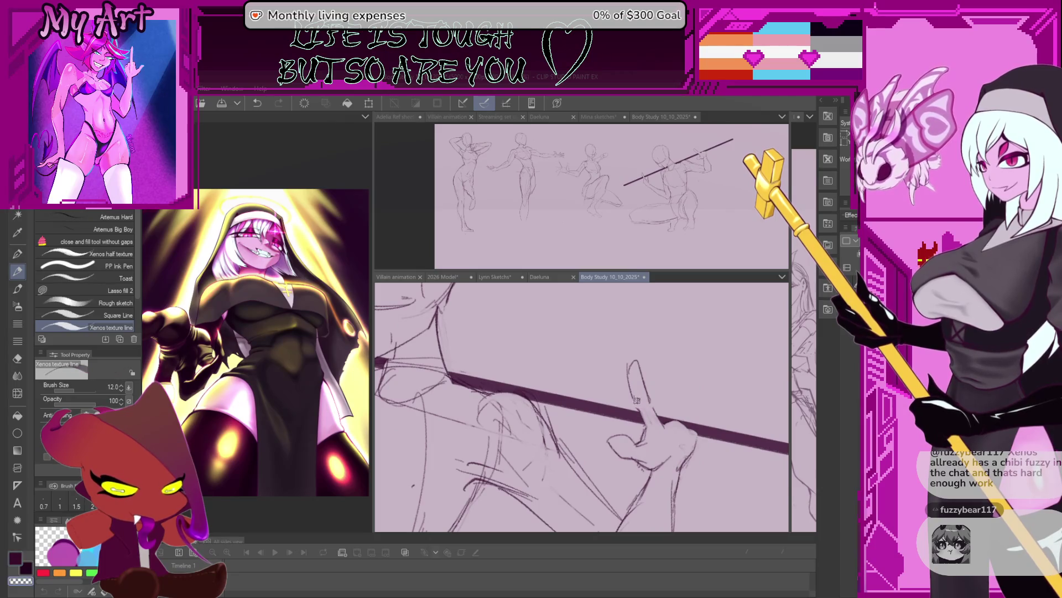
pyautogui.scroll(1, 637, 401)
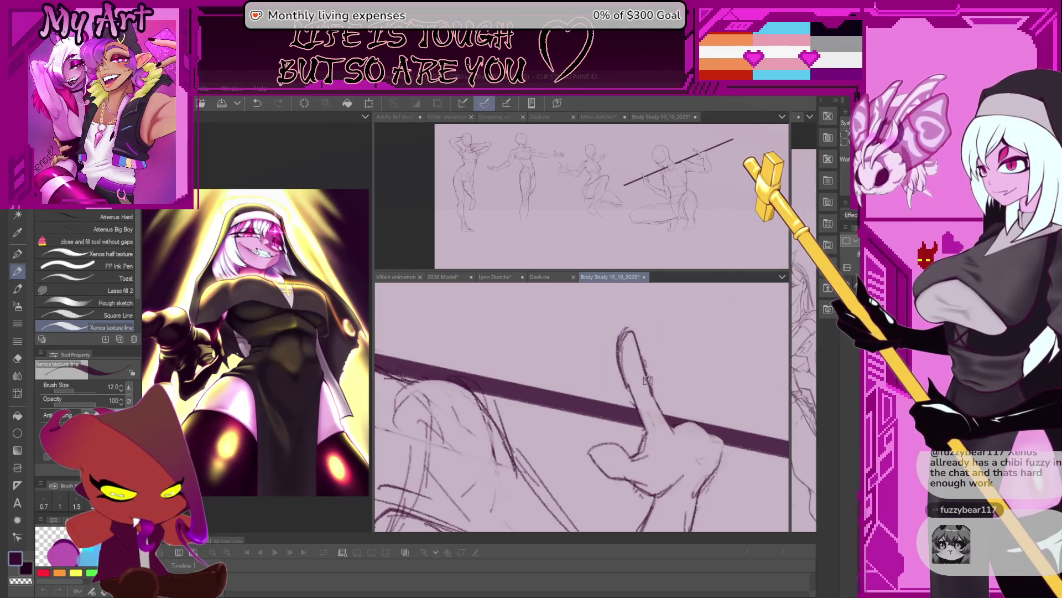
# Step: Adjust the canvas view around the hand and undo a bad finger stroke
pyautogui.press('-')
pyautogui.press('-')
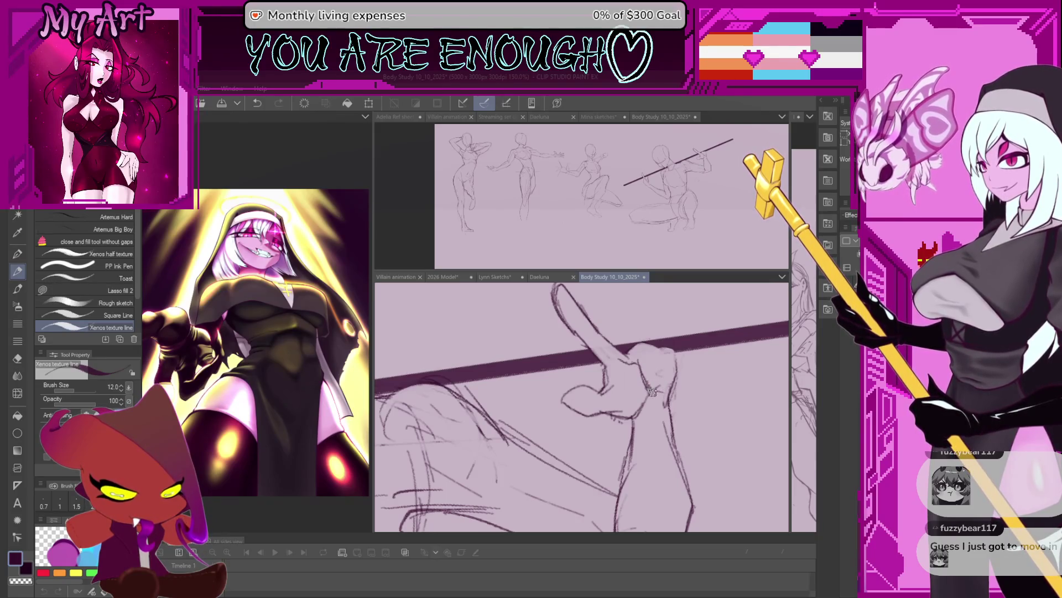
pyautogui.moveTo(671, 416); pyautogui.dragTo(634, 398)
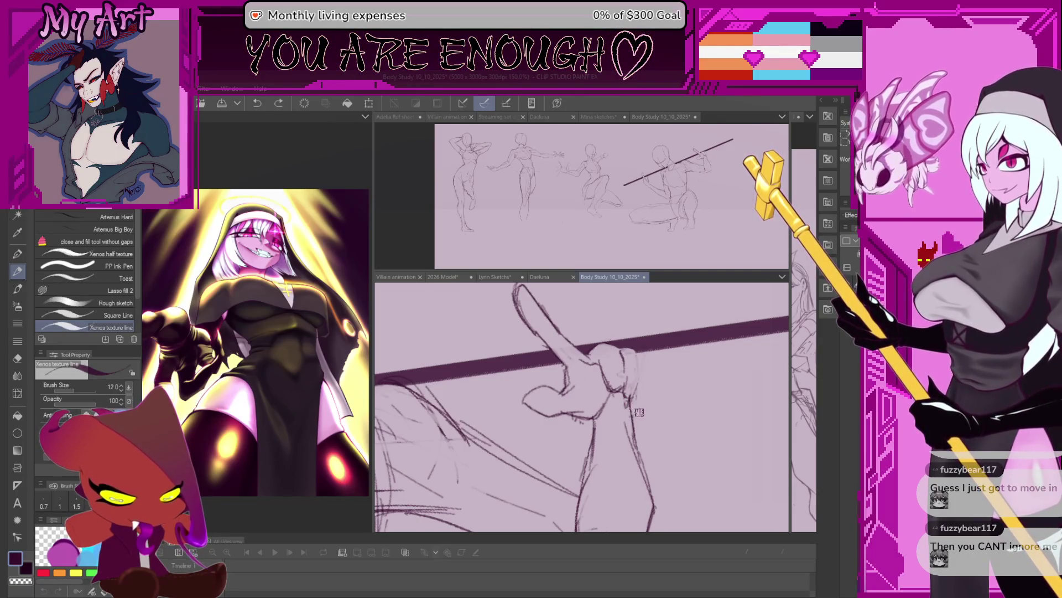
pyautogui.hotkey('ctrl', 'z')
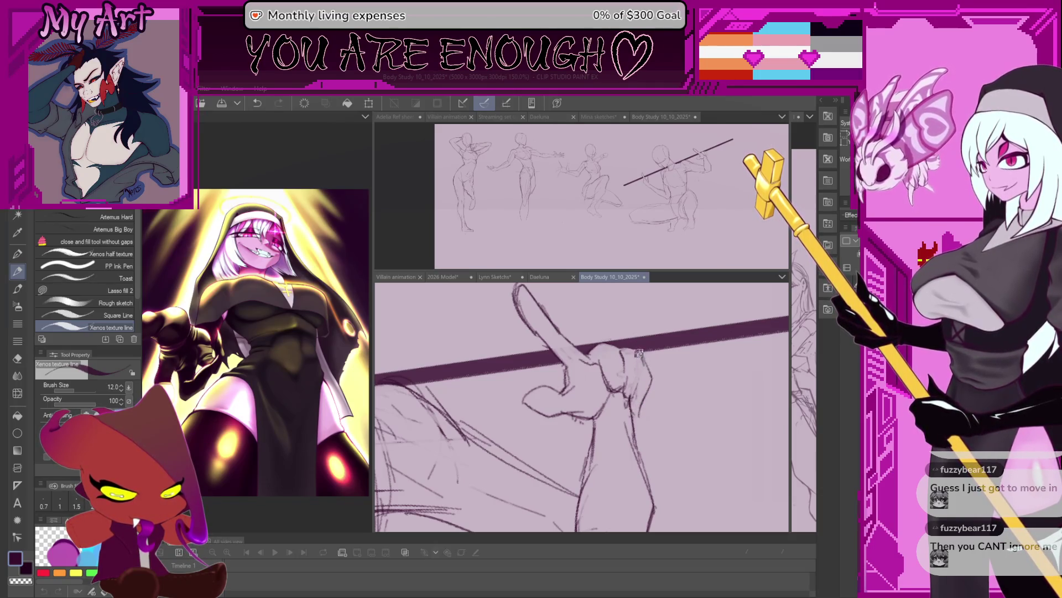
pyautogui.scroll(-2, 636, 353)
pyautogui.scroll(-2, 637, 352)
pyautogui.scroll(-3, 636, 353)
pyautogui.scroll(-2, 637, 353)
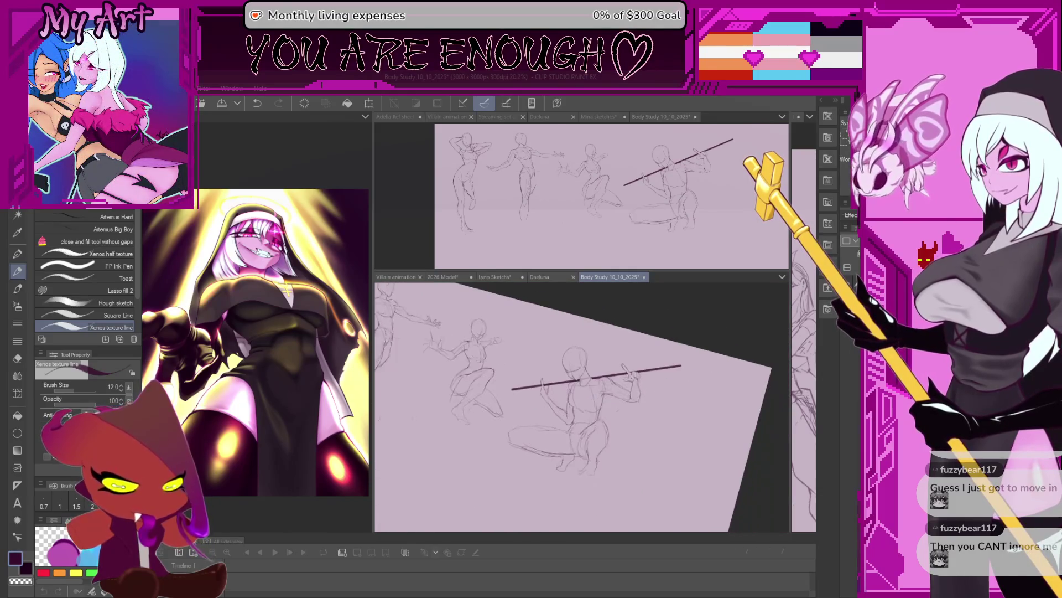
# Step: Fit the page, lasso the crouching staff-holder, shrink it and move it up-left
pyautogui.moveTo(637, 352); pyautogui.dragTo(633, 388)
pyautogui.moveTo(644, 332); pyautogui.dragTo(676, 367)
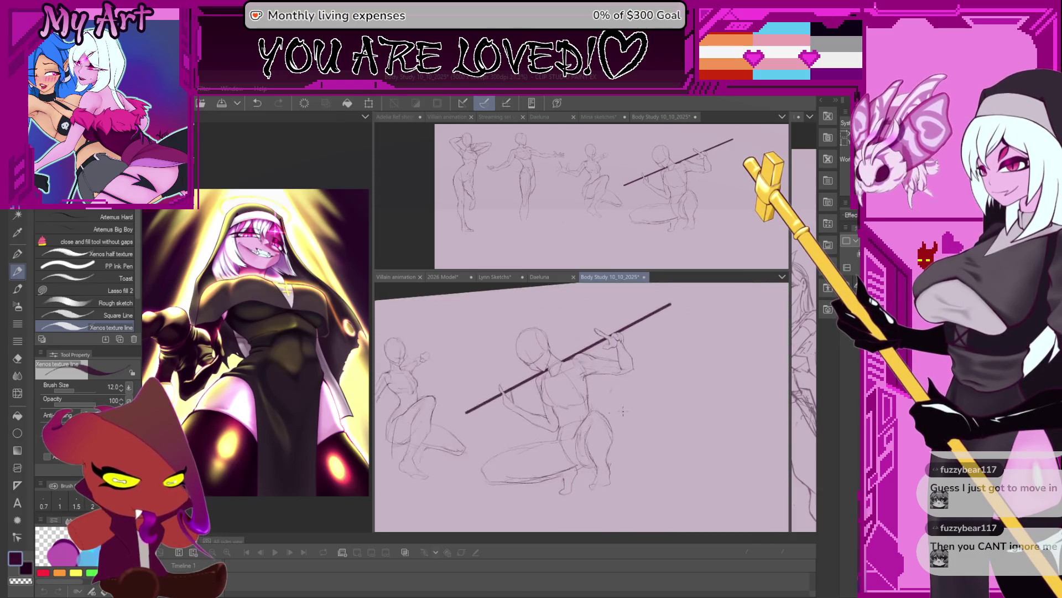
pyautogui.scroll(2, 676, 368)
pyautogui.hotkey('ctrl', '0')
pyautogui.press('m')
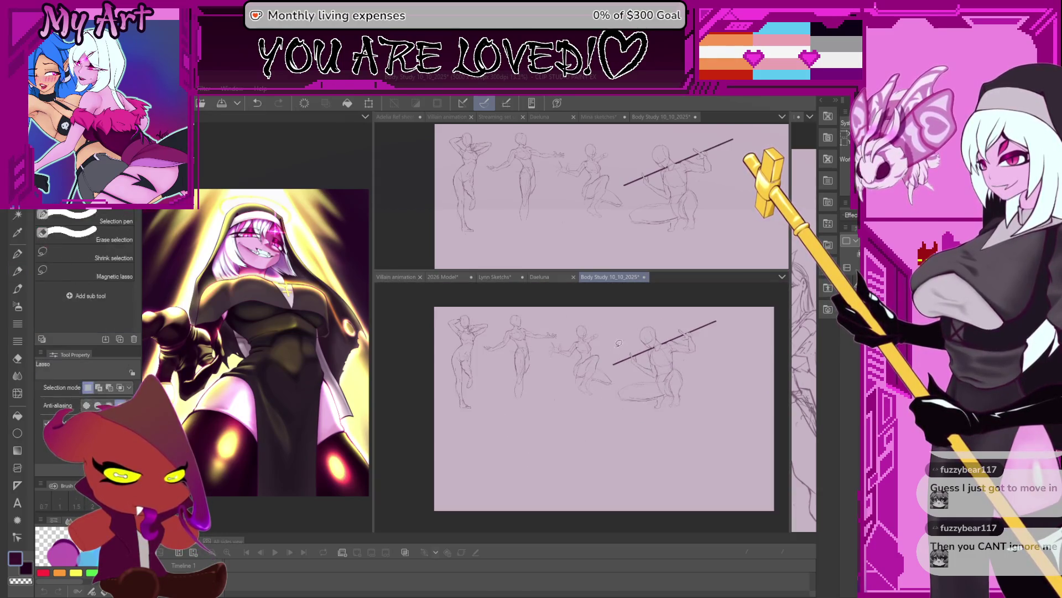
pyautogui.moveTo(739, 373); pyautogui.dragTo(633, 316)
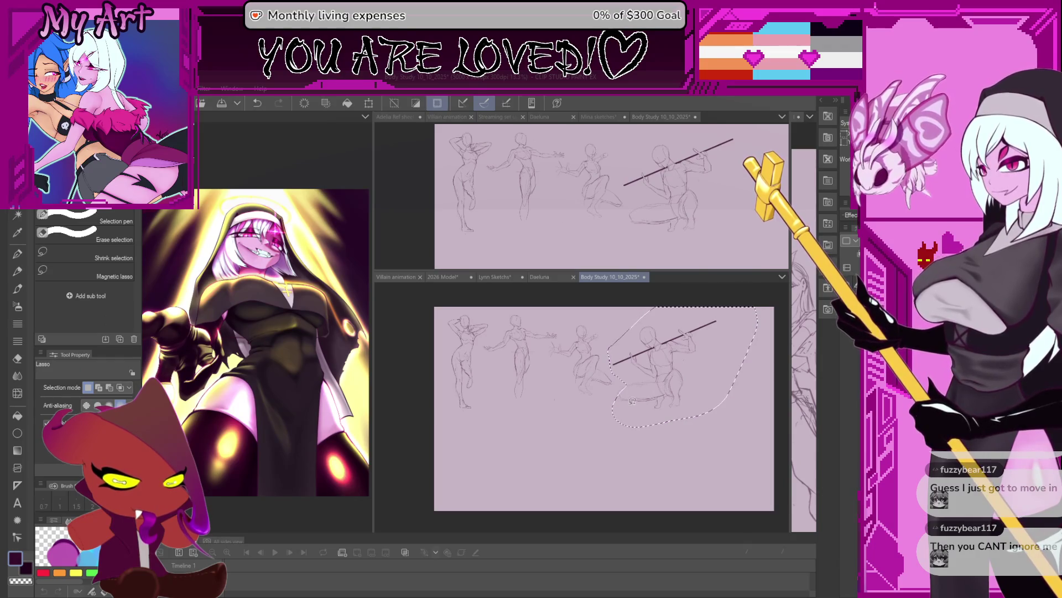
pyautogui.hotkey('ctrl', 't')
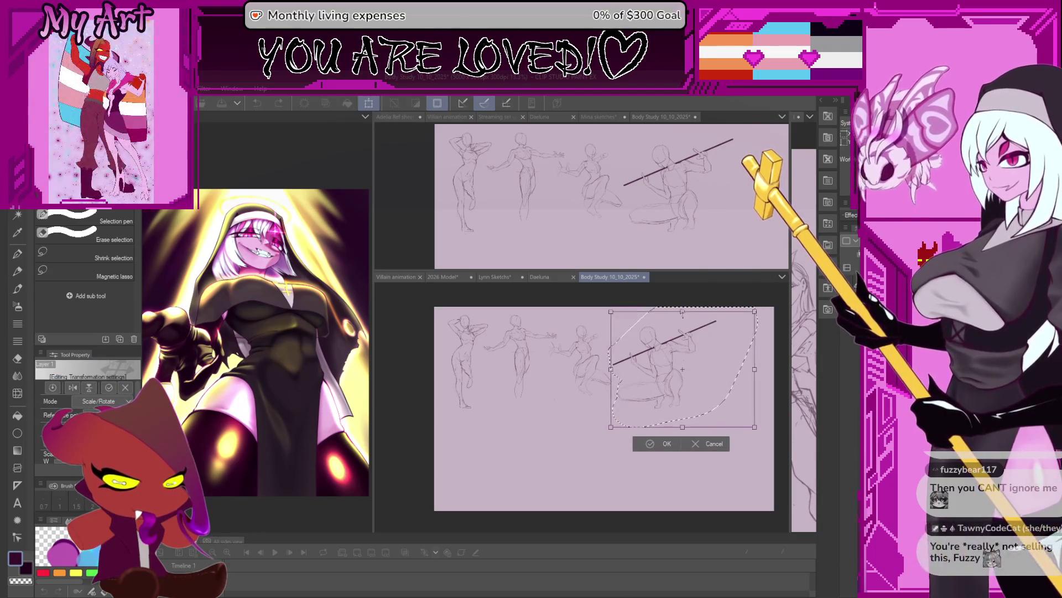
pyautogui.moveTo(748, 428); pyautogui.dragTo(721, 401)
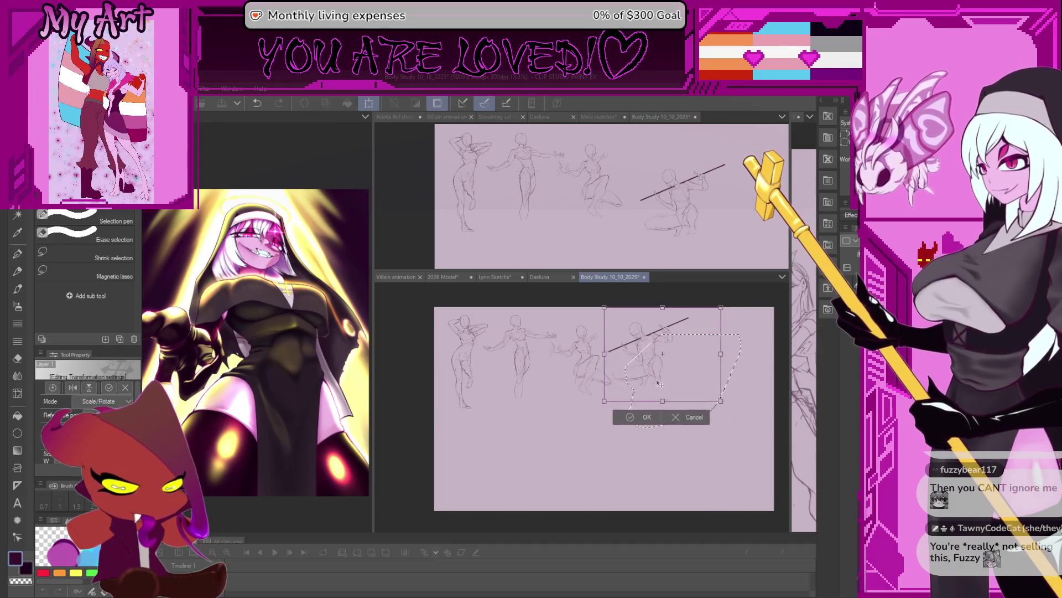
pyautogui.click(634, 417)
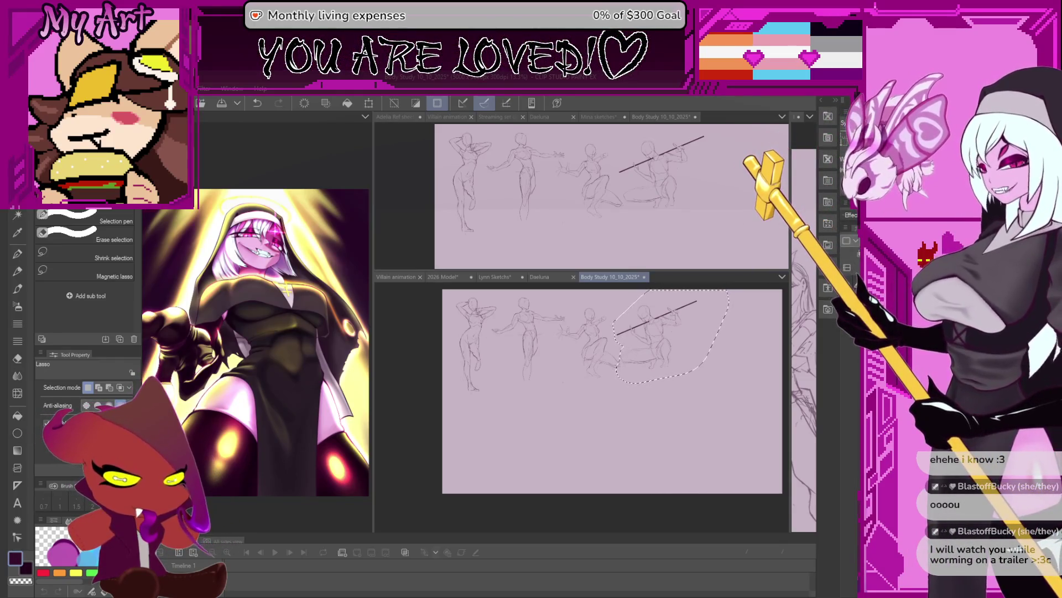
# Step: Return to the sketching pen and raise its Brush Size to about 47.4
pyautogui.press('p')
pyautogui.scroll(2, 548, 386)
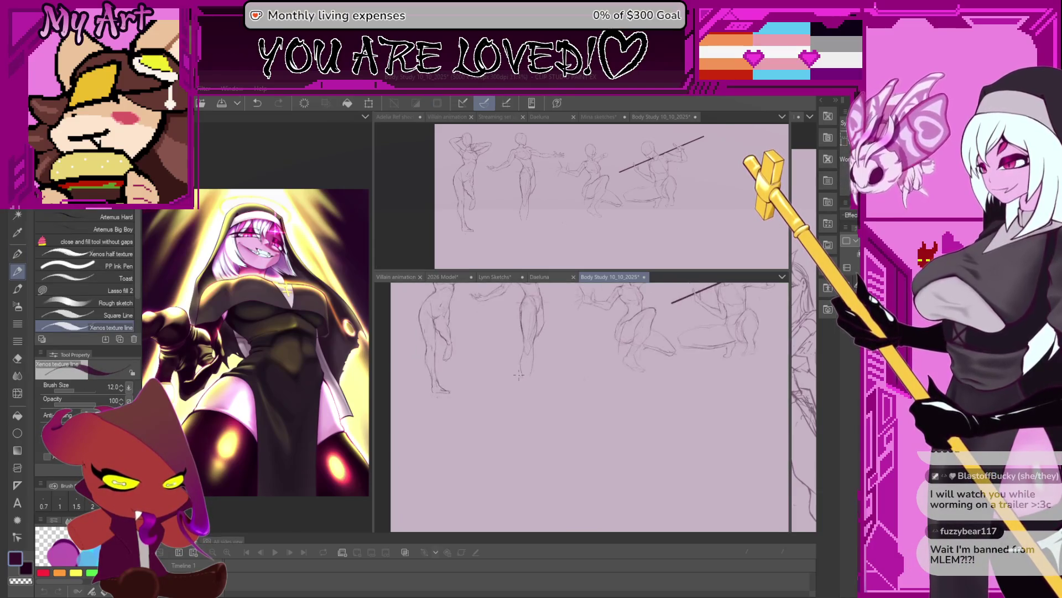
pyautogui.scroll(-2, 507, 392)
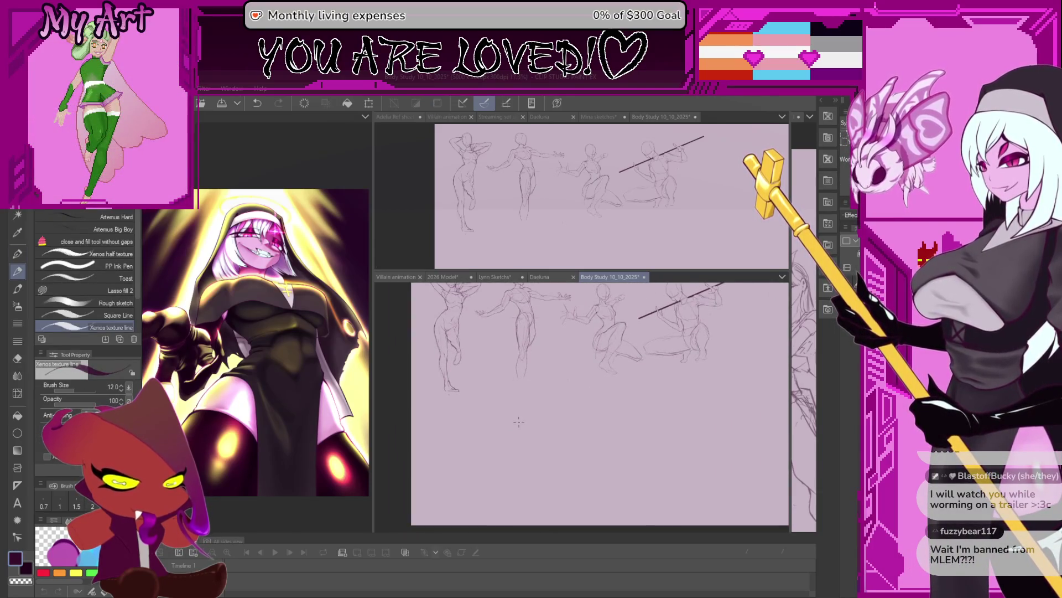
pyautogui.moveTo(518, 422); pyautogui.dragTo(525, 436)
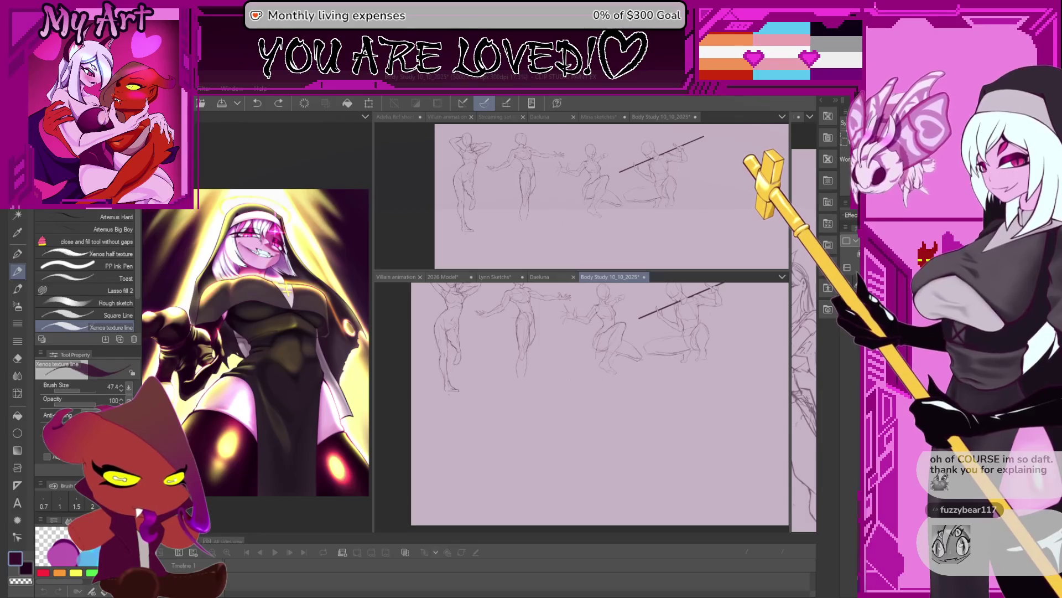
pyautogui.scroll(1, 482, 378)
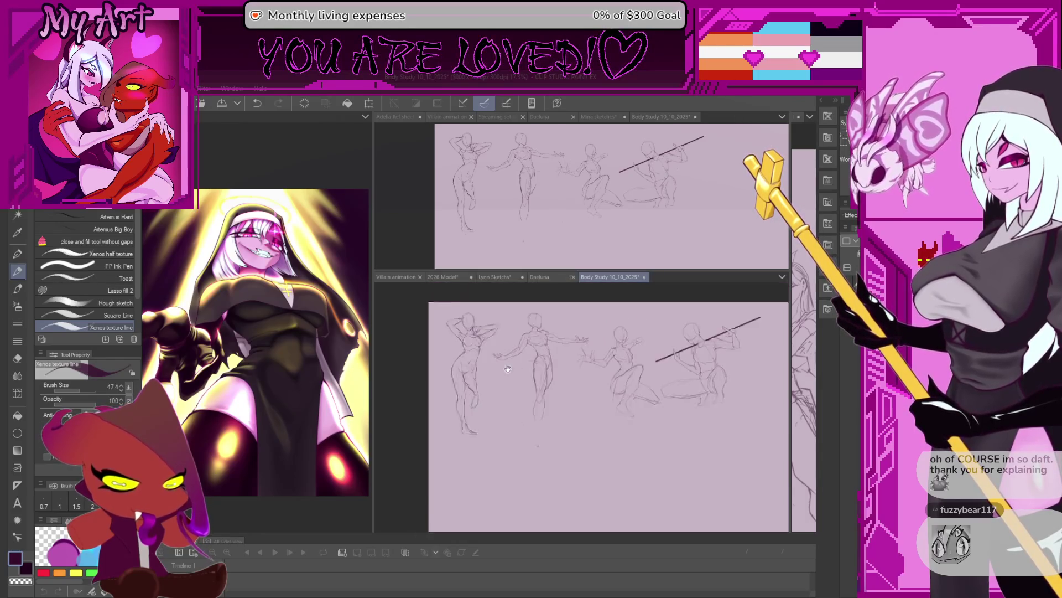
pyautogui.scroll(1, 498, 370)
pyautogui.scroll(1, 508, 363)
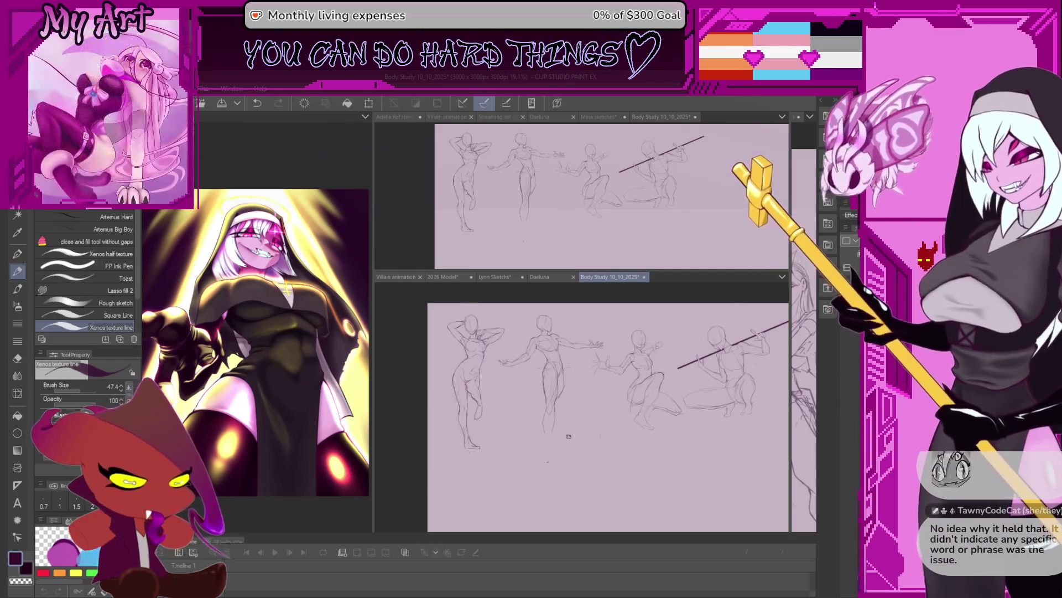
pyautogui.scroll(3, 544, 394)
pyautogui.scroll(2, 573, 429)
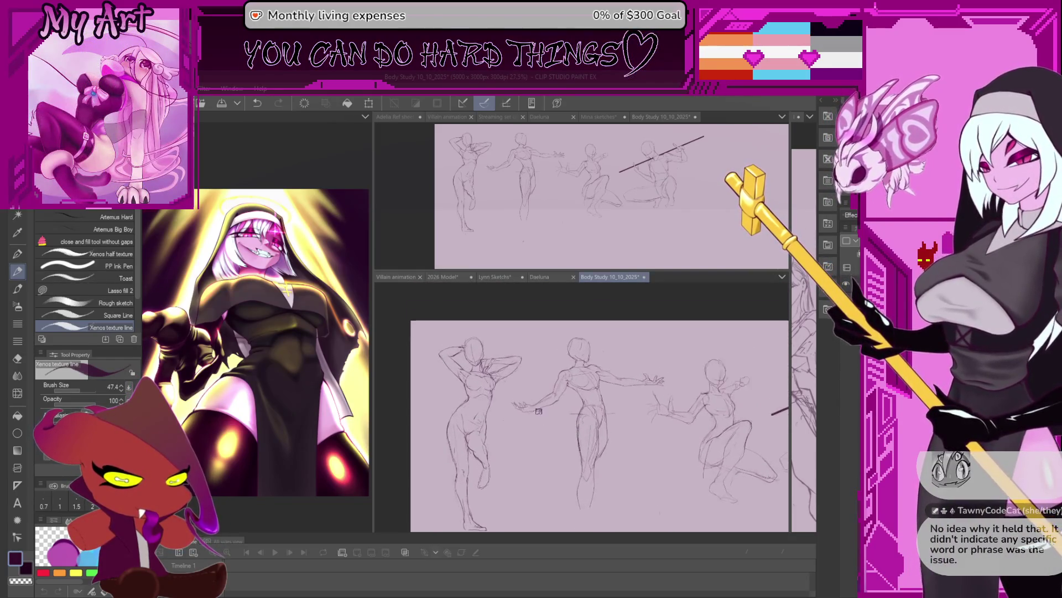
pyautogui.scroll(2, 569, 415)
# Step: Cycle to the Calm All Purpose airbrush and undo a stray test stroke beside the left figure
pyautogui.press('b')
pyautogui.press('b')
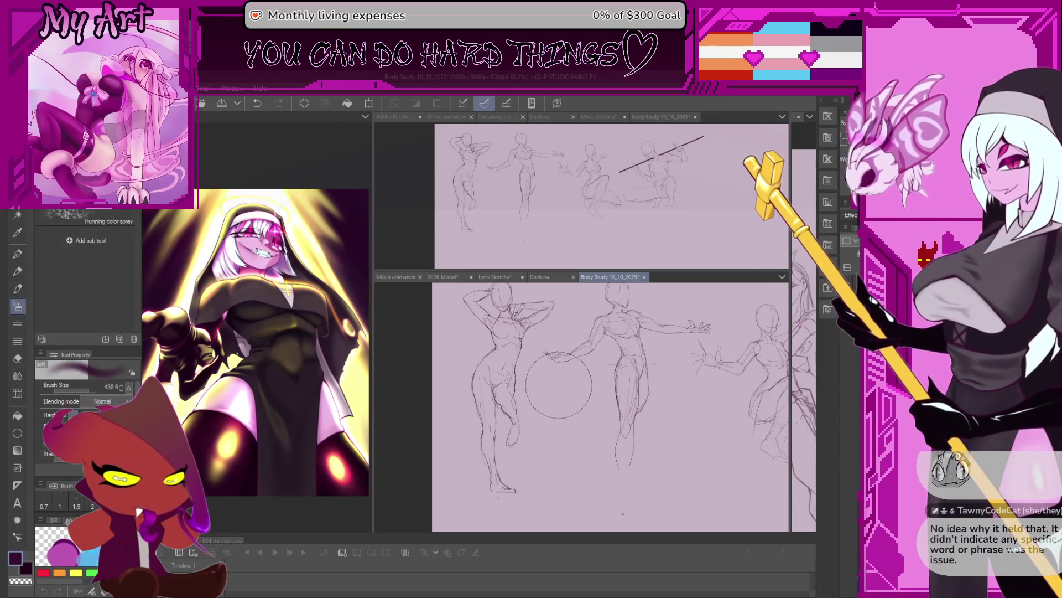
pyautogui.moveTo(548, 306); pyautogui.dragTo(511, 378)
pyautogui.hotkey('ctrl', 'z')
pyautogui.press('b')
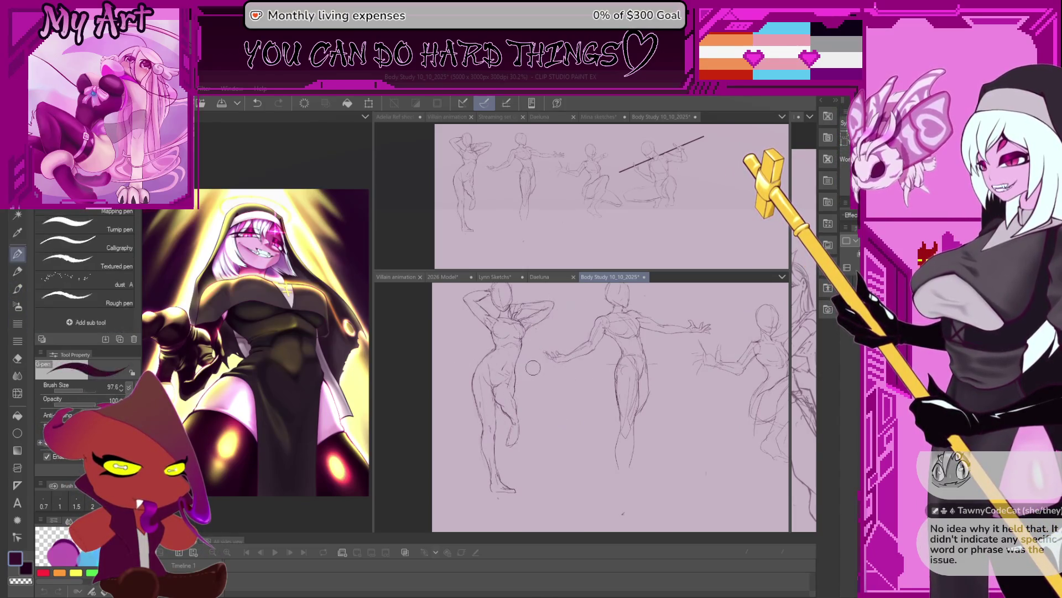
pyautogui.scroll(1, 539, 390)
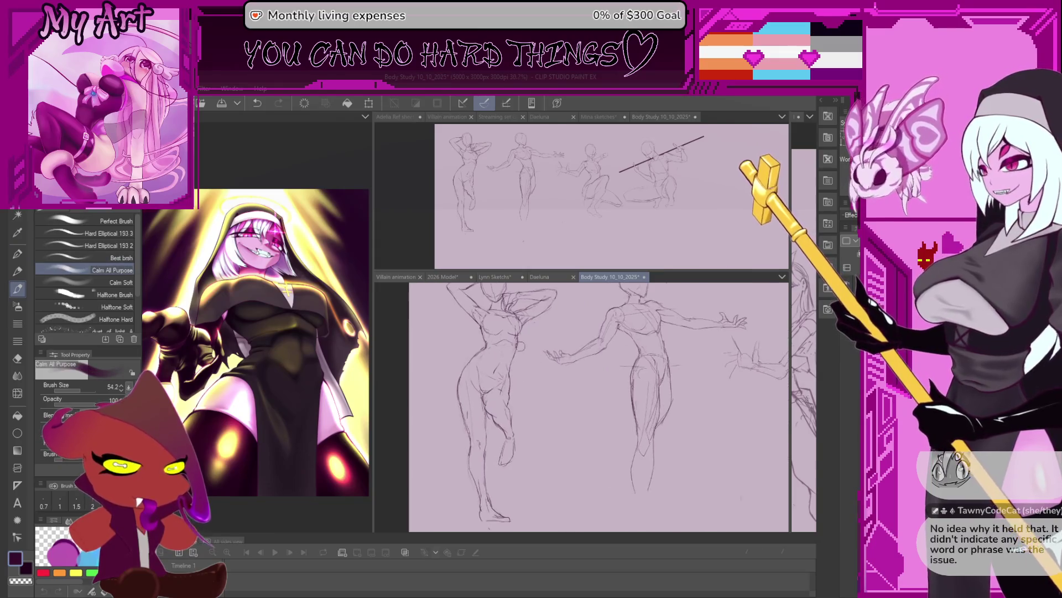
pyautogui.scroll(1, 540, 391)
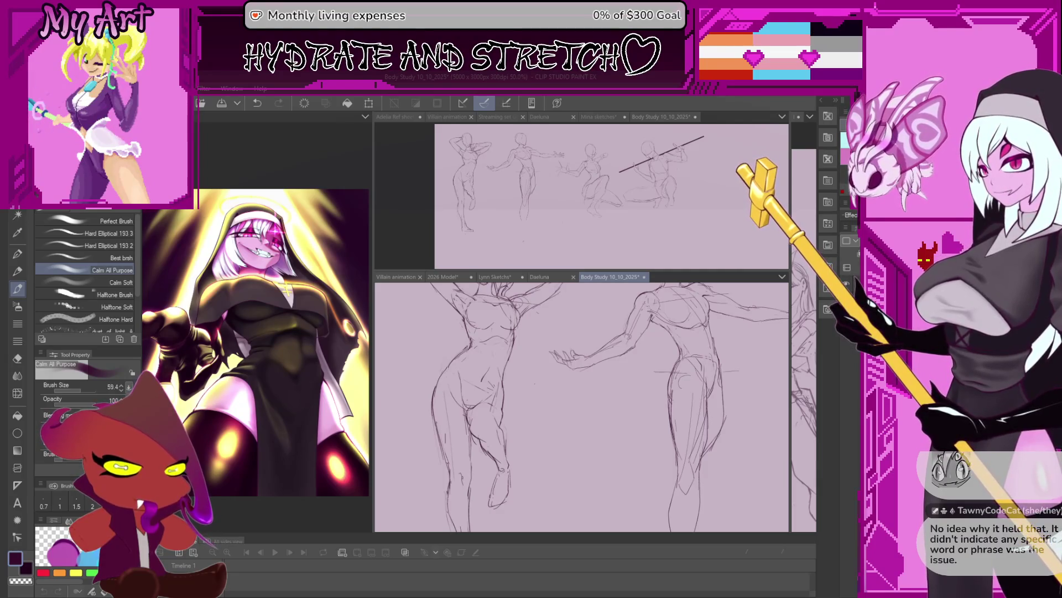
# Step: Undo a misplaced stroke, then shade soft purple down the left figure's thigh and knee
pyautogui.moveTo(540, 466); pyautogui.dragTo(525, 397)
pyautogui.hotkey('ctrl', 'z')
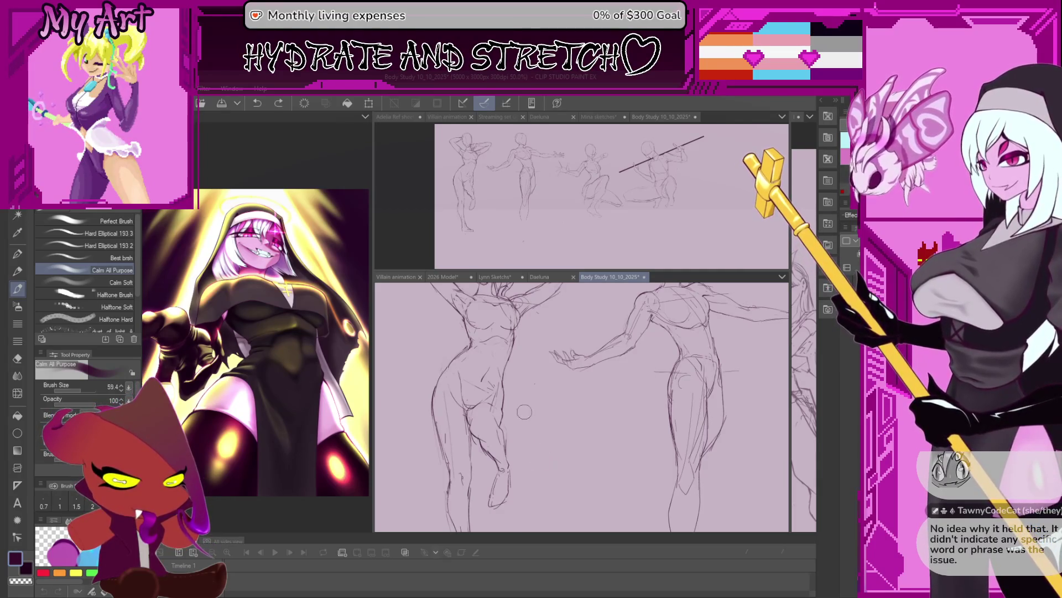
pyautogui.scroll(1, 498, 370)
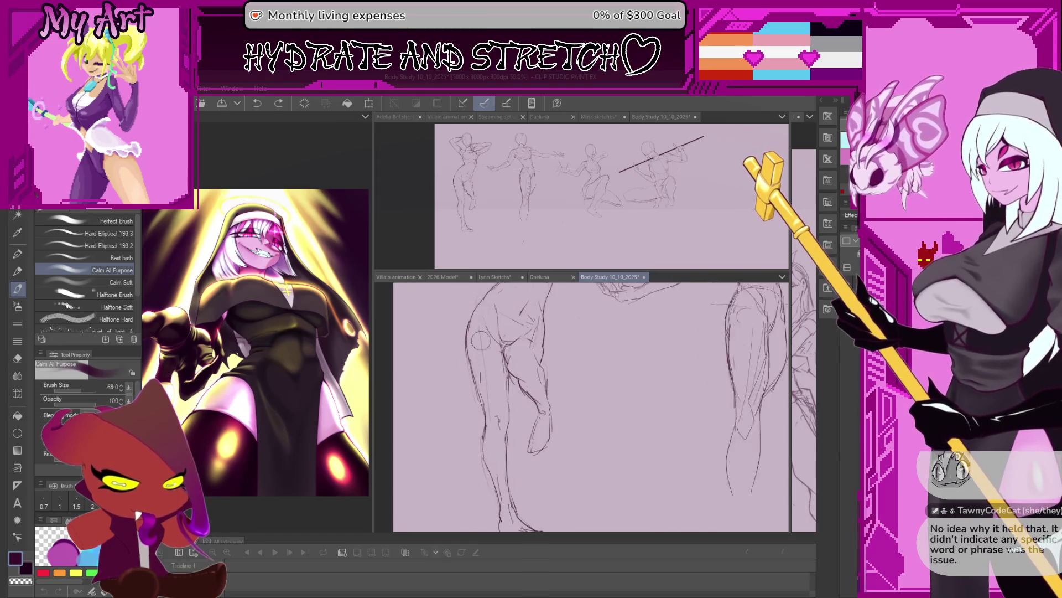
pyautogui.scroll(1, 499, 370)
pyautogui.moveTo(481, 320); pyautogui.dragTo(486, 384)
pyautogui.moveTo(481, 307)
pyautogui.mouseDown()
pyautogui.moveTo(497, 415)
pyautogui.moveTo(495, 354)
pyautogui.moveTo(507, 357)
pyautogui.moveTo(505, 395)
pyautogui.moveTo(494, 324)
pyautogui.mouseUp()
pyautogui.scroll(2, 507, 357)
# Step: Darken the thigh shading and deepen it lower on the standing leg
pyautogui.moveTo(499, 383); pyautogui.dragTo(506, 432)
pyautogui.moveTo(507, 399)
pyautogui.mouseDown()
pyautogui.moveTo(485, 325)
pyautogui.moveTo(498, 395)
pyautogui.mouseUp()
pyautogui.moveTo(496, 341); pyautogui.dragTo(497, 380)
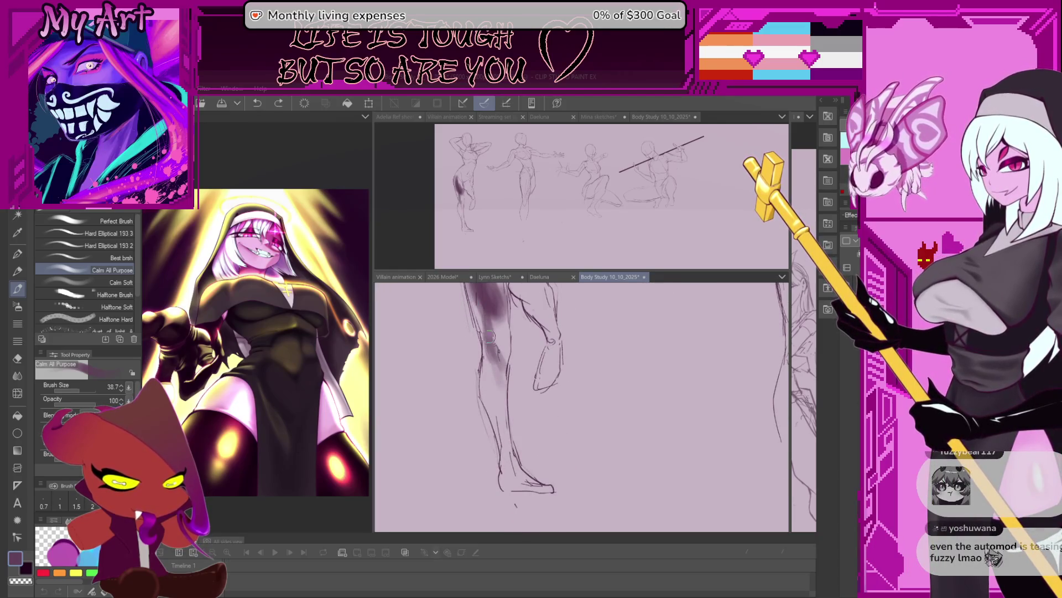
pyautogui.scroll(1, 494, 349)
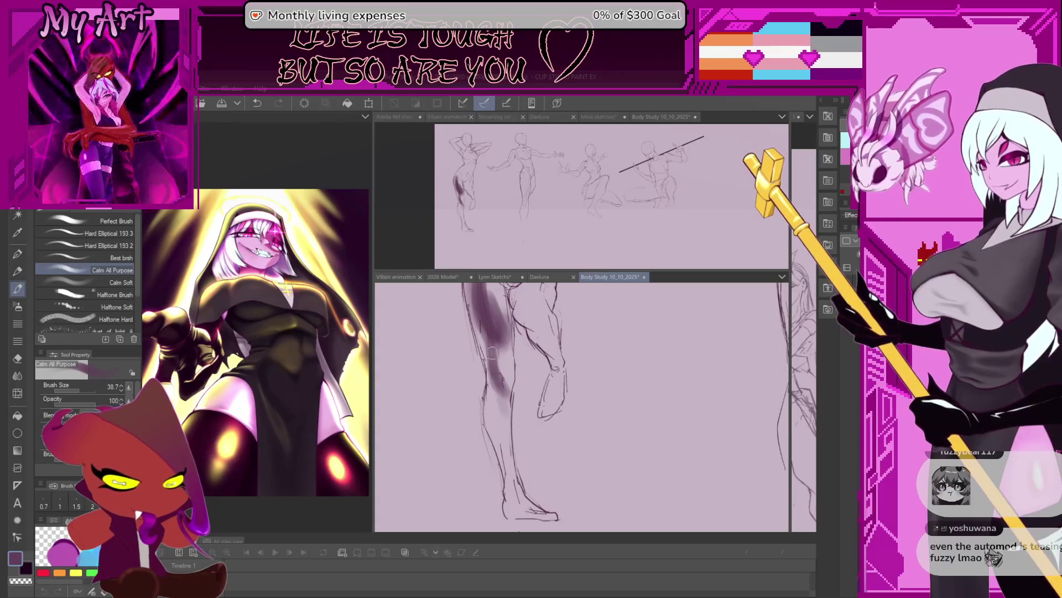
pyautogui.scroll(-1, 494, 363)
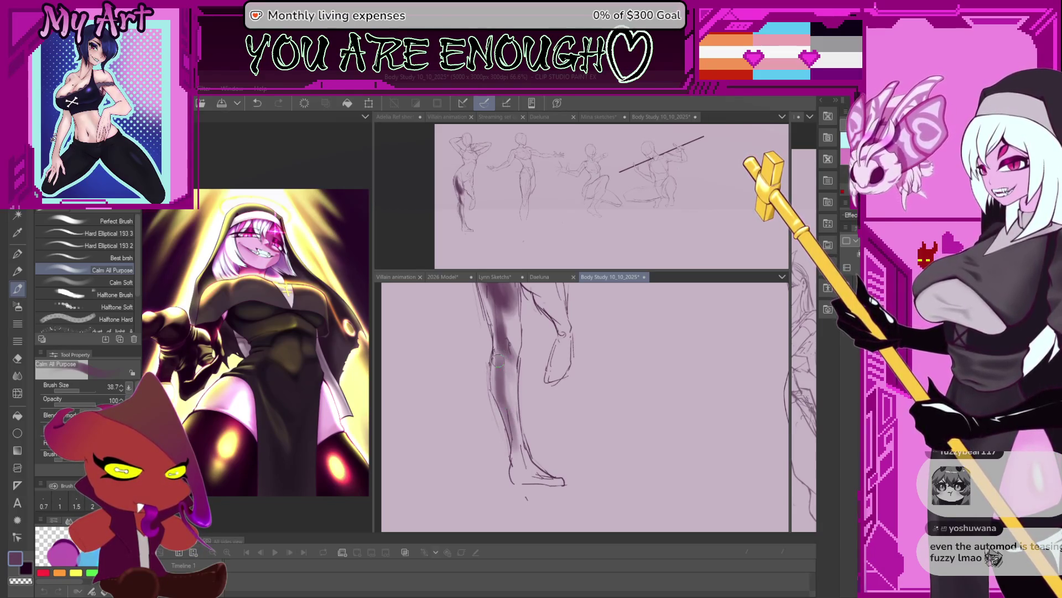
pyautogui.moveTo(505, 441); pyautogui.dragTo(470, 333)
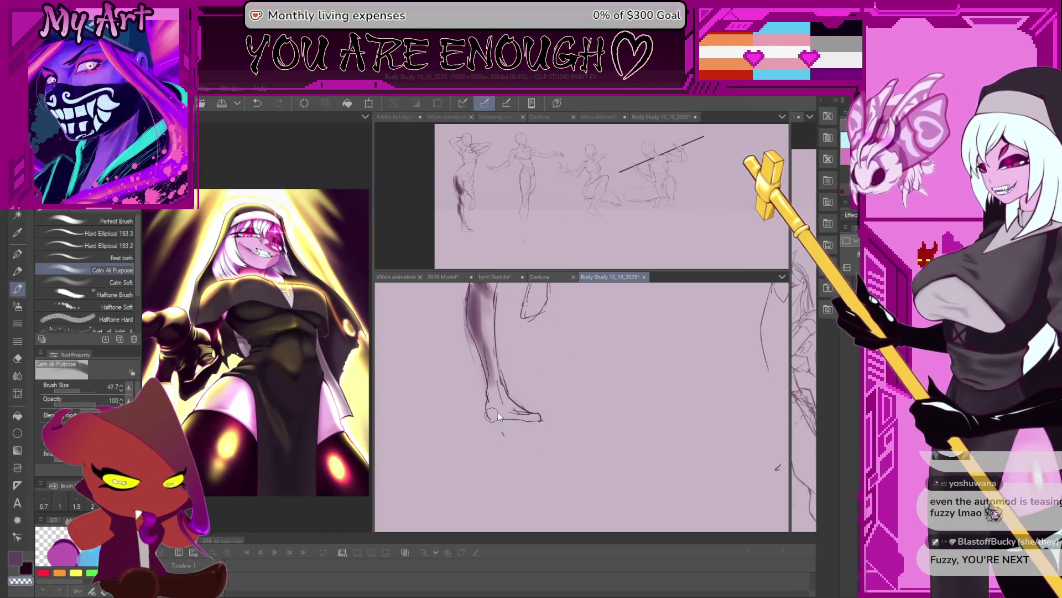
pyautogui.scroll(1, 498, 399)
pyautogui.scroll(1, 502, 396)
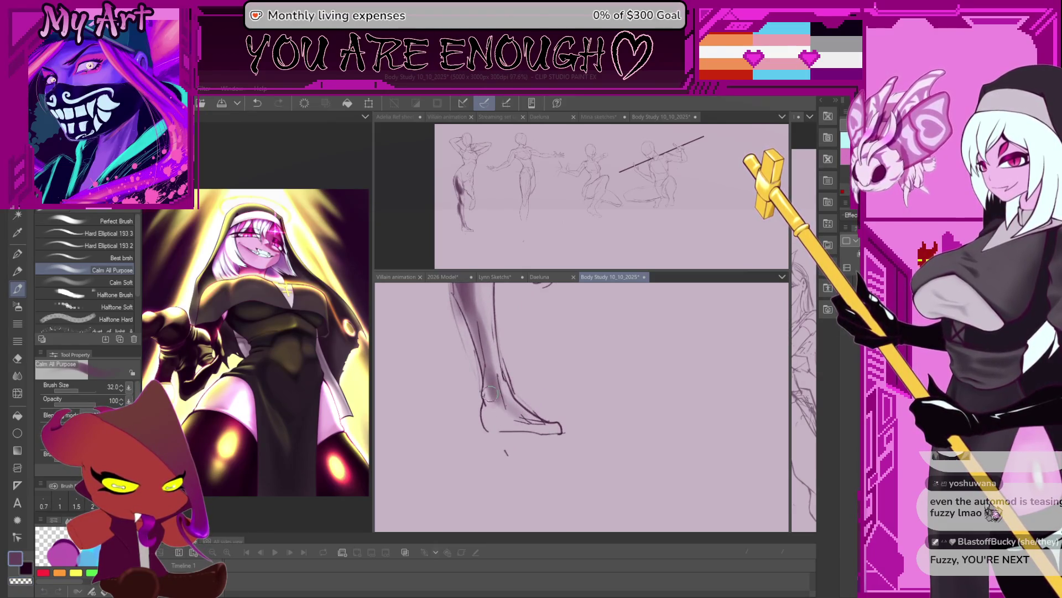
pyautogui.moveTo(491, 393); pyautogui.dragTo(482, 363)
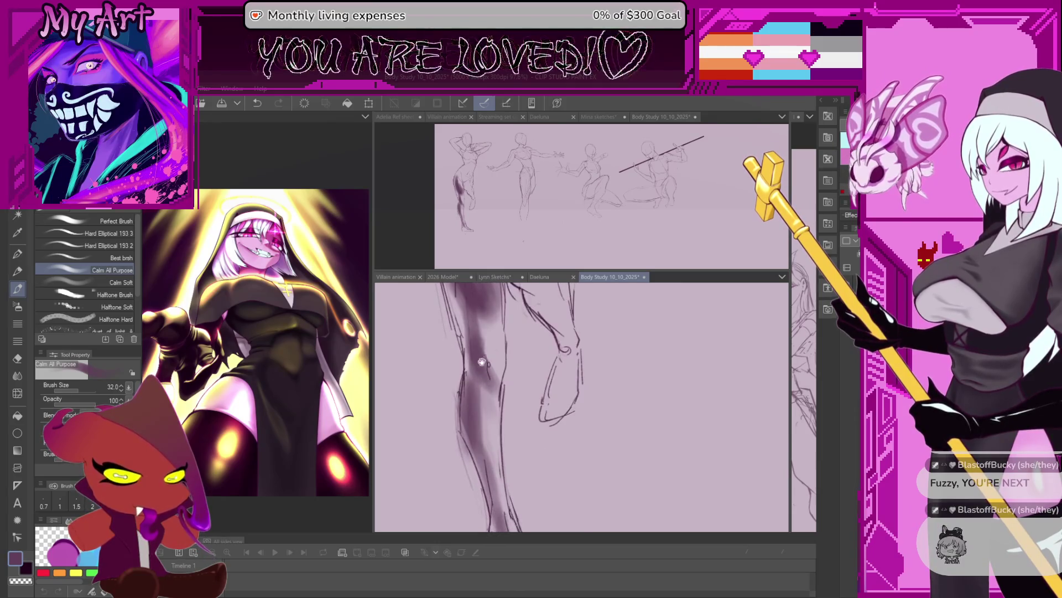
pyautogui.scroll(1, 482, 362)
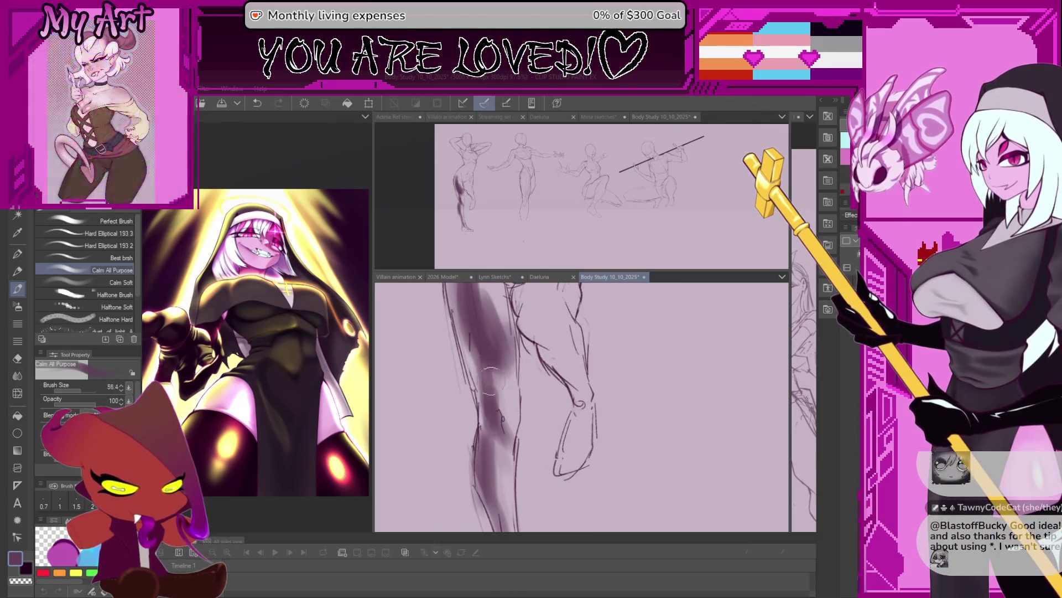
# Step: Shade toward the knee, shrink the brush to about 40 and shade the back of the thigh purple
pyautogui.moveTo(495, 340); pyautogui.dragTo(508, 409)
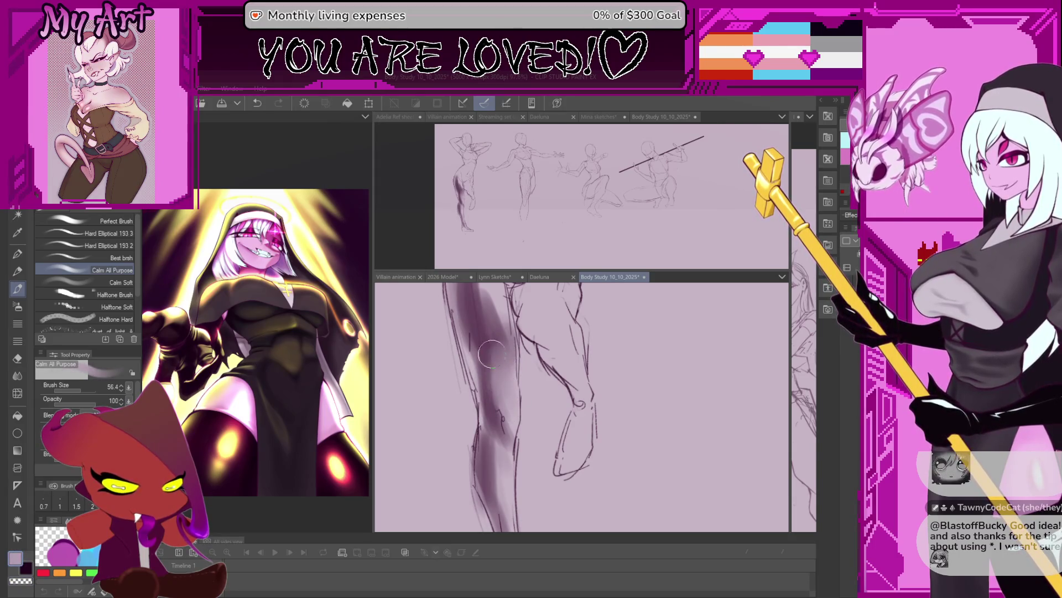
pyautogui.scroll(1, 489, 357)
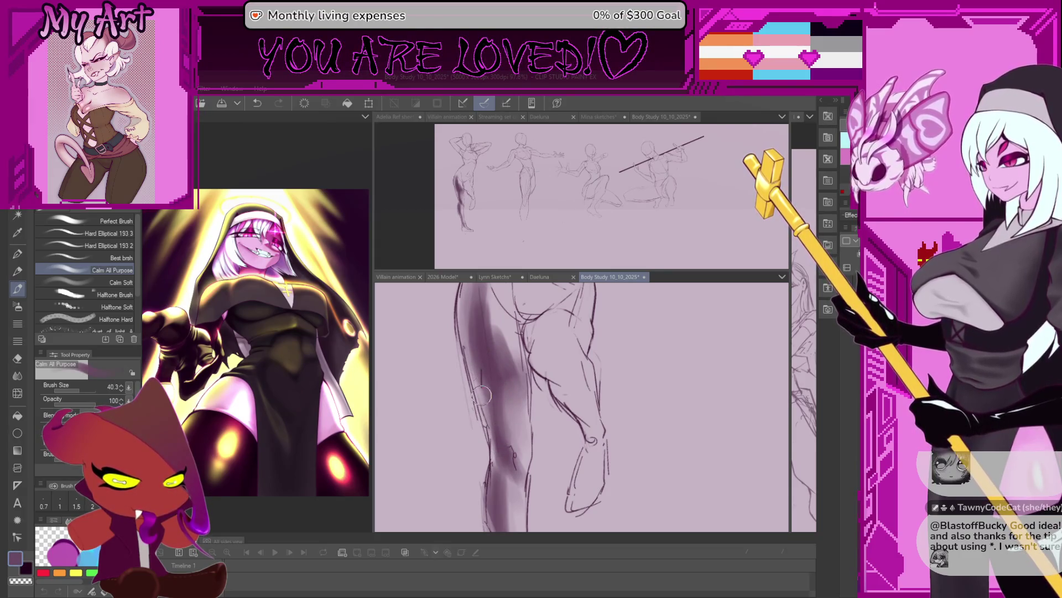
pyautogui.press('[')
pyautogui.scroll(2, 492, 423)
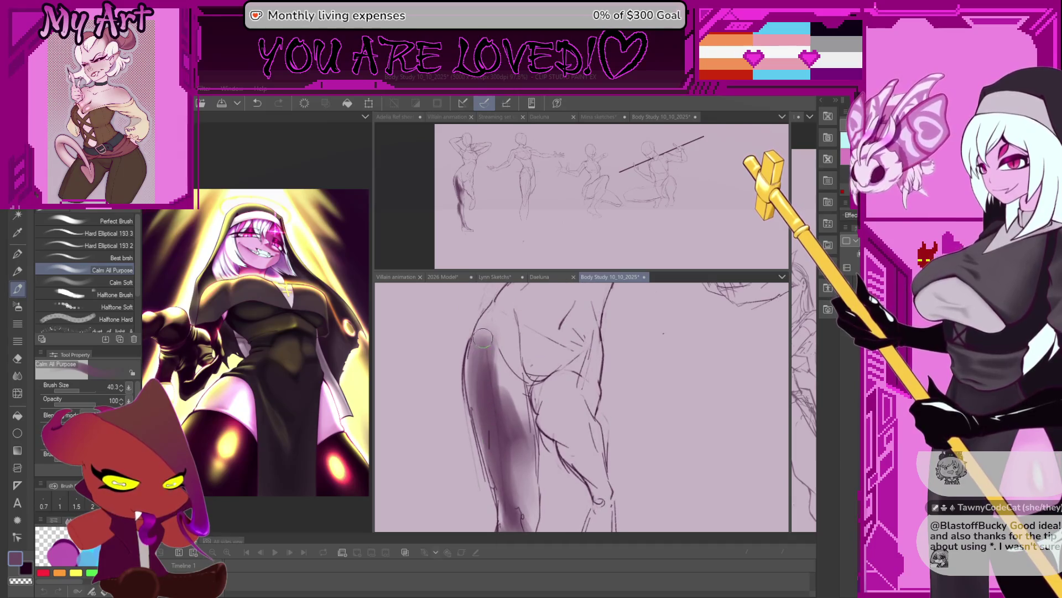
pyautogui.scroll(1, 494, 391)
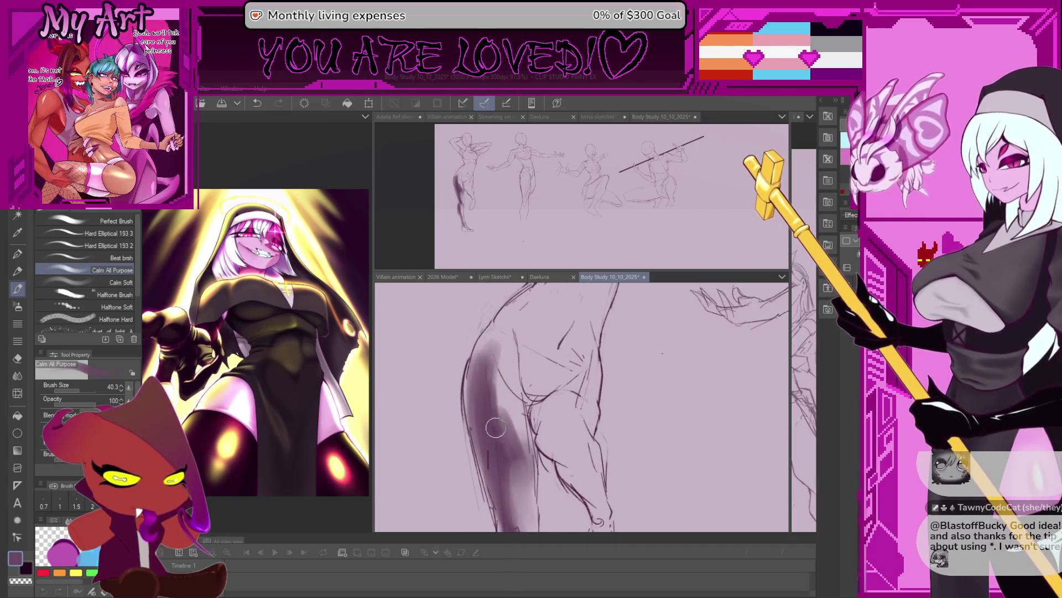
pyautogui.moveTo(487, 427); pyautogui.dragTo(520, 419)
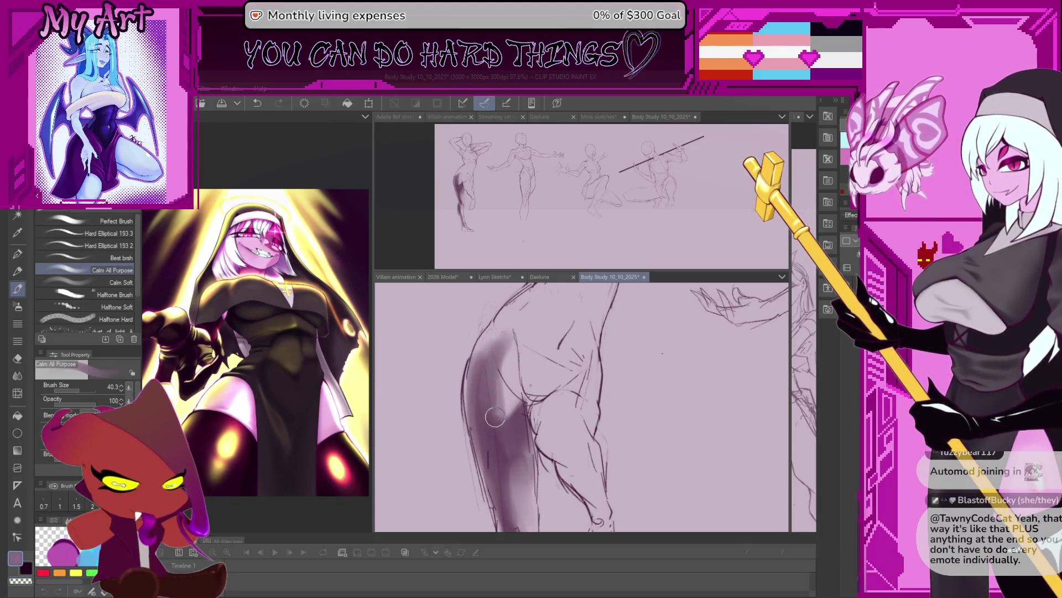
# Step: Darken the upper thigh shading and eyedrop a purple from the drawing
pyautogui.moveTo(498, 332)
pyautogui.mouseDown()
pyautogui.moveTo(482, 367)
pyautogui.moveTo(487, 382)
pyautogui.mouseUp()
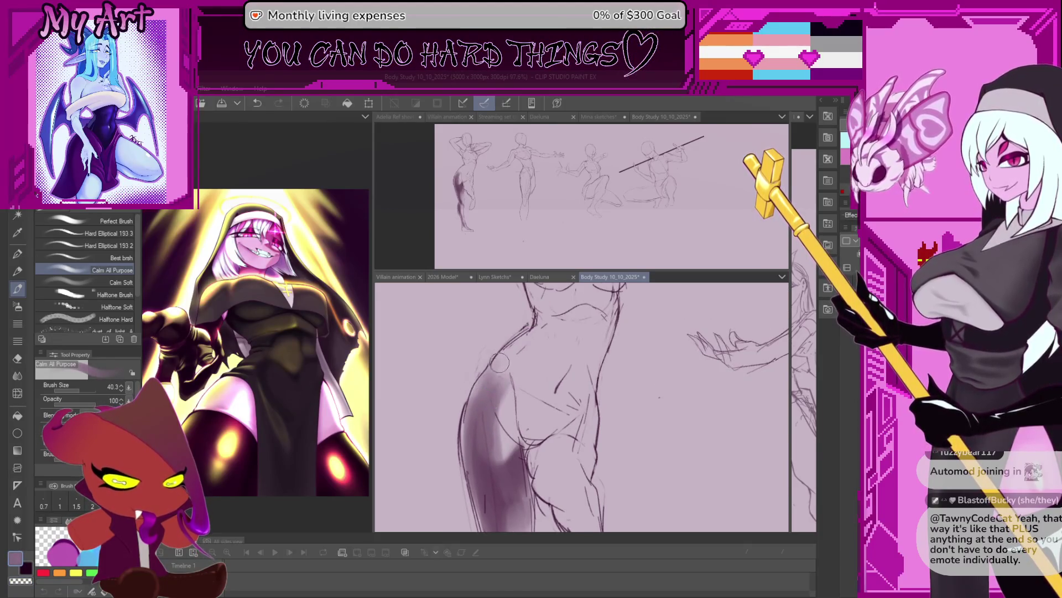
pyautogui.moveTo(500, 430); pyautogui.dragTo(506, 365)
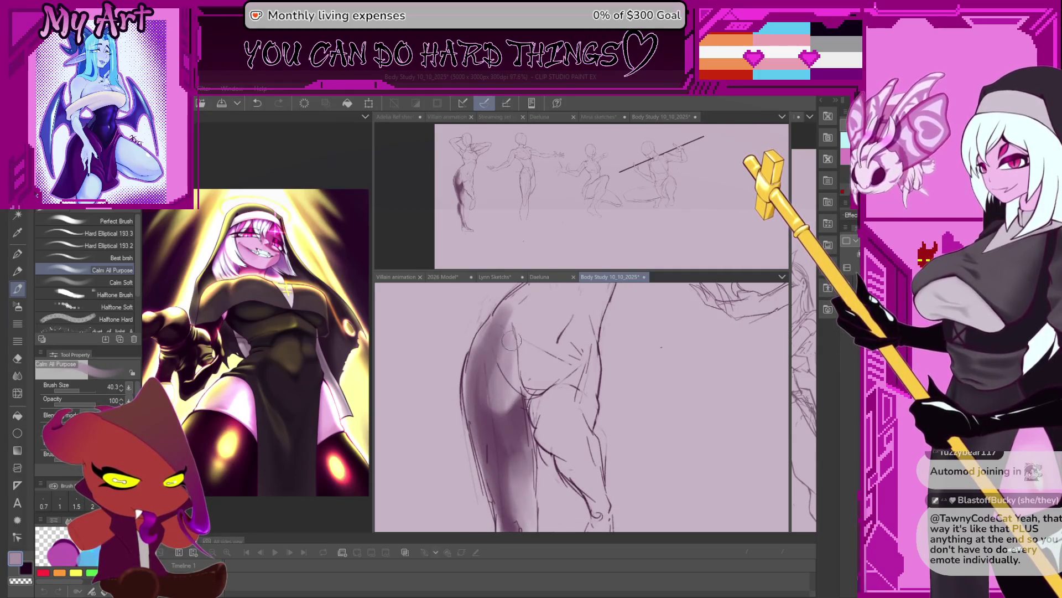
pyautogui.moveTo(504, 348); pyautogui.dragTo(488, 377)
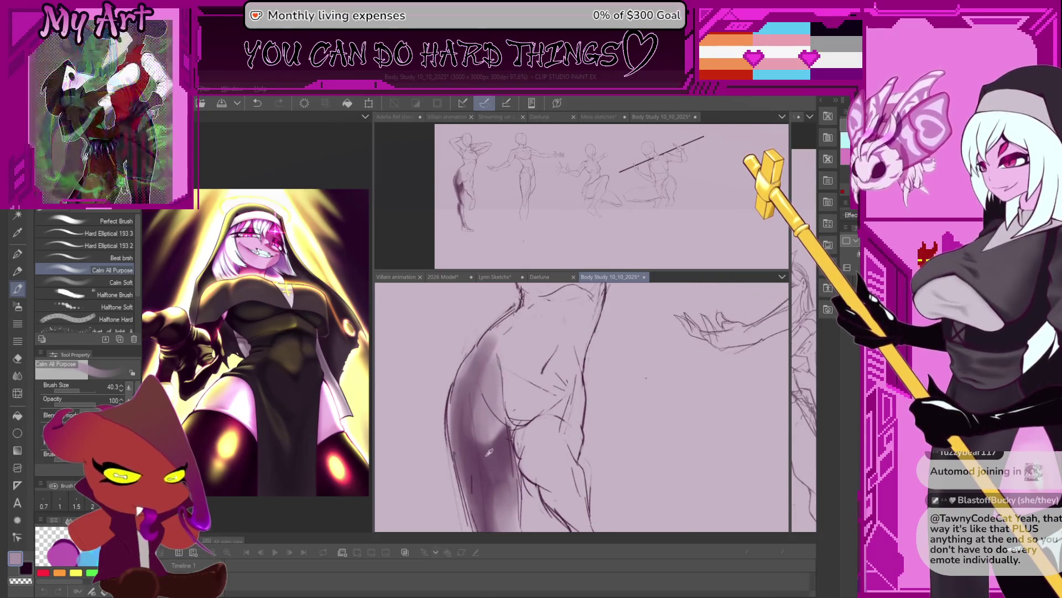
pyautogui.keyDown('alt'); pyautogui.click(475, 430); pyautogui.keyUp('alt')
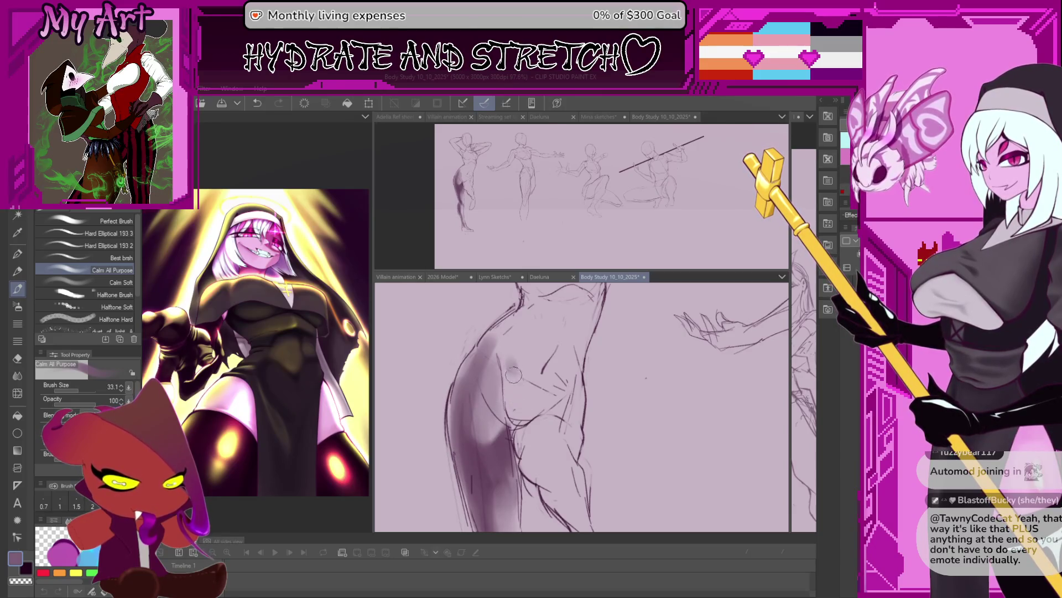
pyautogui.moveTo(515, 352); pyautogui.dragTo(508, 403)
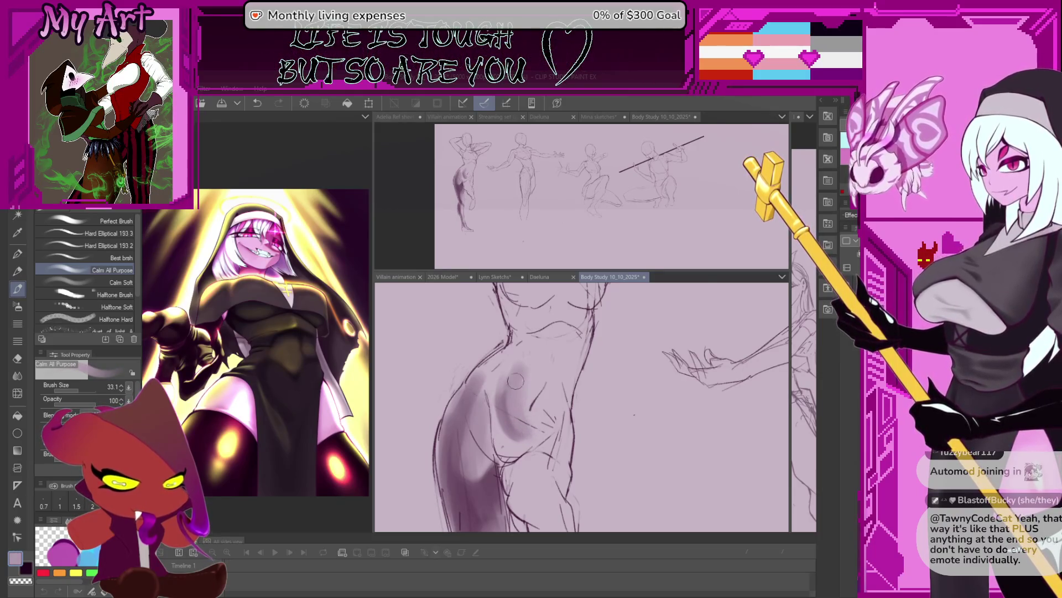
pyautogui.moveTo(509, 425); pyautogui.dragTo(518, 392)
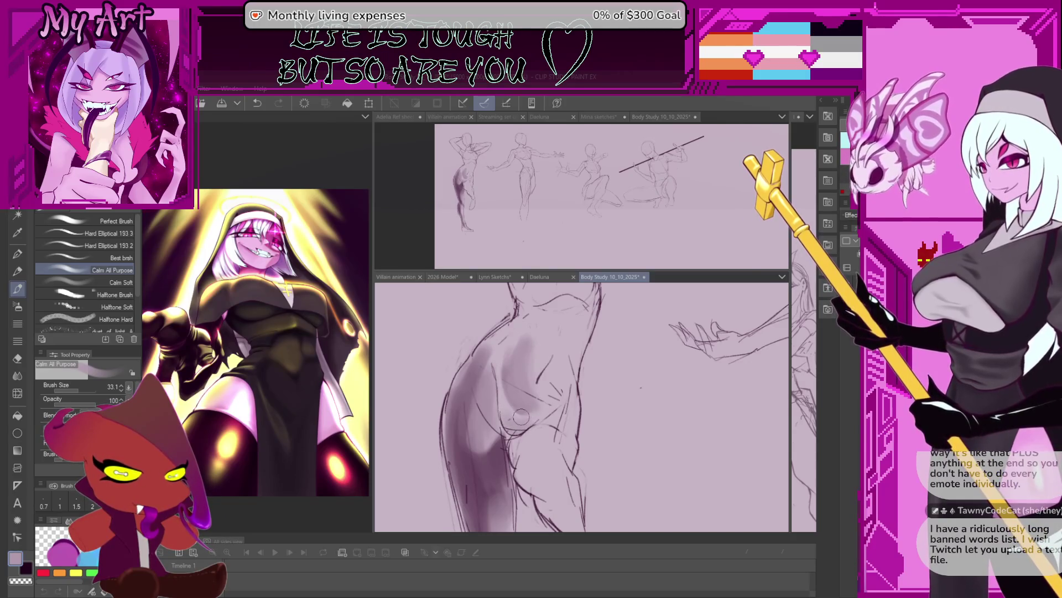
# Step: With a smaller brush, deepen the purple shading along the hip and inner thigh
pyautogui.press('[')
pyautogui.press('[')
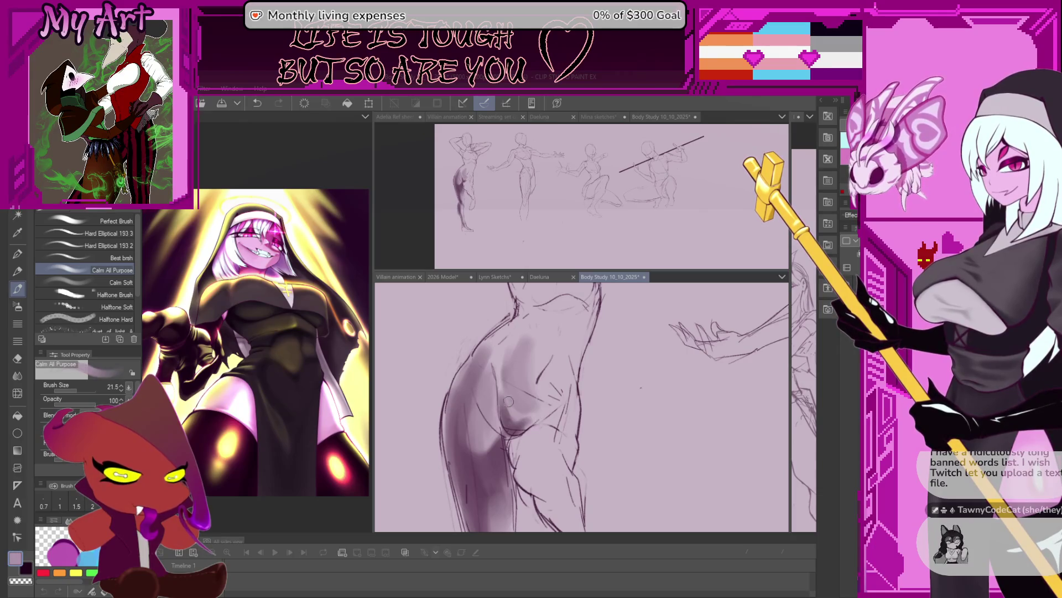
pyautogui.moveTo(505, 399)
pyautogui.mouseDown()
pyautogui.moveTo(502, 449)
pyautogui.moveTo(500, 391)
pyautogui.mouseUp()
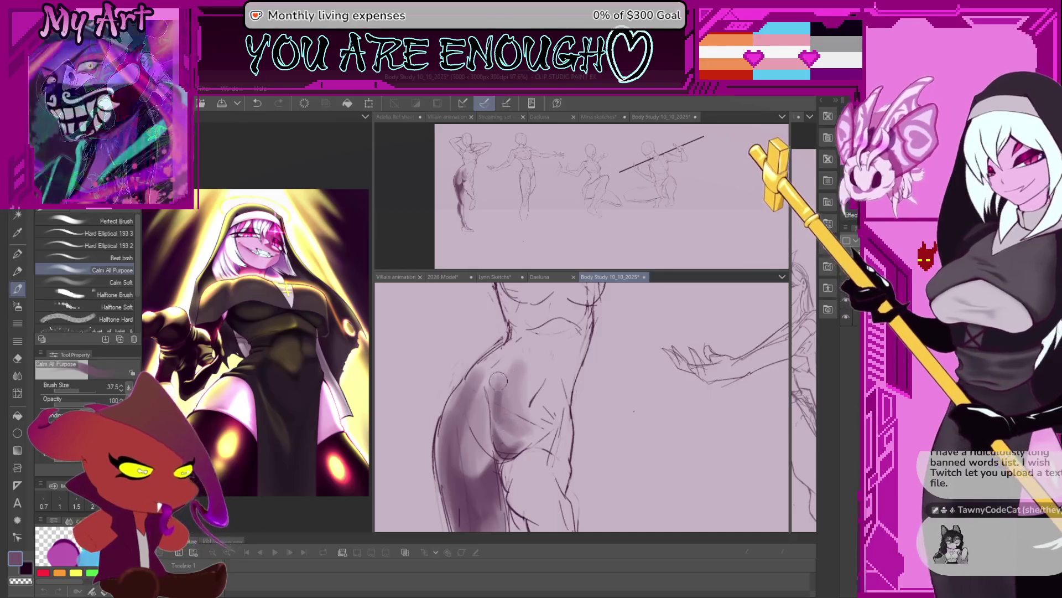
pyautogui.moveTo(504, 407)
pyautogui.mouseDown()
pyautogui.moveTo(509, 374)
pyautogui.moveTo(509, 395)
pyautogui.mouseUp()
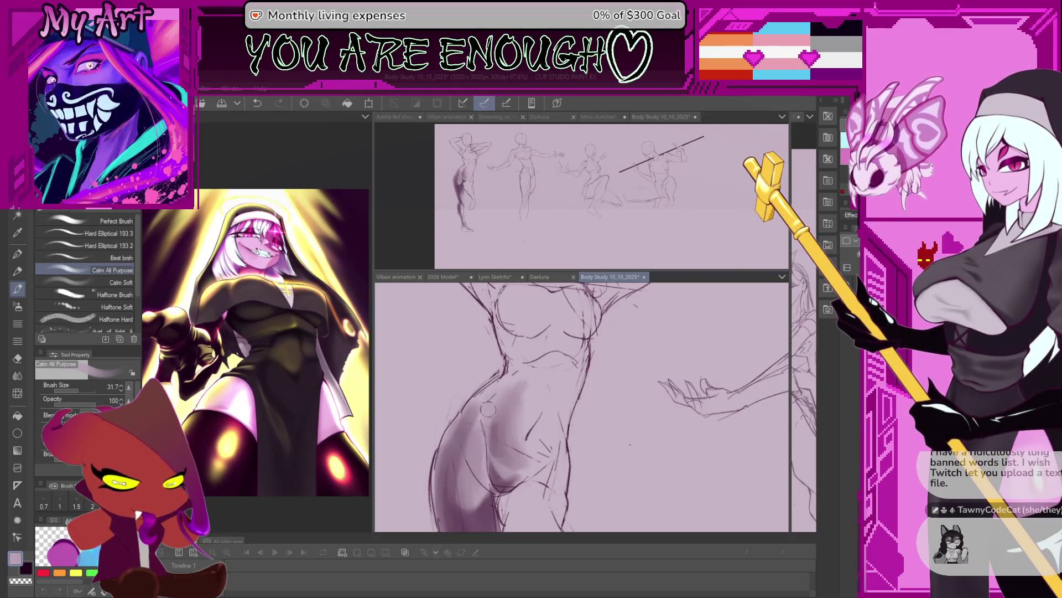
pyautogui.moveTo(492, 404); pyautogui.dragTo(508, 421)
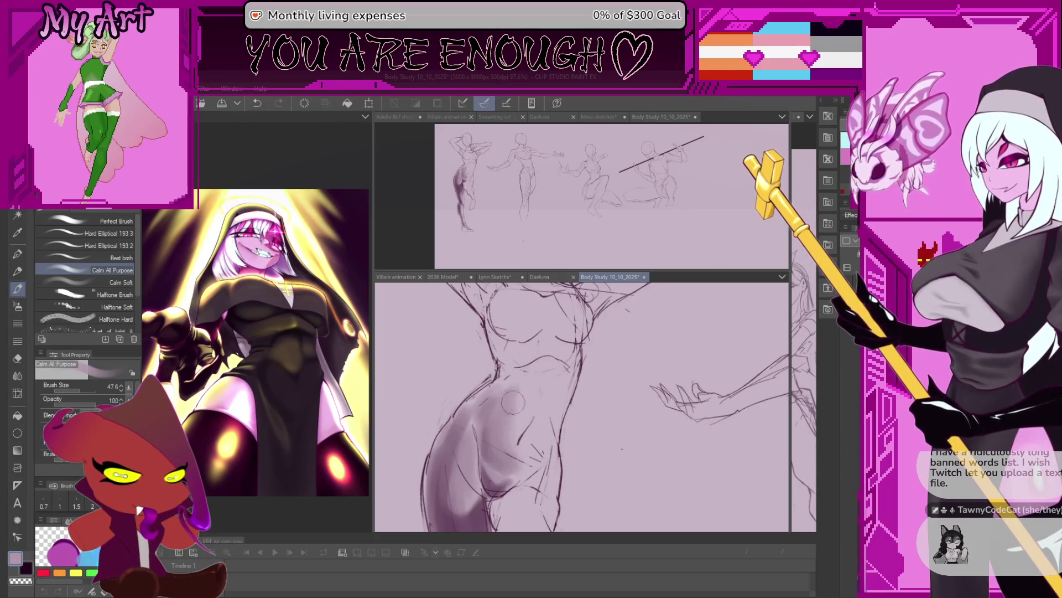
pyautogui.moveTo(515, 436); pyautogui.dragTo(524, 382)
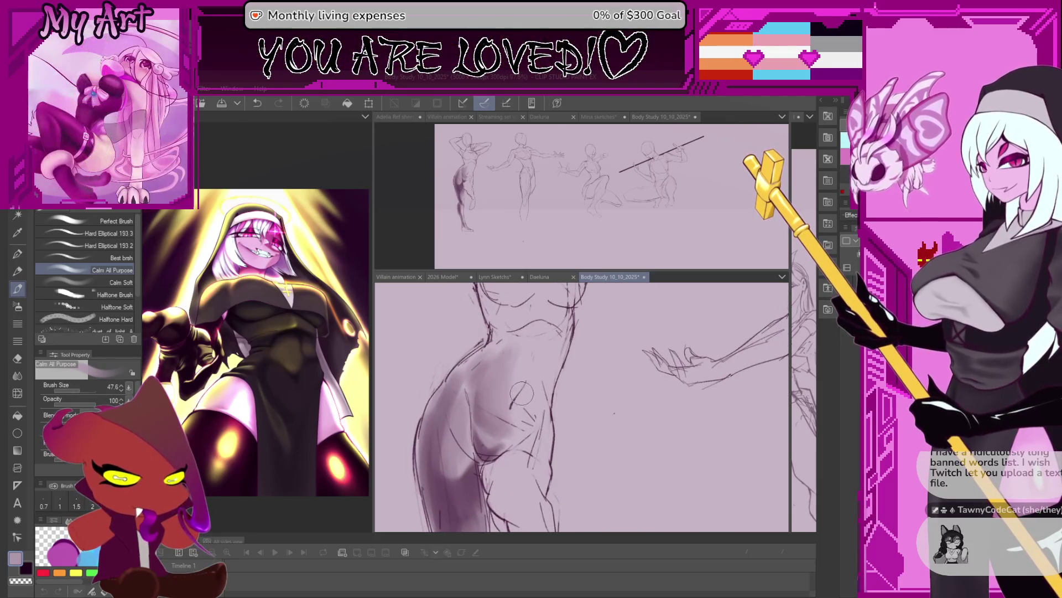
pyautogui.press('p')
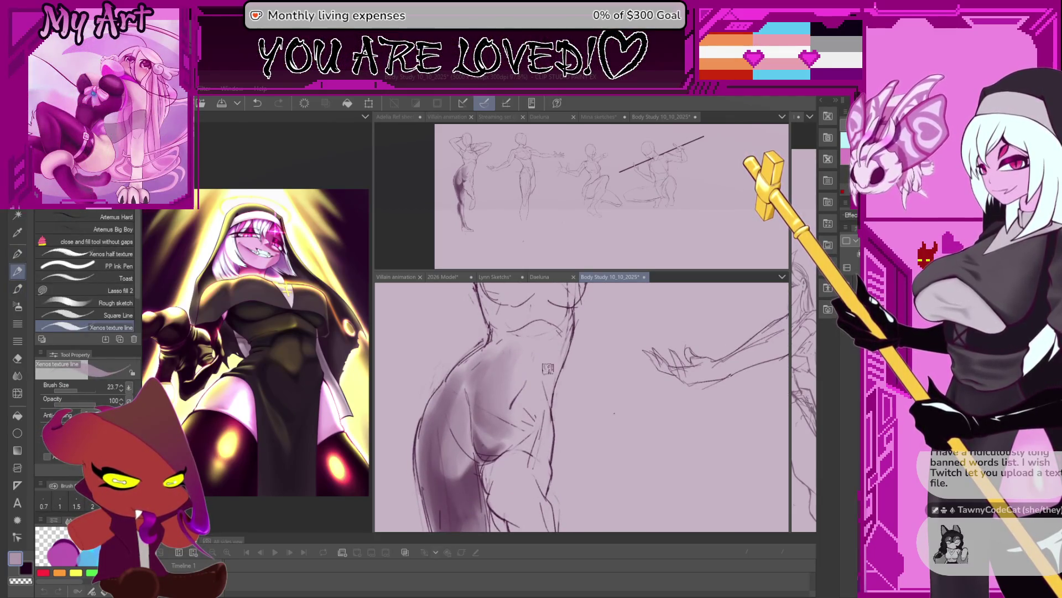
# Step: Return to the soft shading brush, enlarge it and frame the figure's thigh for shading
pyautogui.moveTo(561, 390); pyautogui.dragTo(519, 394)
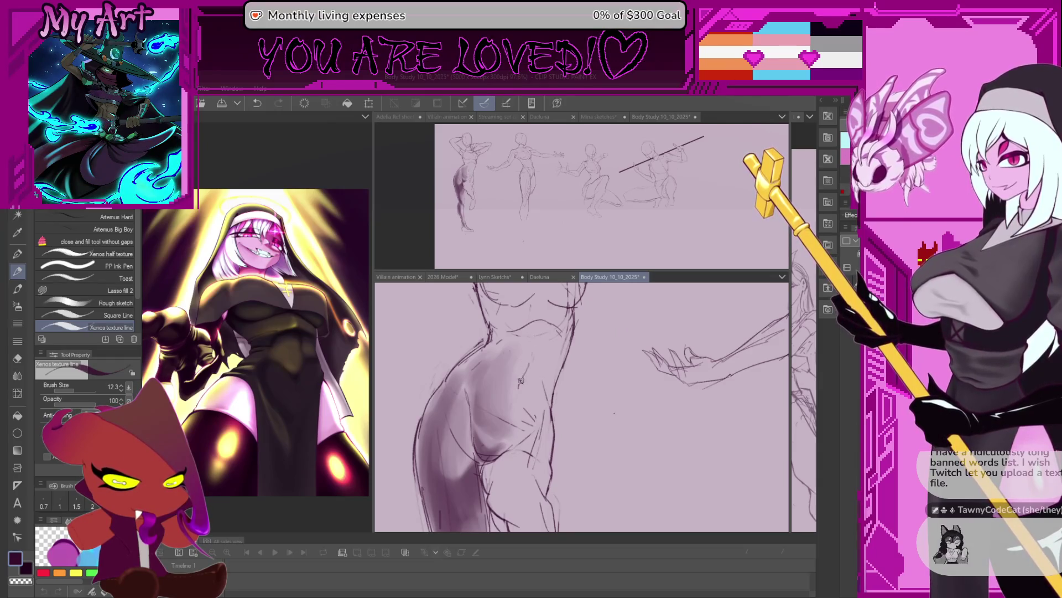
pyautogui.scroll(2, 523, 381)
pyautogui.press('b')
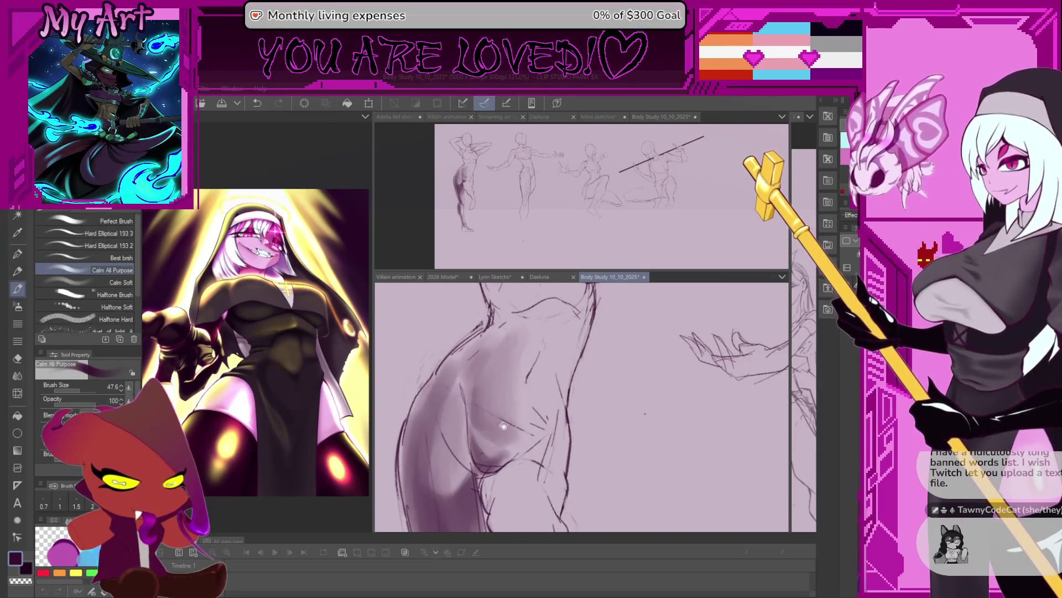
pyautogui.moveTo(504, 426); pyautogui.dragTo(509, 387)
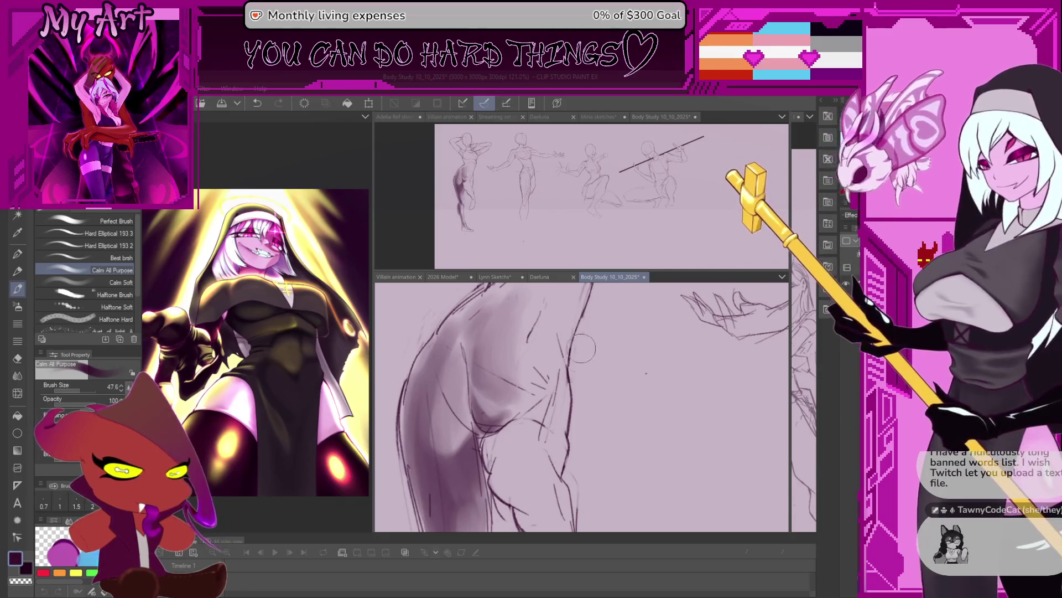
pyautogui.moveTo(498, 448); pyautogui.dragTo(515, 366)
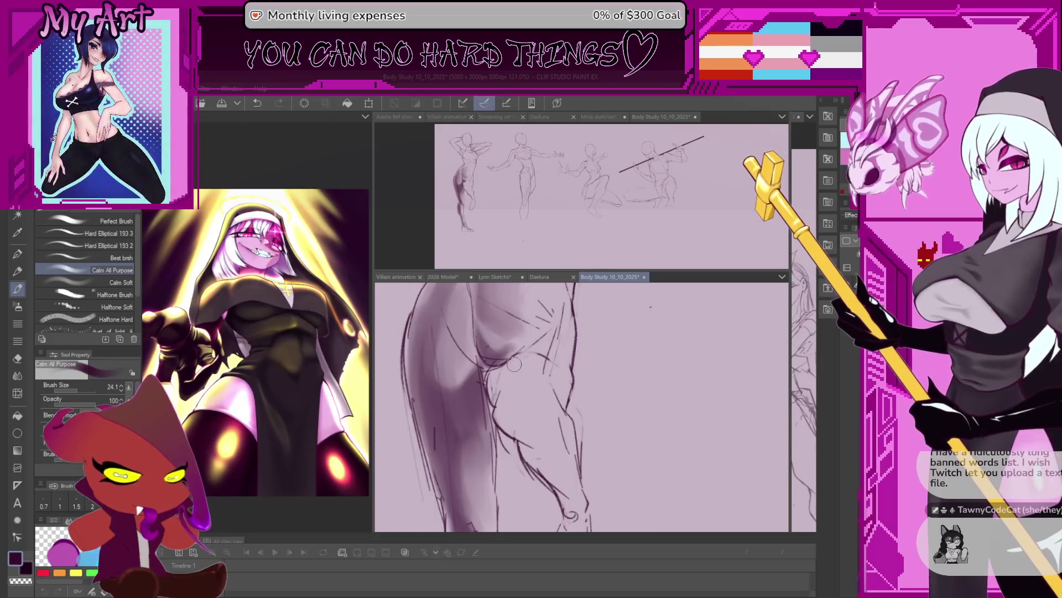
pyautogui.press(']')
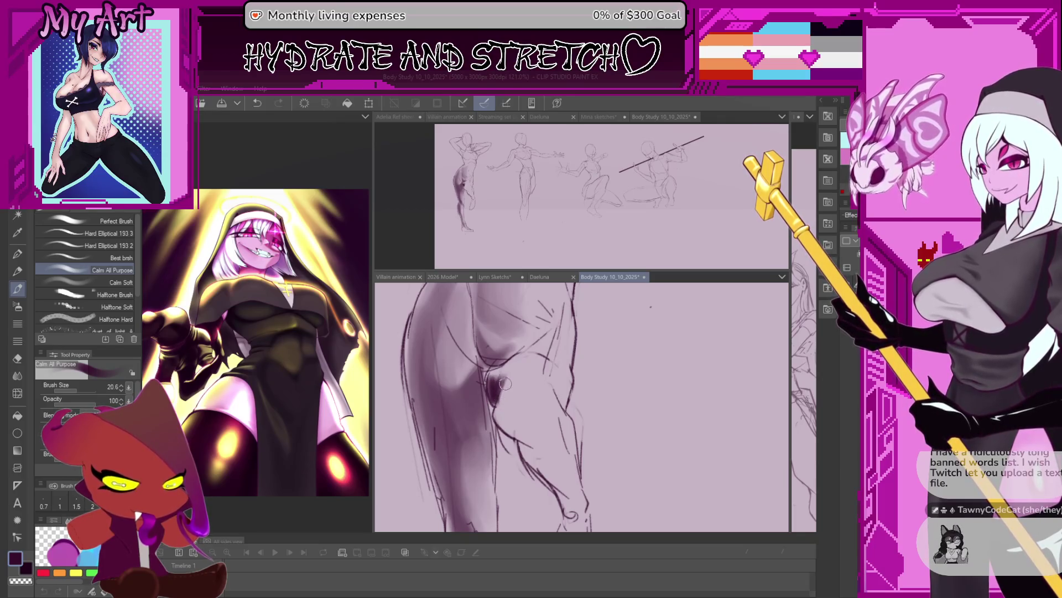
pyautogui.moveTo(506, 383); pyautogui.dragTo(515, 395)
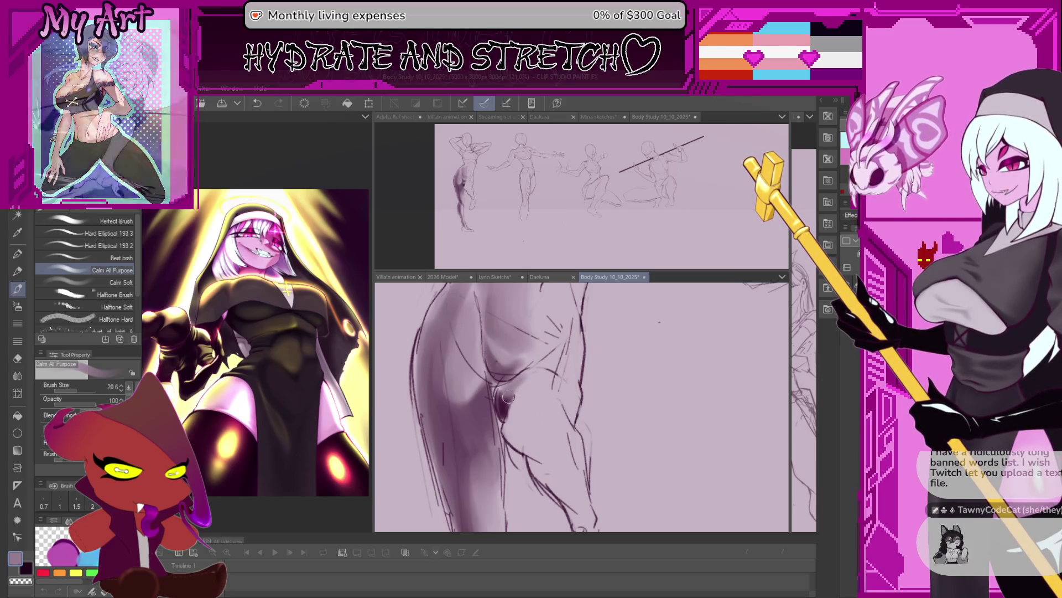
# Step: Paint darker purple strokes down the thigh toward the knee, tilting the view to suit the leg
pyautogui.moveTo(514, 389); pyautogui.dragTo(501, 371)
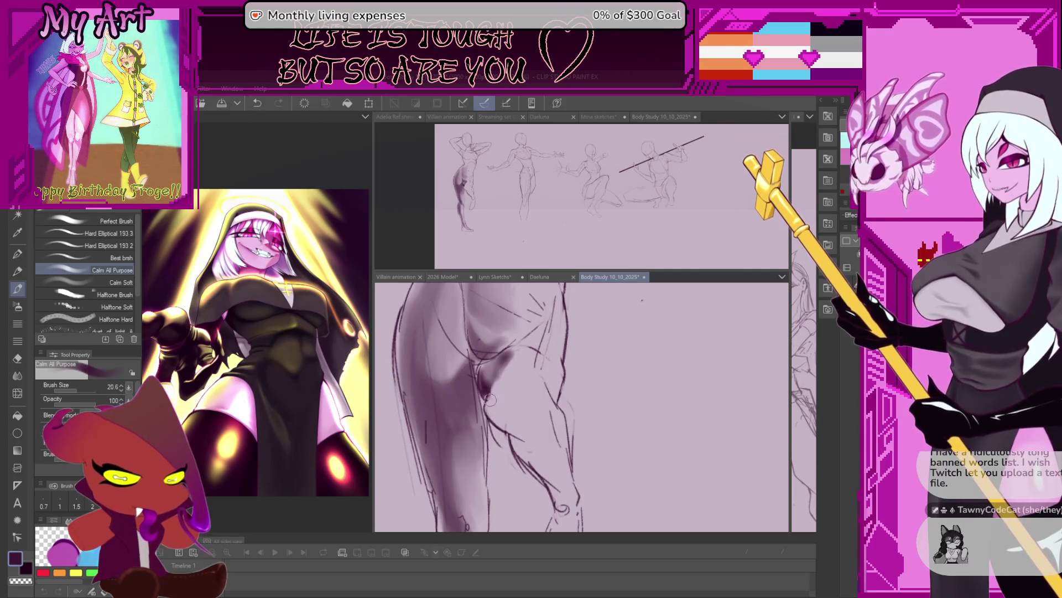
pyautogui.moveTo(490, 399); pyautogui.dragTo(509, 386)
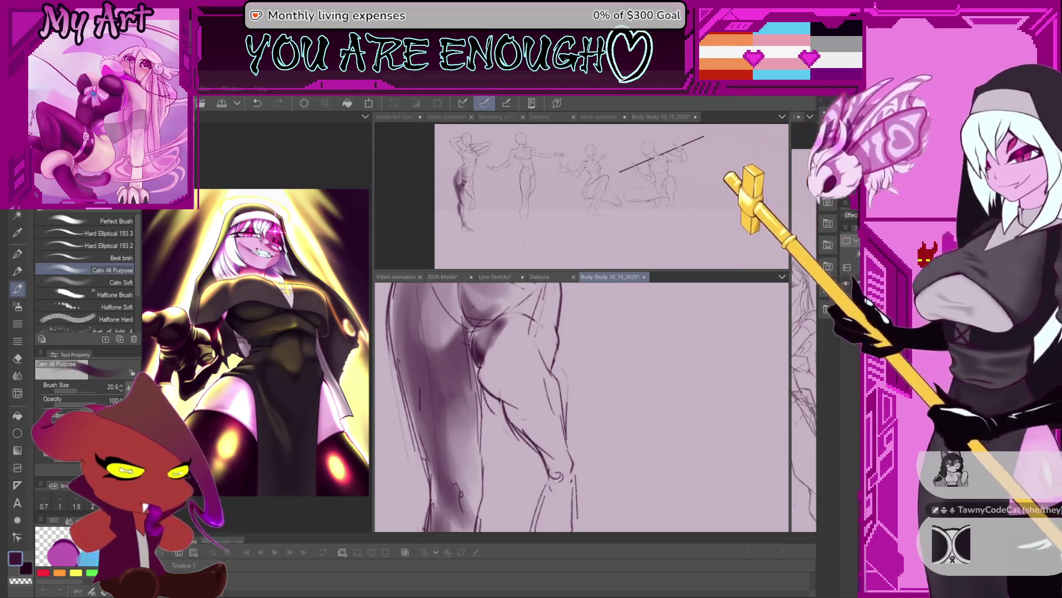
pyautogui.moveTo(525, 362)
pyautogui.mouseDown()
pyautogui.moveTo(497, 368)
pyautogui.moveTo(487, 399)
pyautogui.moveTo(513, 380)
pyautogui.mouseUp()
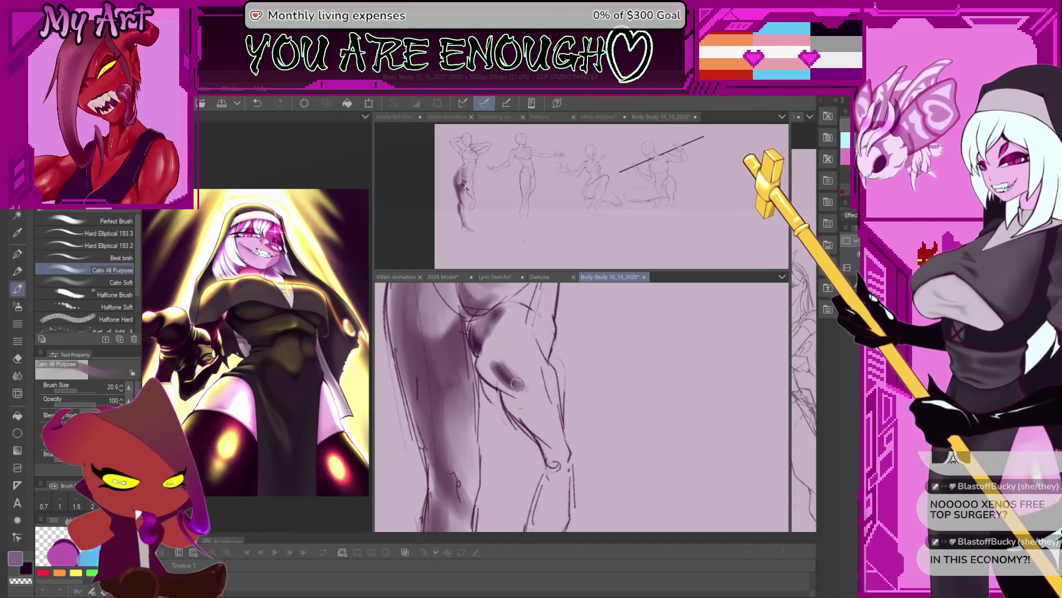
pyautogui.moveTo(514, 379); pyautogui.dragTo(506, 371)
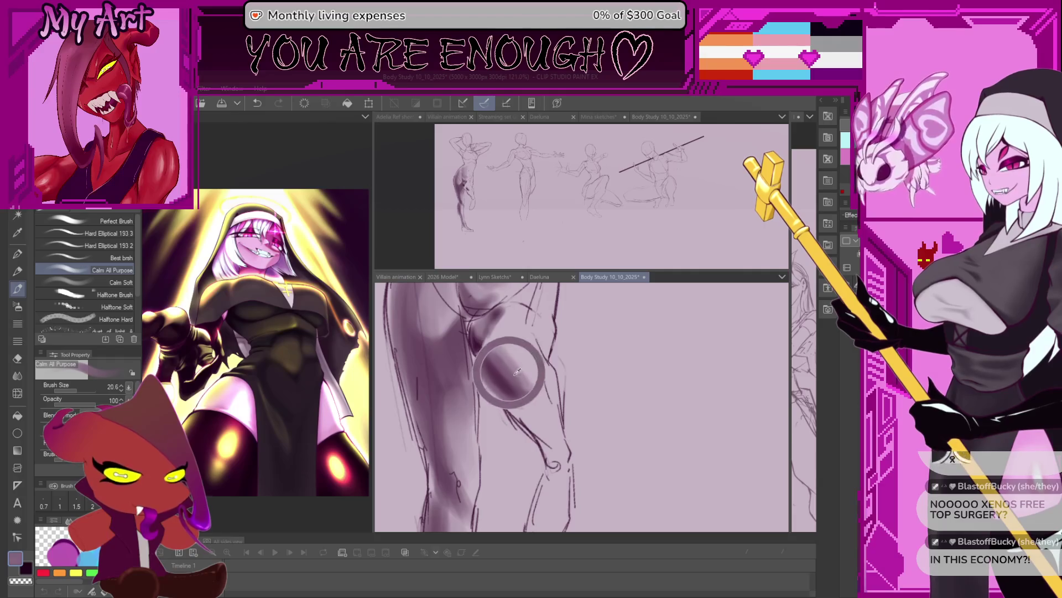
pyautogui.moveTo(533, 412); pyautogui.dragTo(501, 376)
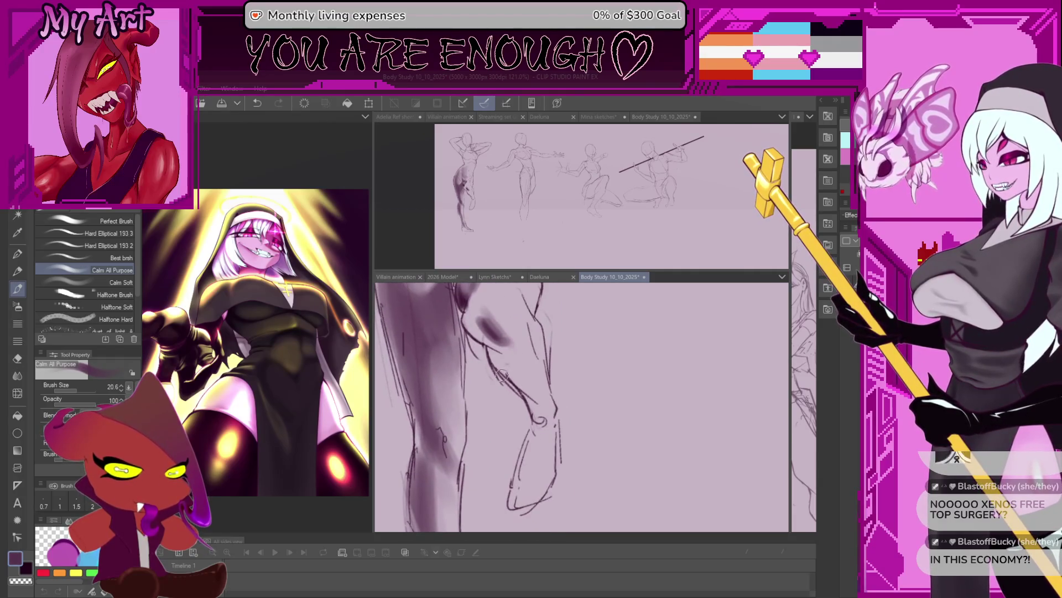
pyautogui.moveTo(496, 339); pyautogui.dragTo(532, 389)
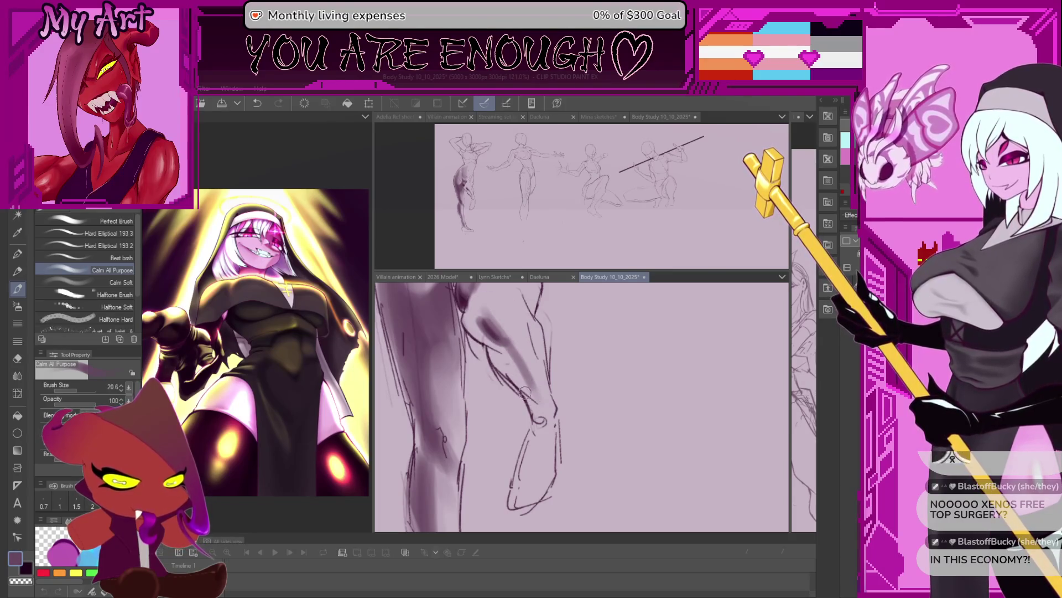
# Step: Resize the brush and extend the purple shading down the calf
pyautogui.press(']')
pyautogui.press(']')
pyautogui.press(']')
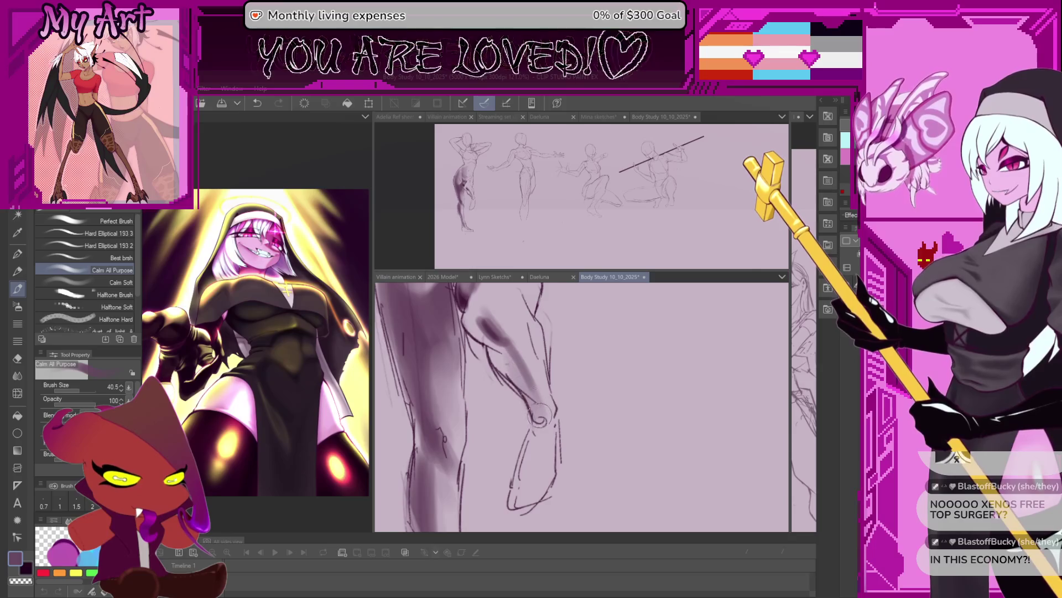
pyautogui.moveTo(505, 363); pyautogui.dragTo(526, 395)
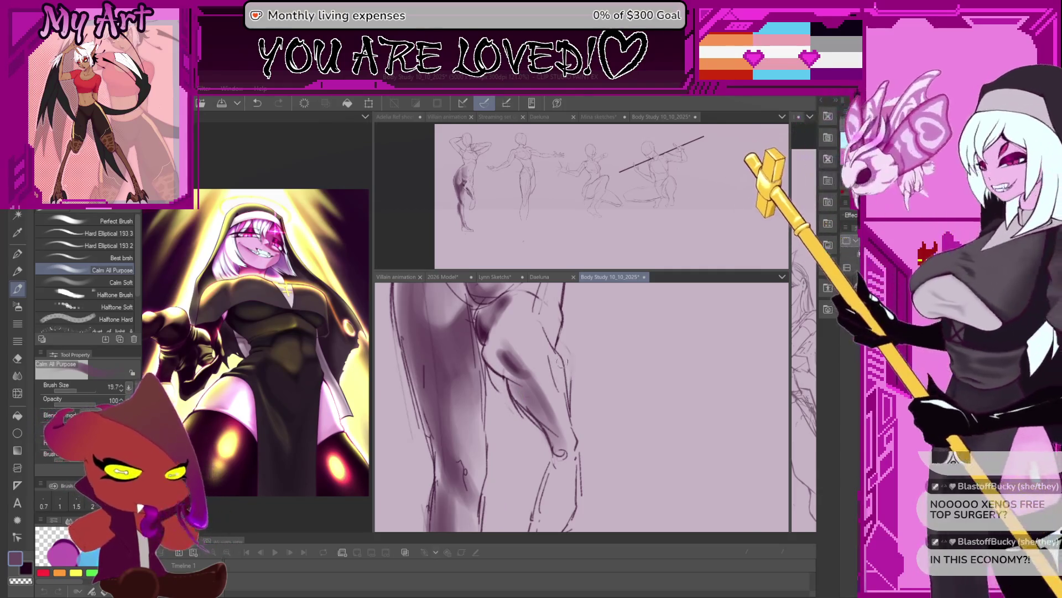
pyautogui.moveTo(575, 365)
pyautogui.keyDown('ctrl'); pyautogui.keyDown('alt'); pyautogui.mouseDown()
pyautogui.moveTo(501, 363)
pyautogui.moveTo(520, 386)
pyautogui.mouseUp(); pyautogui.keyUp('alt'); pyautogui.keyUp('ctrl')
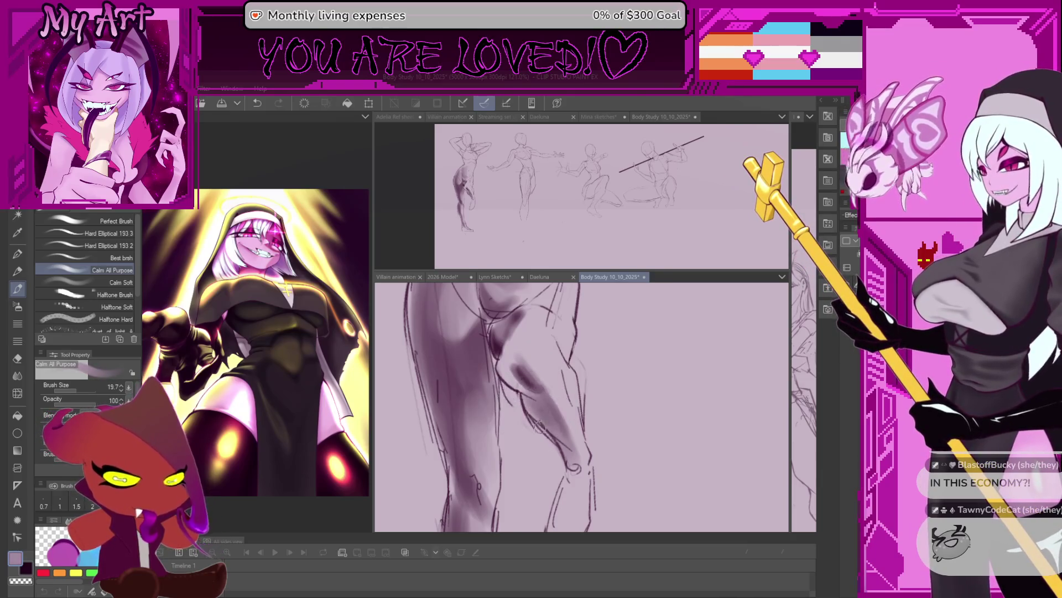
pyautogui.moveTo(522, 401); pyautogui.dragTo(518, 382)
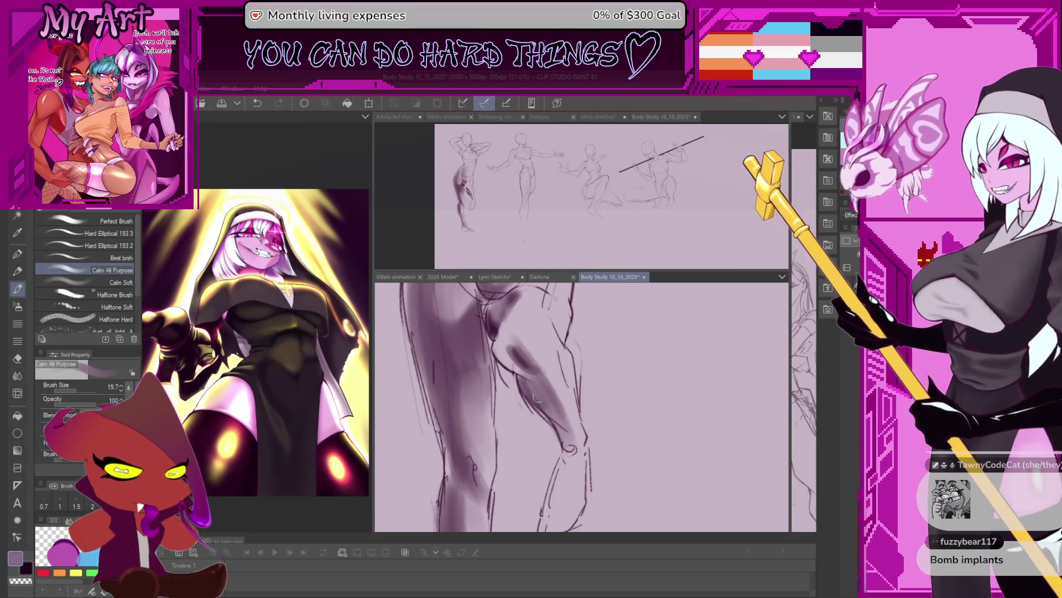
pyautogui.moveTo(536, 398); pyautogui.dragTo(569, 427)
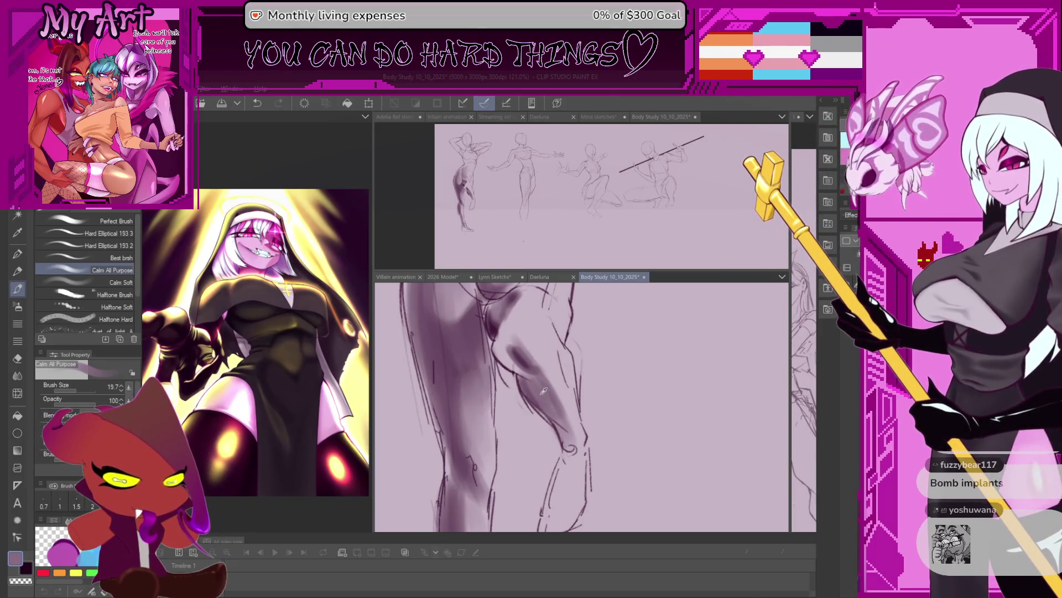
# Step: With a smaller brush, shade the knee area and reframe the upper leg
pyautogui.press('[')
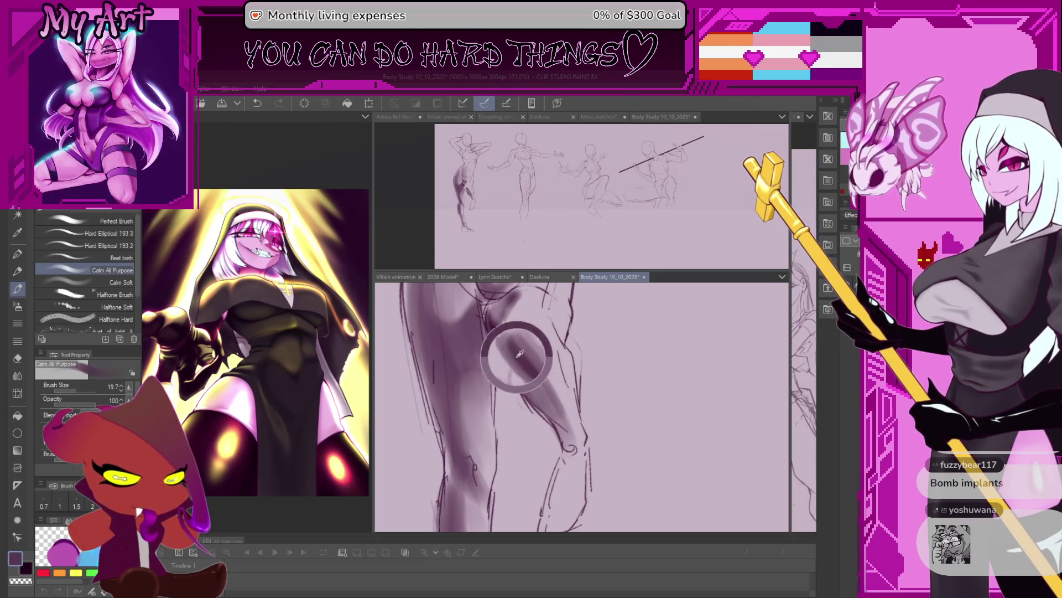
pyautogui.scroll(1, 501, 345)
pyautogui.moveTo(503, 345); pyautogui.dragTo(555, 403)
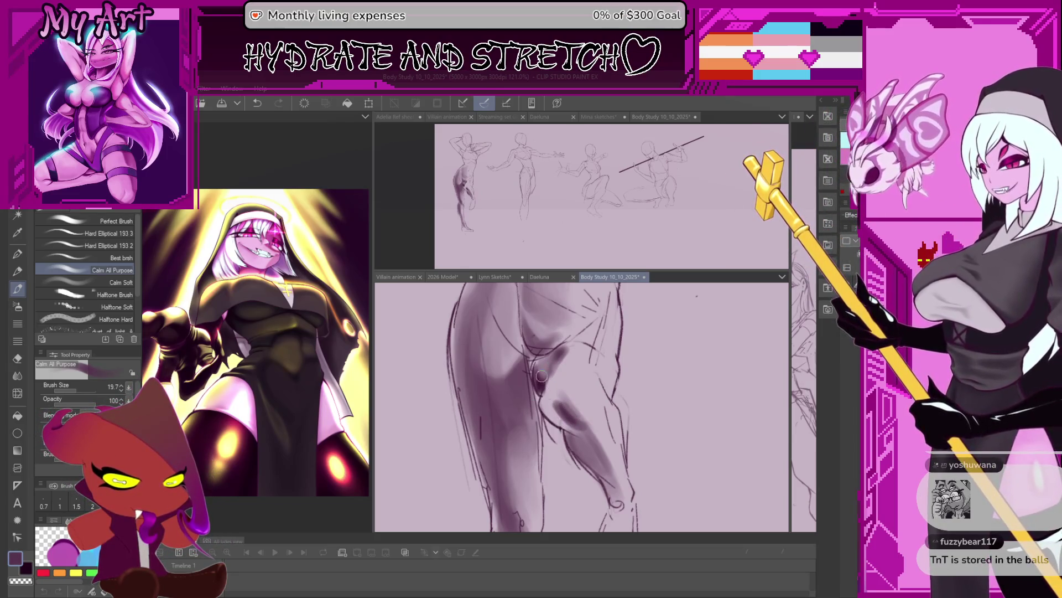
pyautogui.moveTo(577, 412); pyautogui.dragTo(558, 427)
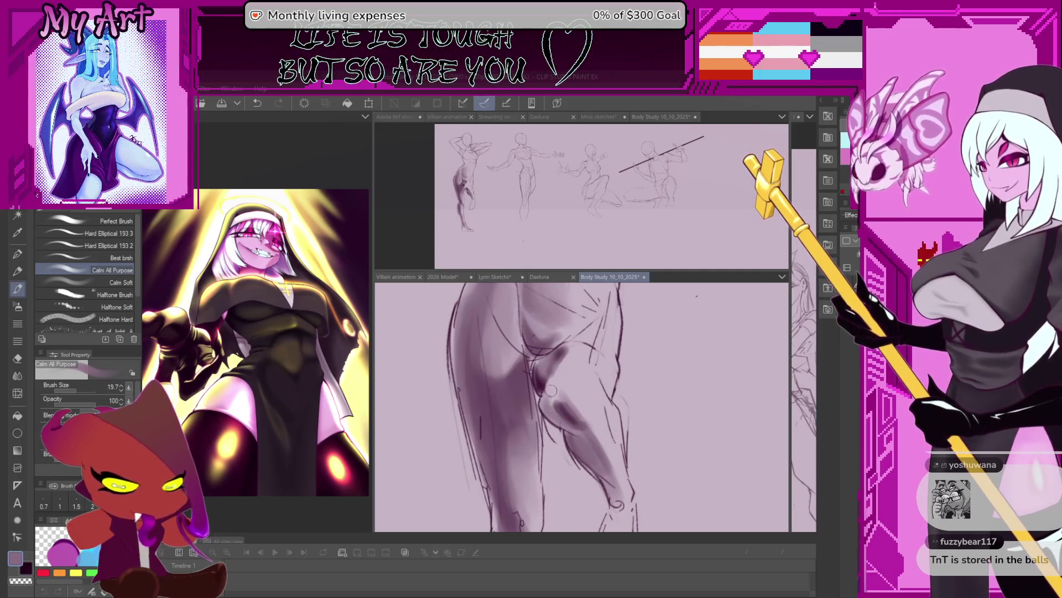
pyautogui.moveTo(568, 376); pyautogui.dragTo(574, 389)
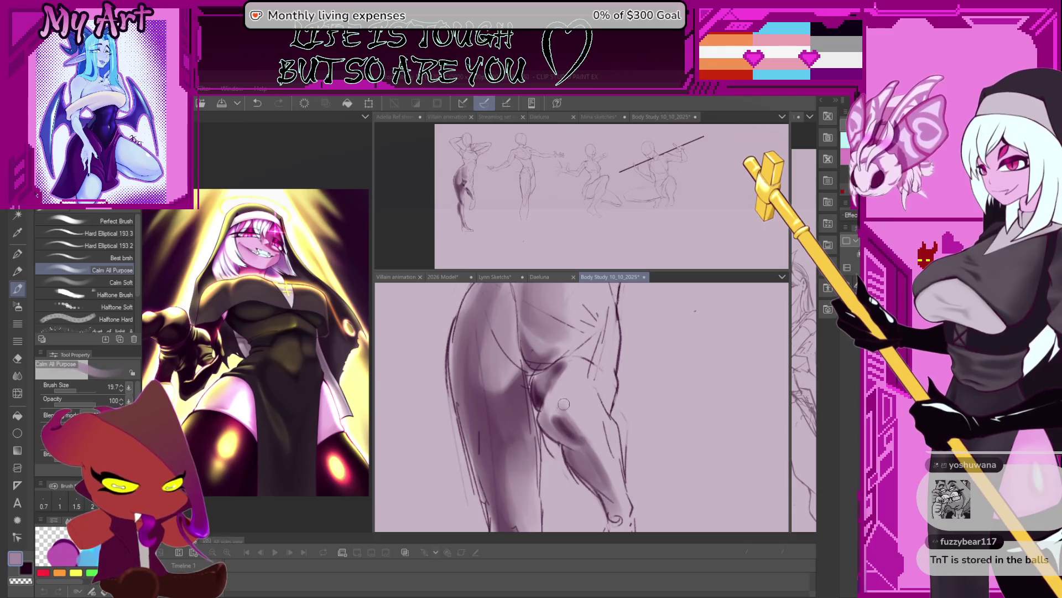
pyautogui.moveTo(567, 380); pyautogui.dragTo(564, 403)
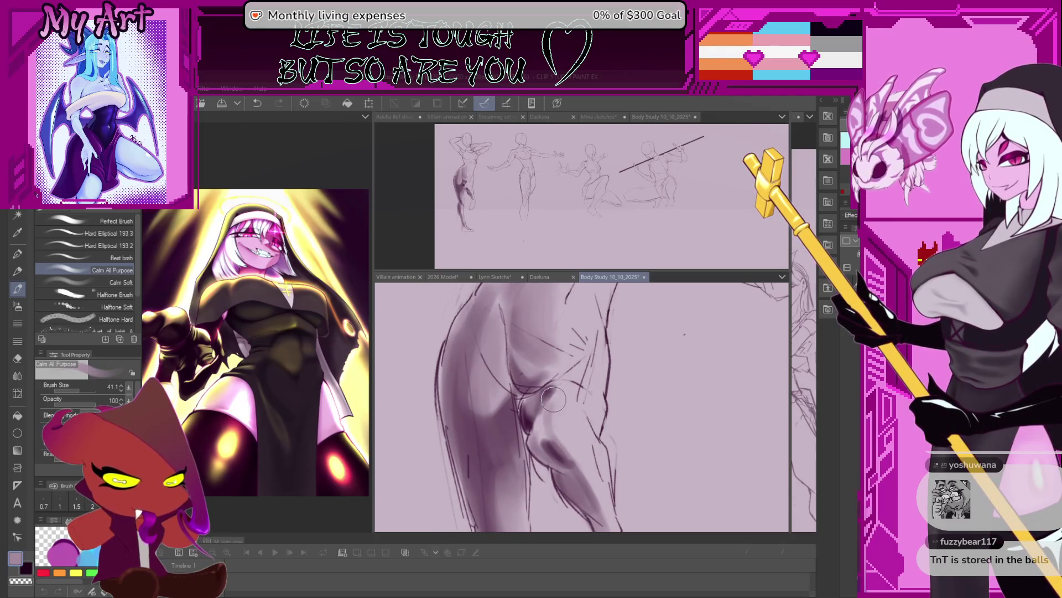
pyautogui.scroll(3, 498, 192)
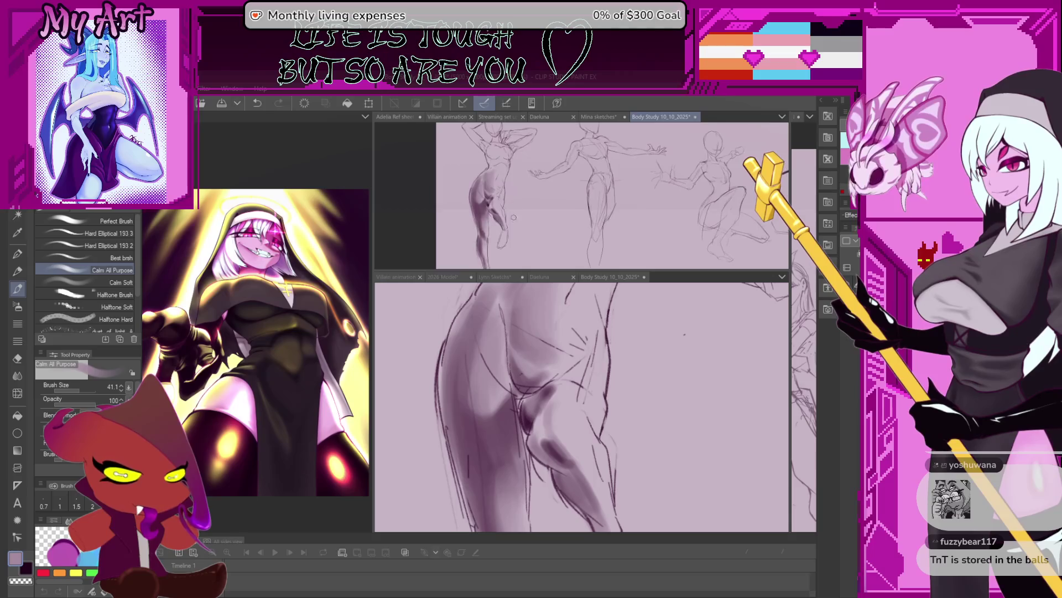
pyautogui.moveTo(531, 401); pyautogui.dragTo(551, 400)
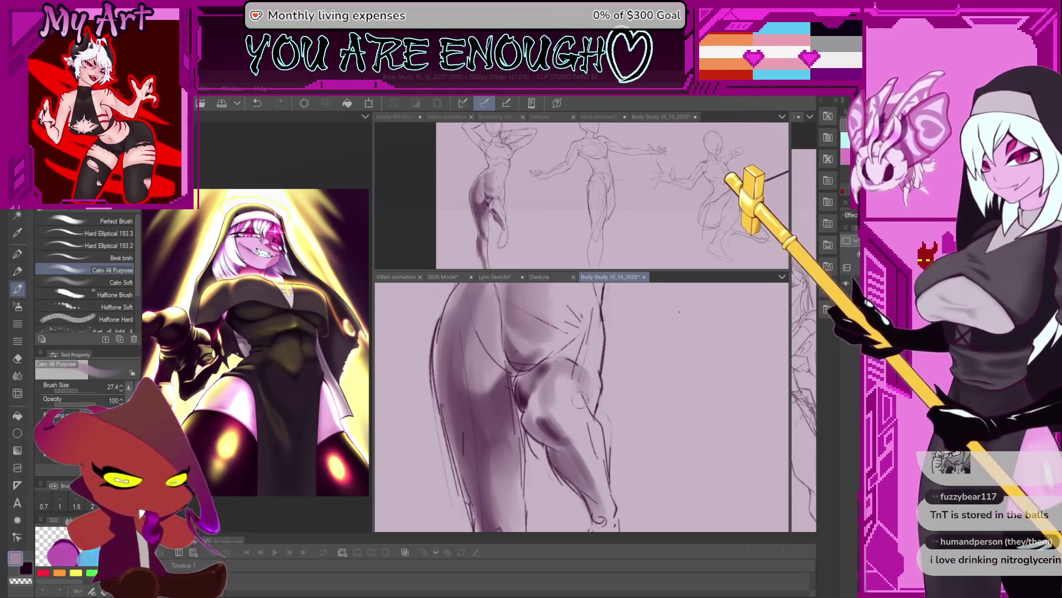
pyautogui.moveTo(579, 398); pyautogui.dragTo(587, 378)
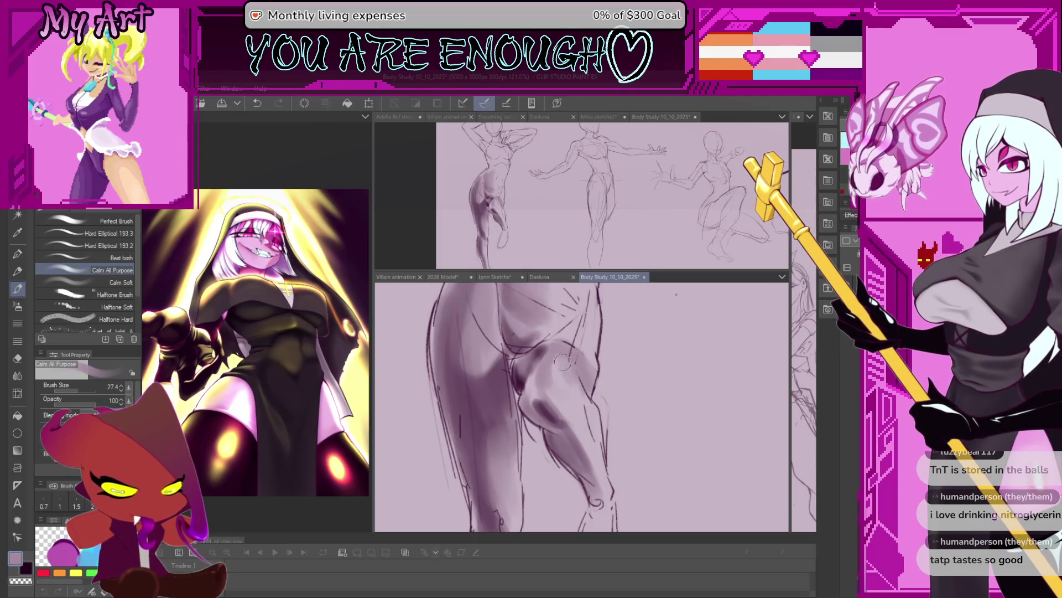
pyautogui.moveTo(568, 425)
pyautogui.mouseDown()
pyautogui.moveTo(551, 385)
pyautogui.moveTo(571, 416)
pyautogui.mouseUp()
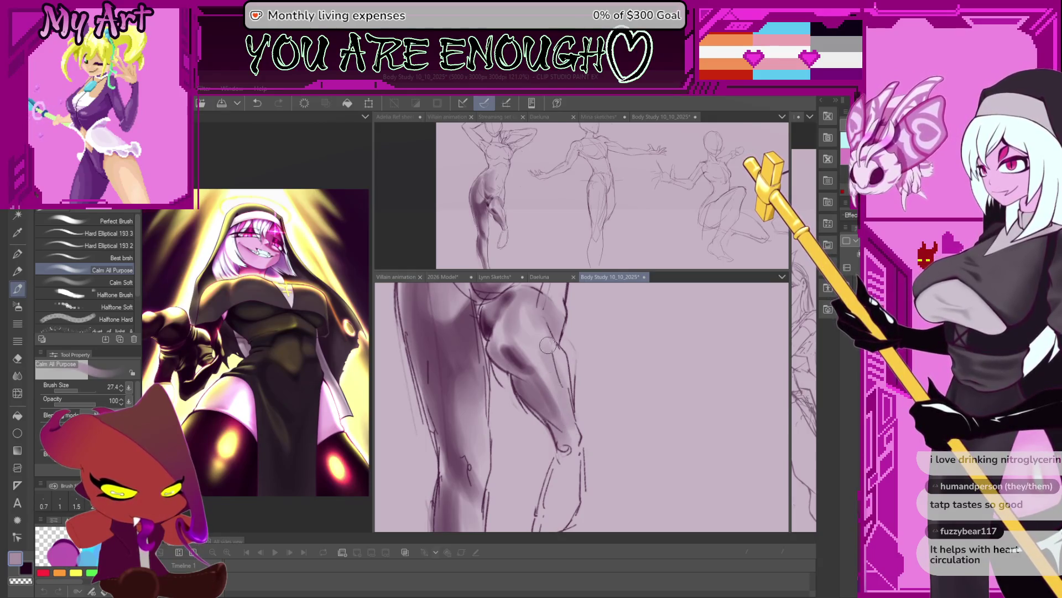
pyautogui.scroll(-3, 545, 350)
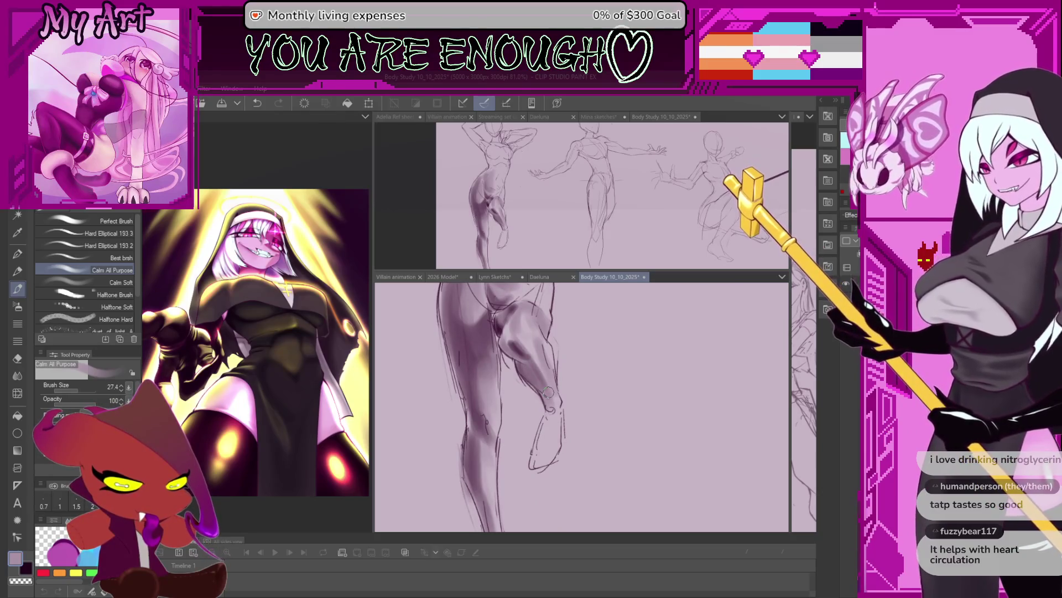
# Step: Darken the shading along the raised leg's calf
pyautogui.moveTo(567, 479)
pyautogui.mouseDown()
pyautogui.moveTo(581, 465)
pyautogui.moveTo(573, 427)
pyautogui.mouseUp()
pyautogui.moveTo(560, 366); pyautogui.dragTo(575, 413)
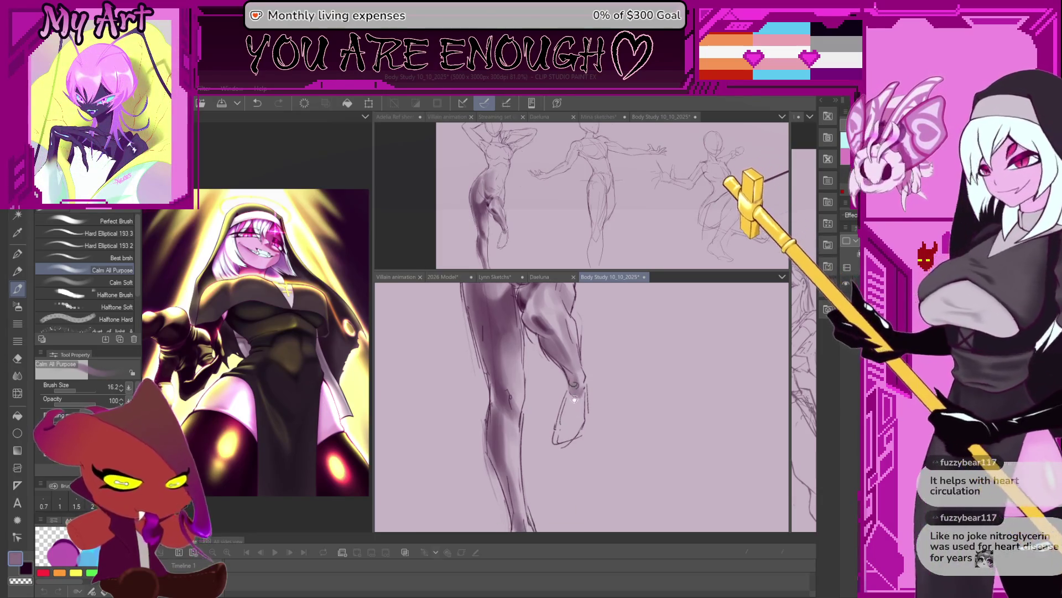
pyautogui.moveTo(571, 394); pyautogui.dragTo(559, 452)
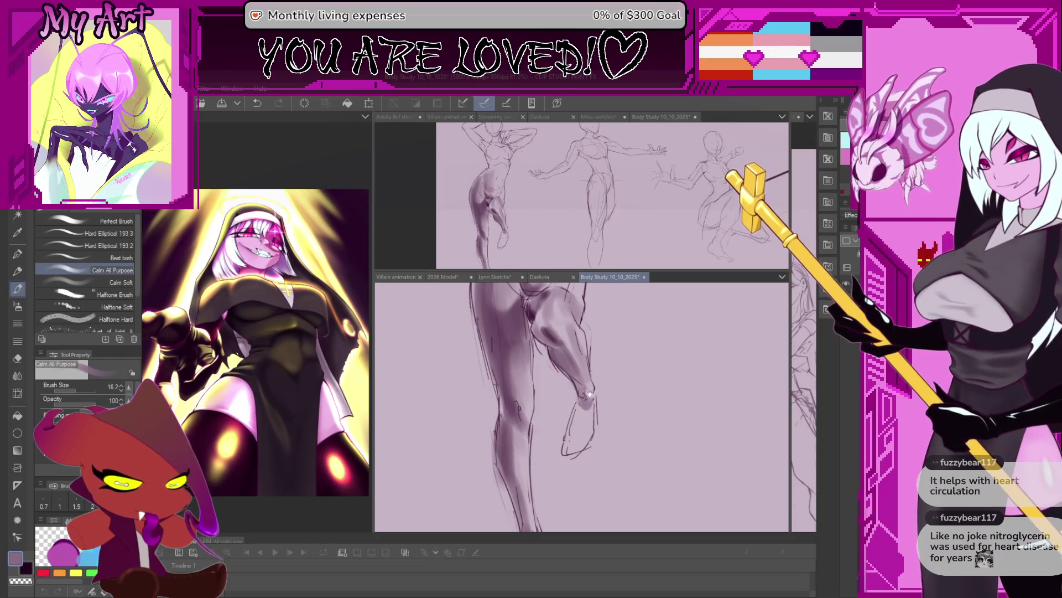
pyautogui.moveTo(615, 421); pyautogui.dragTo(544, 407)
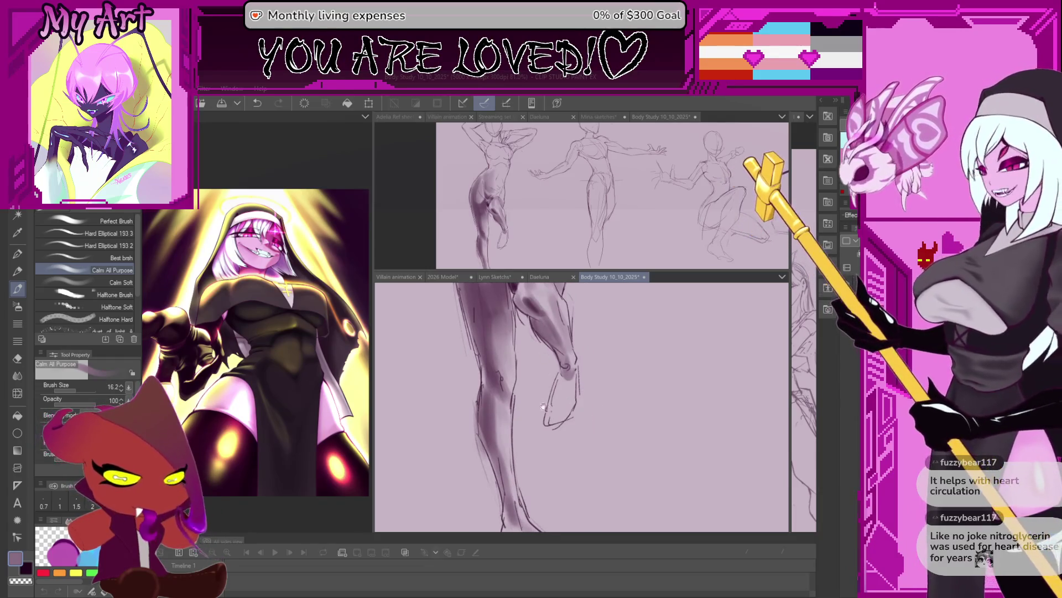
# Step: Enlarge the brush, undo a stray mark near the foot, then shade the sketched foot
pyautogui.press(']')
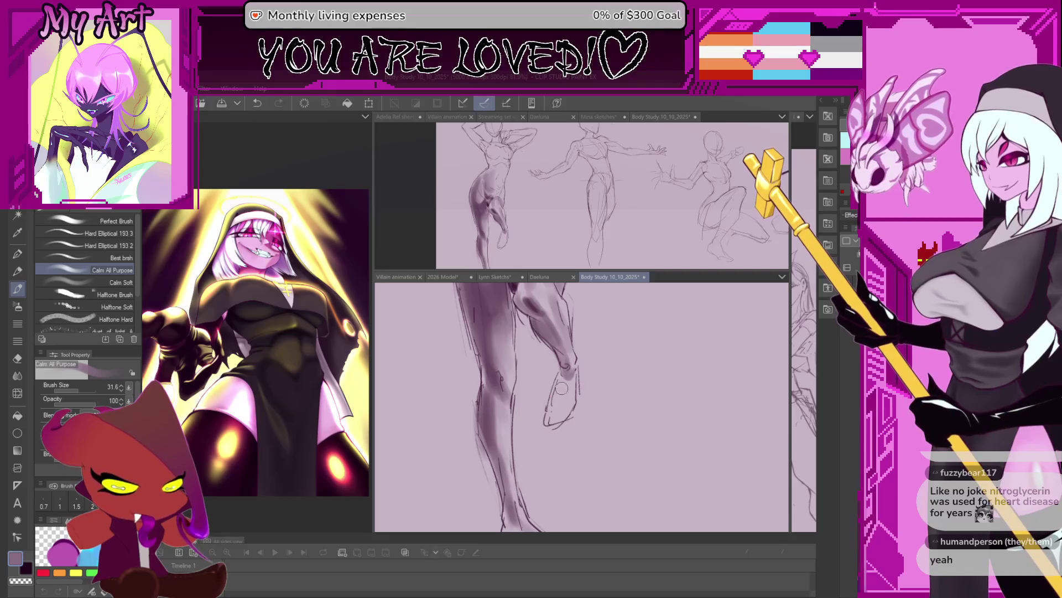
pyautogui.hotkey('ctrl', 'z')
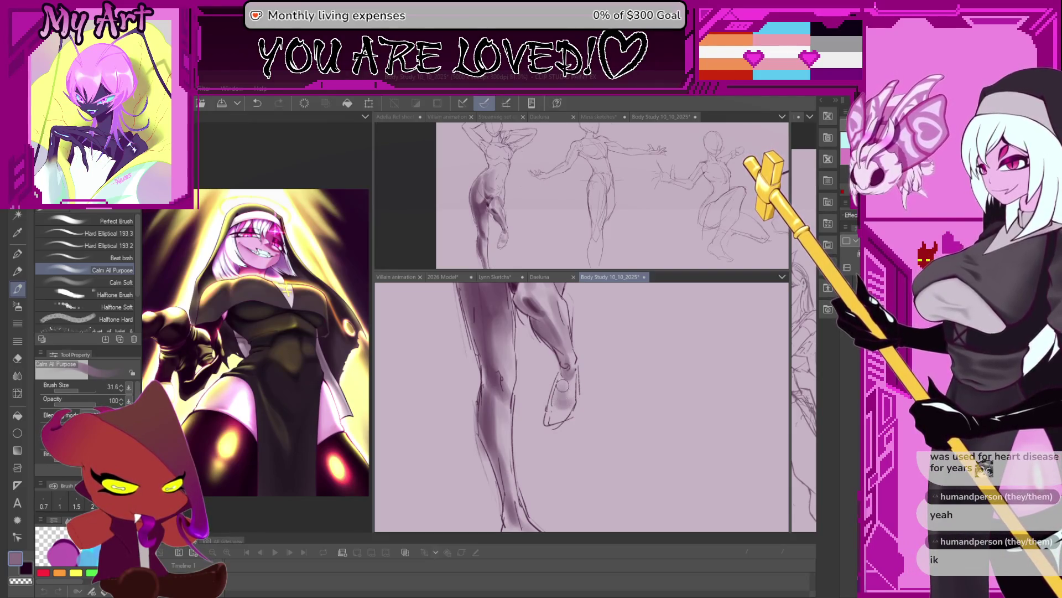
pyautogui.moveTo(569, 380); pyautogui.dragTo(563, 404)
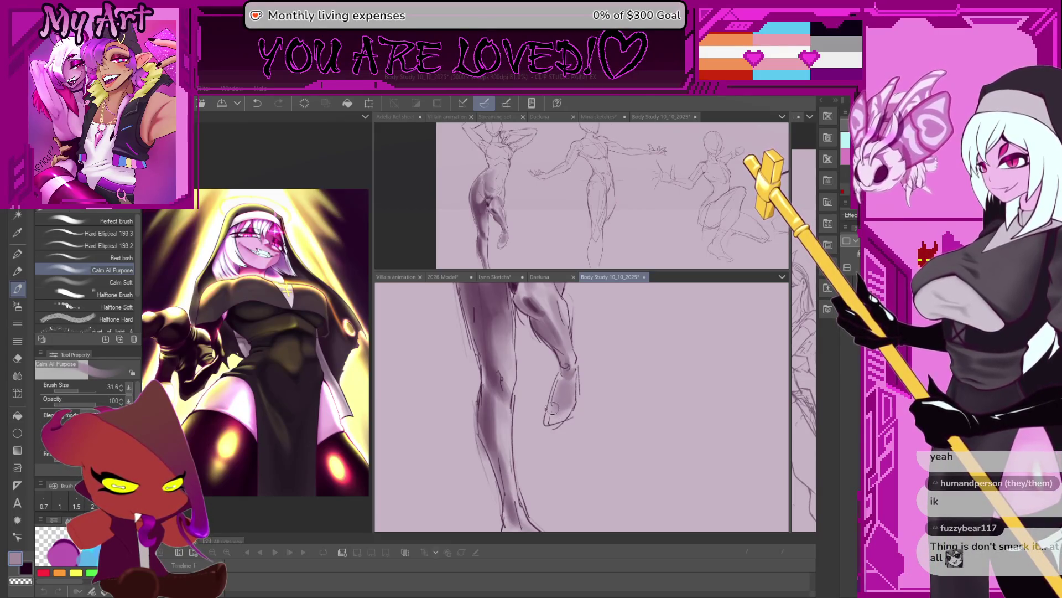
pyautogui.moveTo(539, 428); pyautogui.dragTo(531, 454)
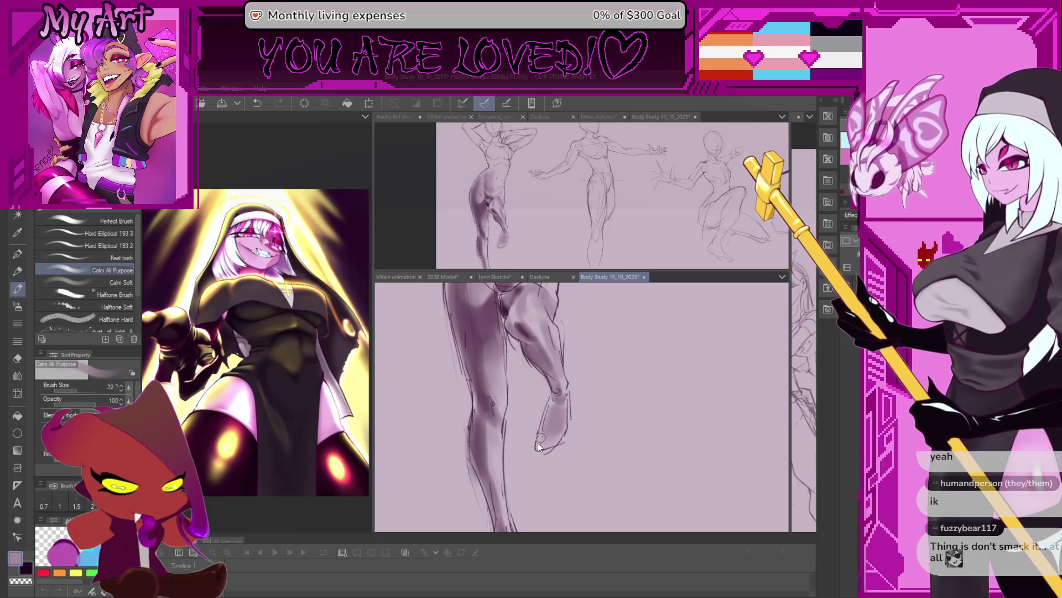
pyautogui.moveTo(524, 330); pyautogui.dragTo(541, 357)
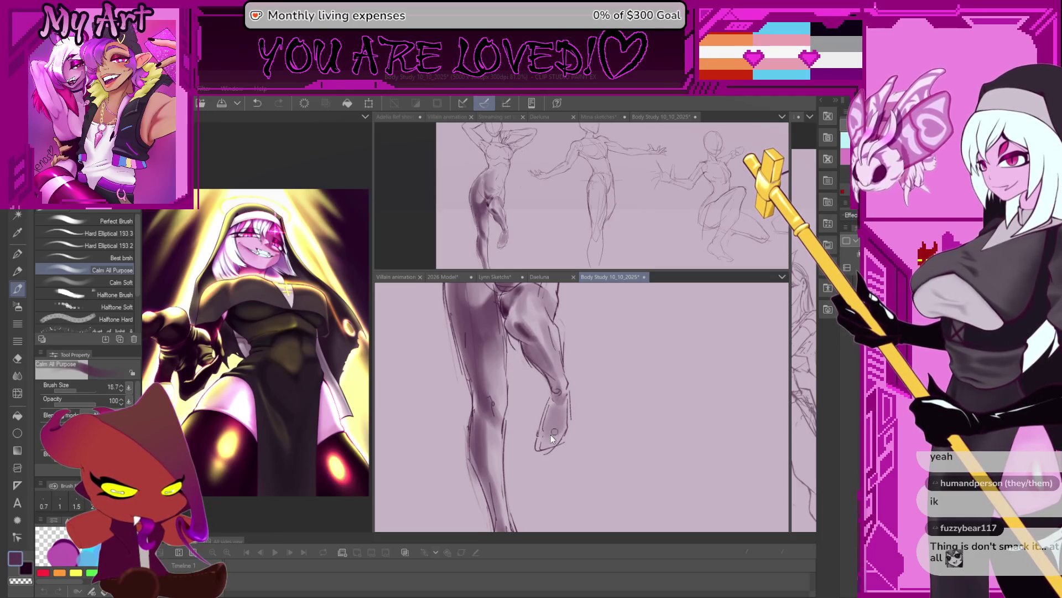
pyautogui.scroll(-2, 581, 407)
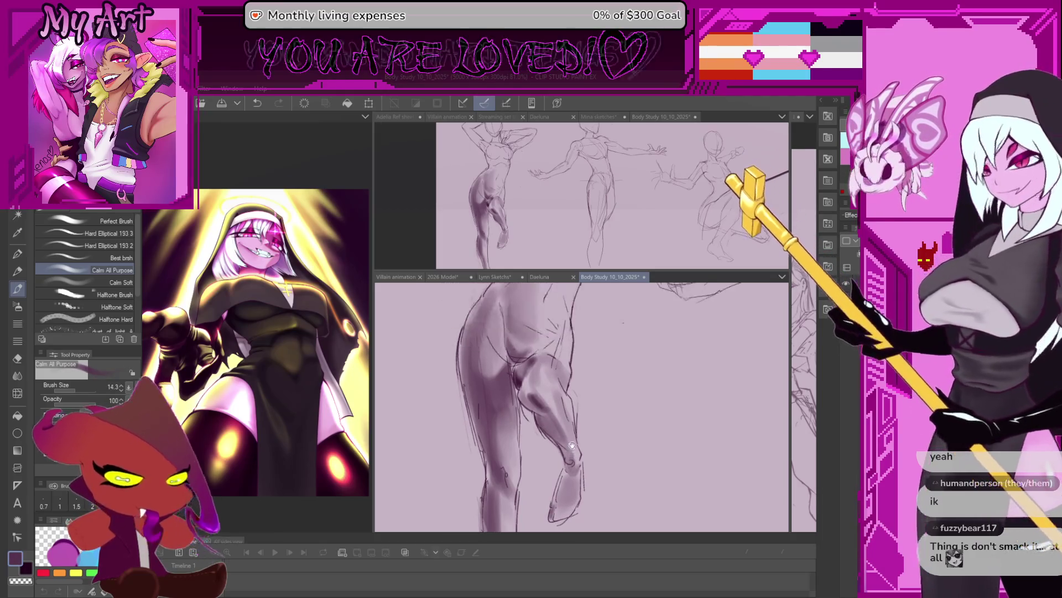
pyautogui.scroll(-2, 581, 406)
pyautogui.scroll(-1, 581, 408)
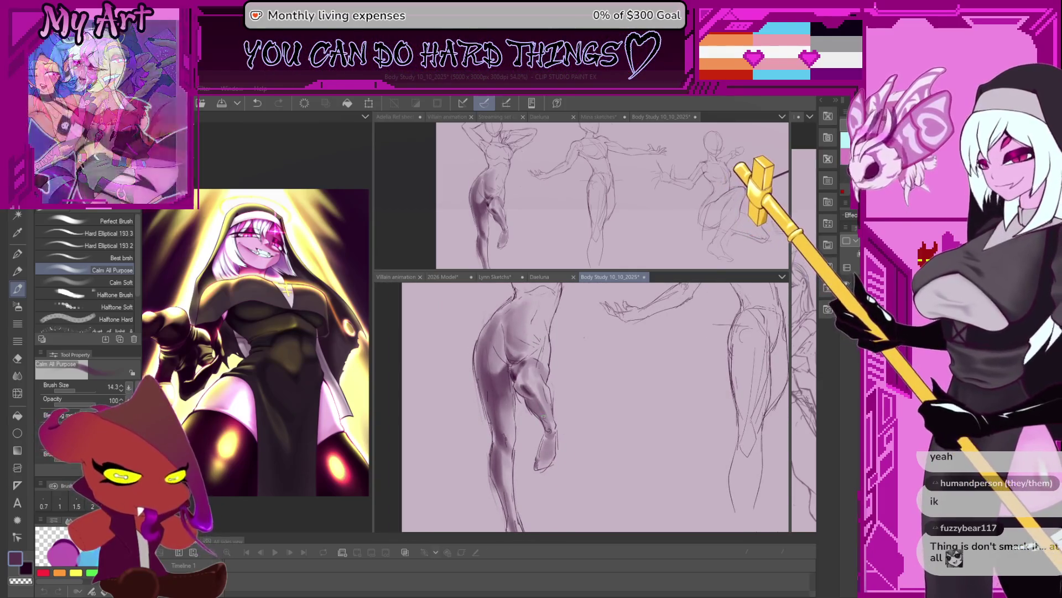
# Step: Frame the arms-raised figure's torso and darken the shading under the waist
pyautogui.moveTo(581, 374); pyautogui.dragTo(598, 407)
pyautogui.scroll(2, 556, 380)
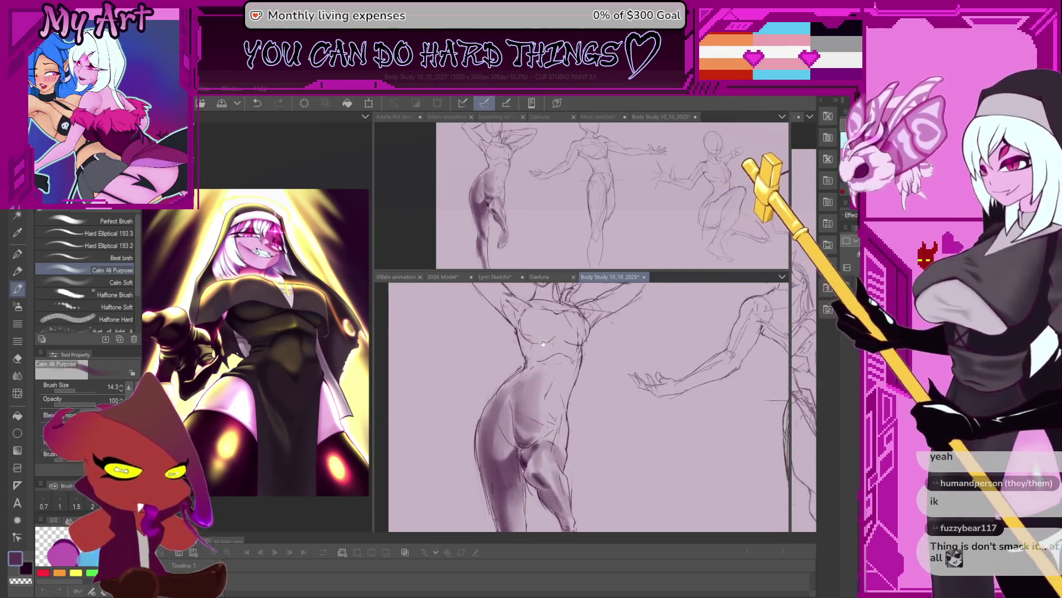
pyautogui.scroll(1, 556, 380)
pyautogui.scroll(1, 551, 383)
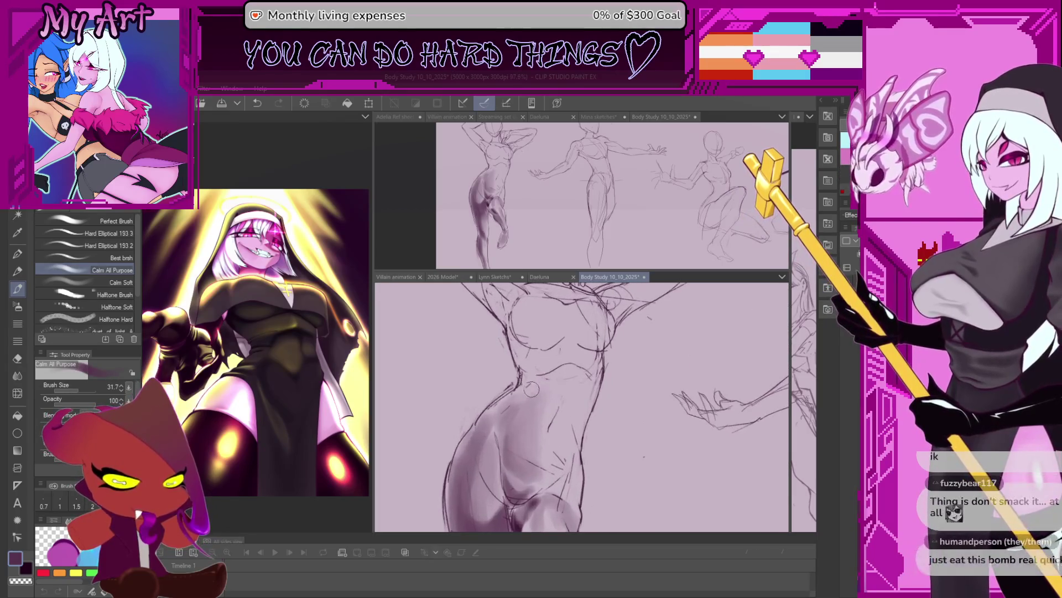
pyautogui.scroll(1, 550, 385)
pyautogui.scroll(2, 522, 433)
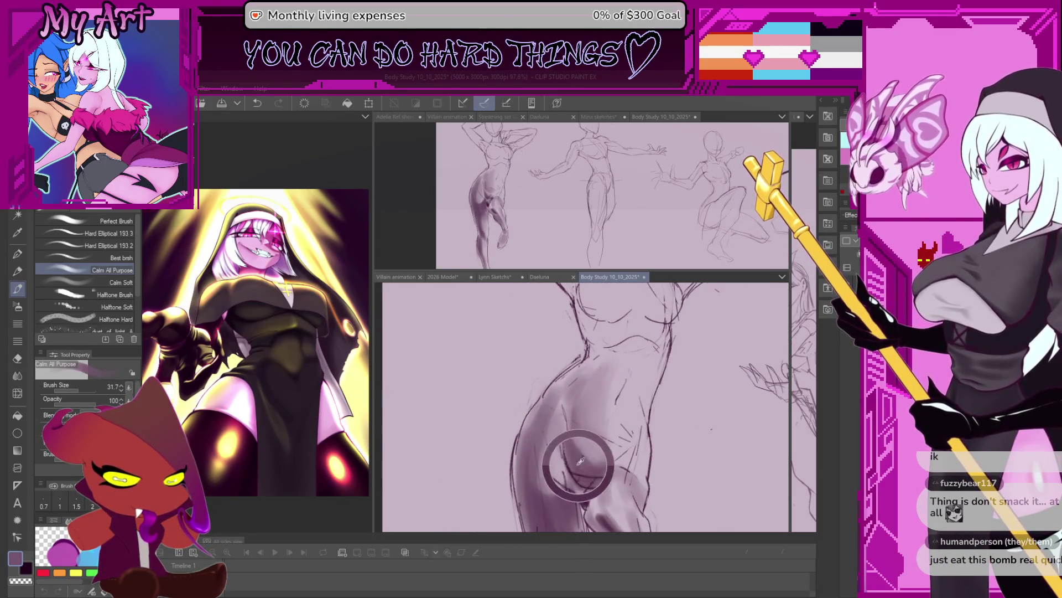
pyautogui.scroll(-2, 581, 473)
pyautogui.scroll(1, 571, 487)
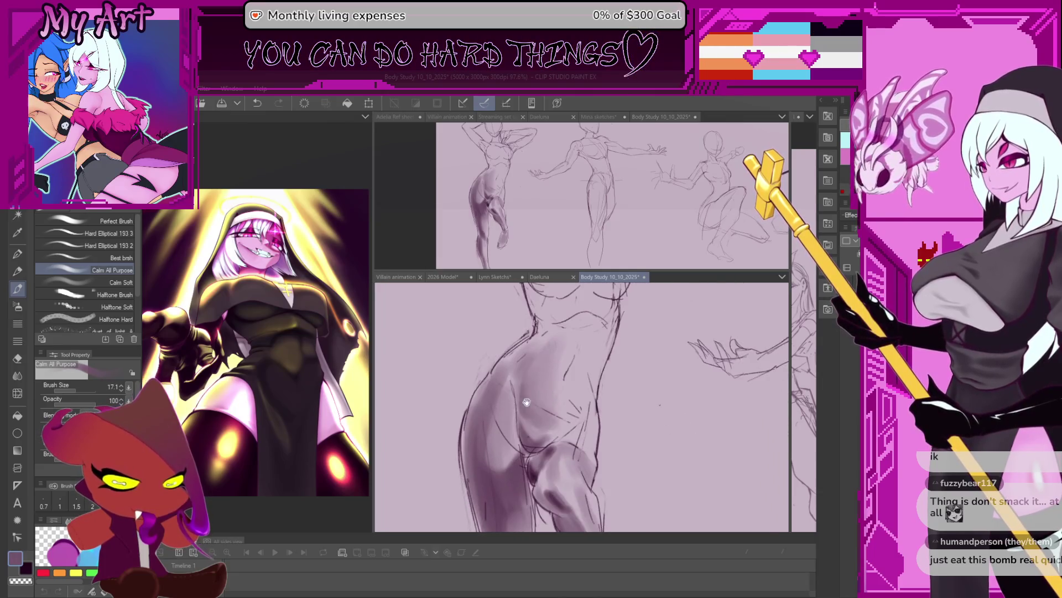
pyautogui.scroll(1, 544, 452)
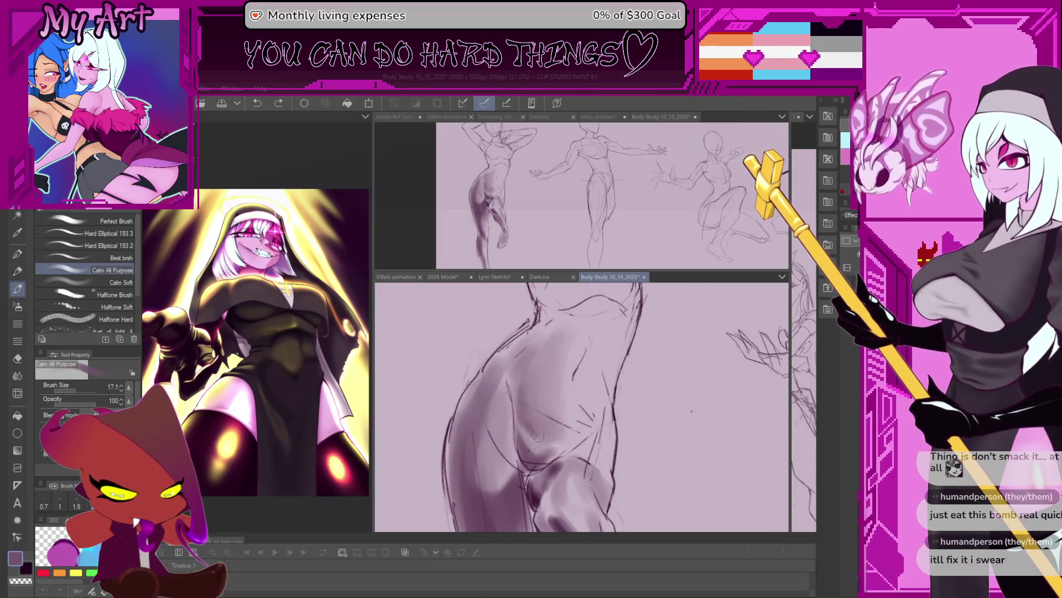
pyautogui.moveTo(528, 396); pyautogui.dragTo(522, 390)
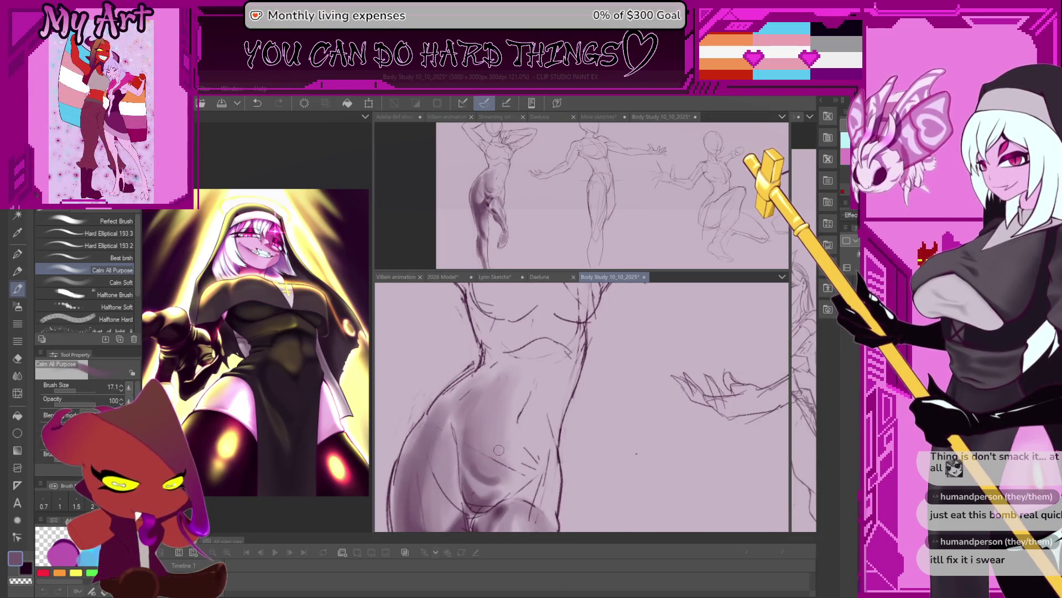
pyautogui.scroll(-1, 519, 375)
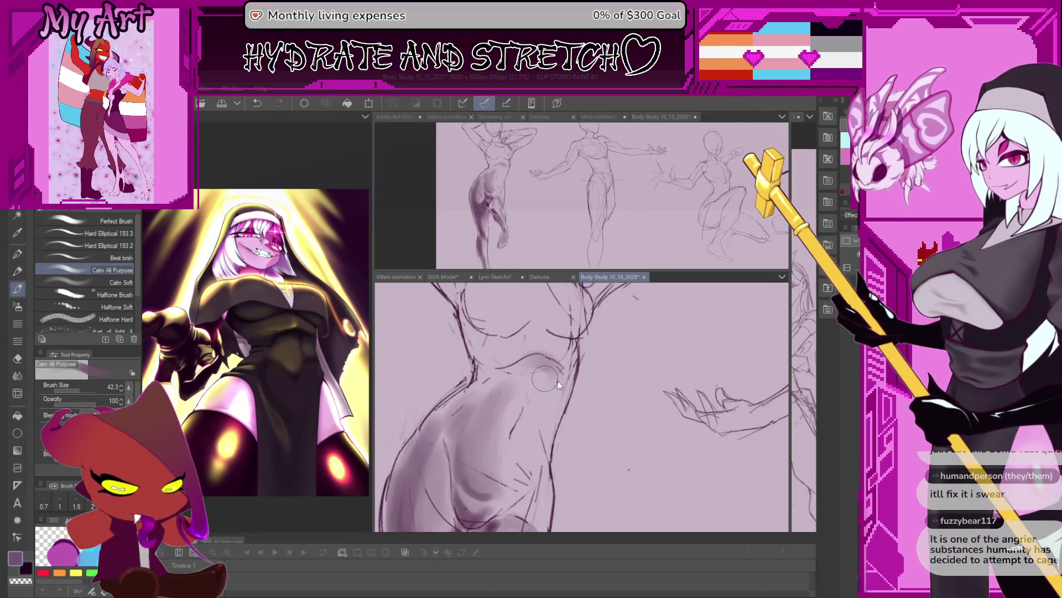
pyautogui.moveTo(558, 381); pyautogui.dragTo(555, 410)
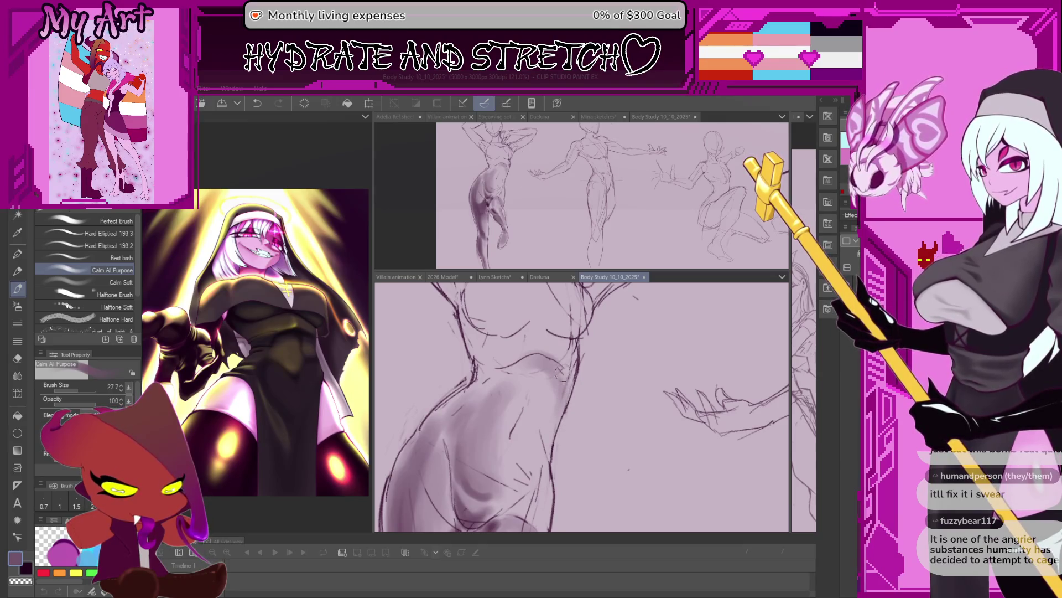
pyautogui.moveTo(558, 383); pyautogui.dragTo(538, 423)
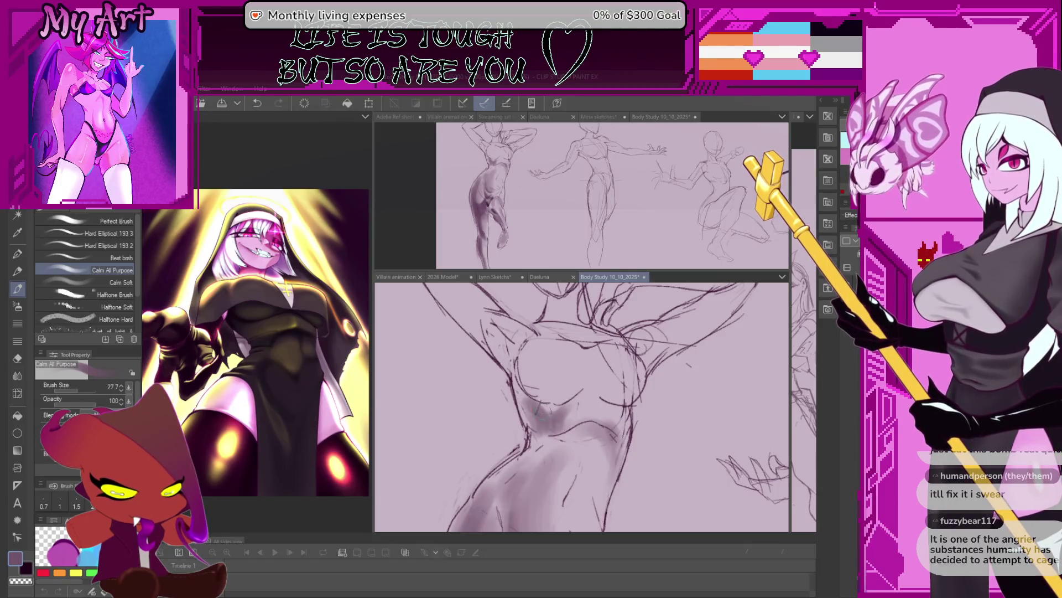
# Step: Add faint purple shading across the chest, then show the whole figure again
pyautogui.moveTo(558, 410)
pyautogui.mouseDown()
pyautogui.moveTo(583, 442)
pyautogui.moveTo(556, 380)
pyautogui.mouseUp()
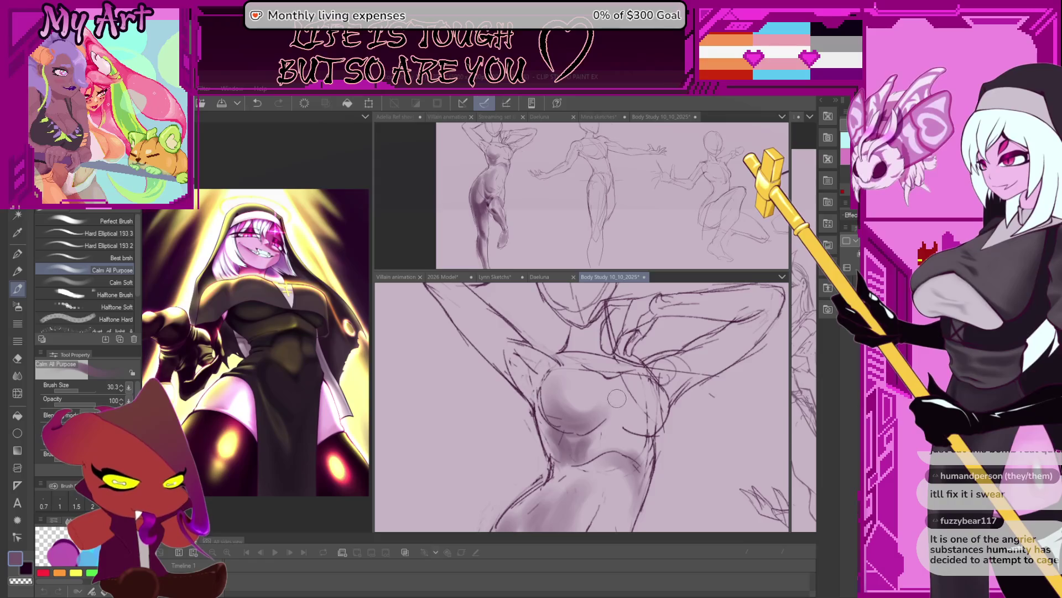
pyautogui.moveTo(623, 390)
pyautogui.mouseDown()
pyautogui.moveTo(637, 426)
pyautogui.moveTo(668, 442)
pyautogui.mouseUp()
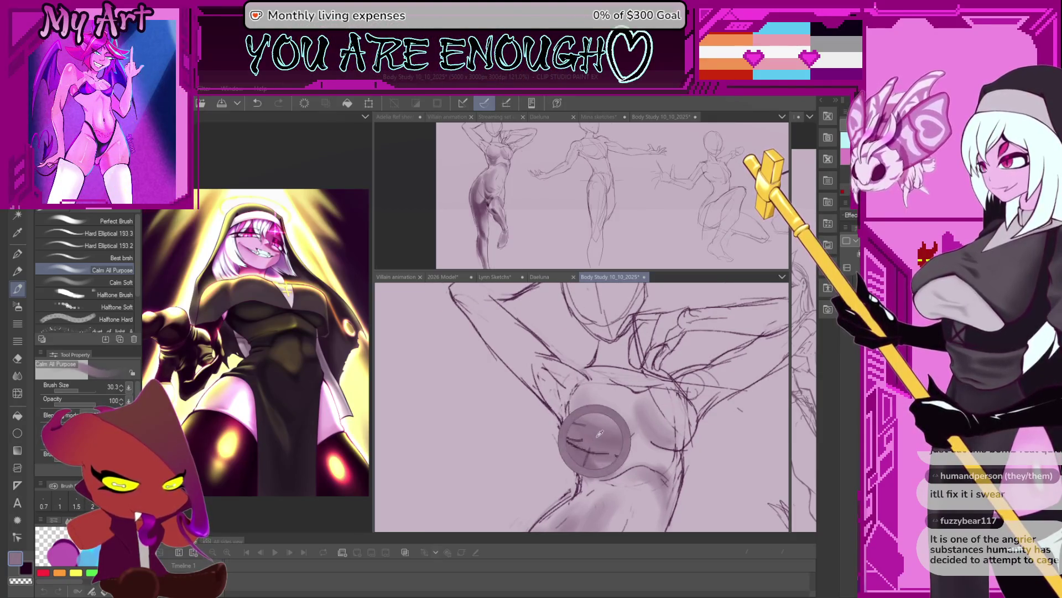
pyautogui.moveTo(601, 433); pyautogui.dragTo(609, 457)
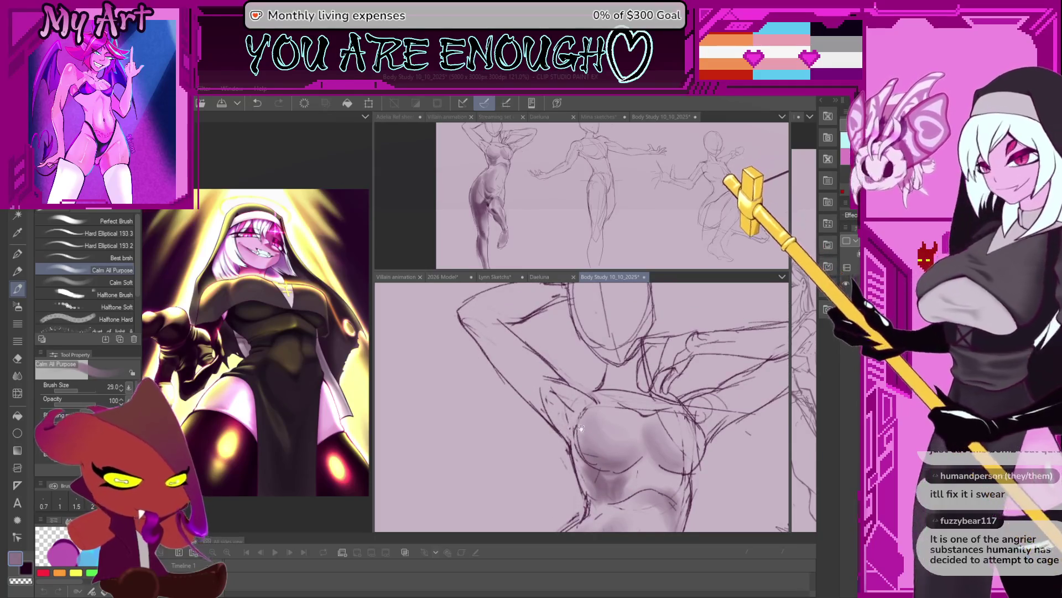
pyautogui.moveTo(563, 424)
pyautogui.mouseDown()
pyautogui.moveTo(583, 408)
pyautogui.moveTo(601, 435)
pyautogui.mouseUp()
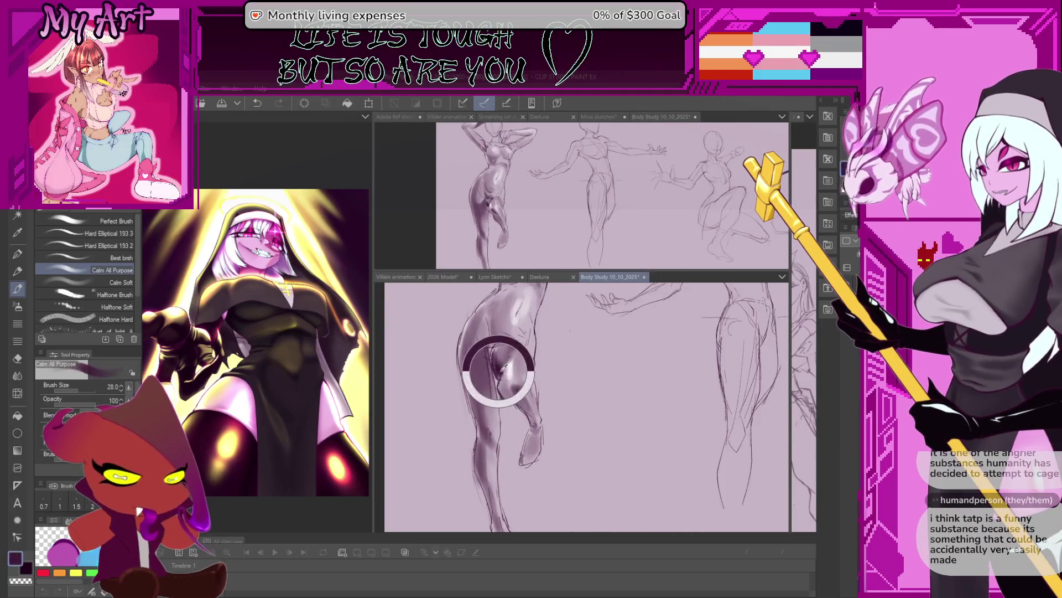
pyautogui.scroll(-3, 491, 368)
pyautogui.moveTo(490, 367); pyautogui.dragTo(527, 410)
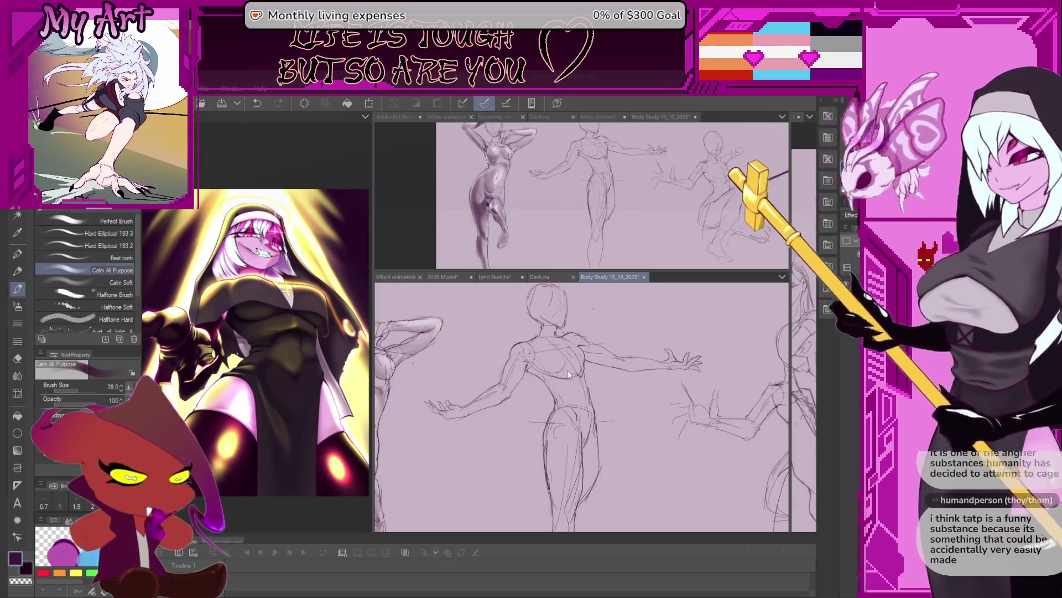
pyautogui.scroll(2, 582, 407)
pyautogui.scroll(1, 581, 407)
pyautogui.scroll(1, 581, 407)
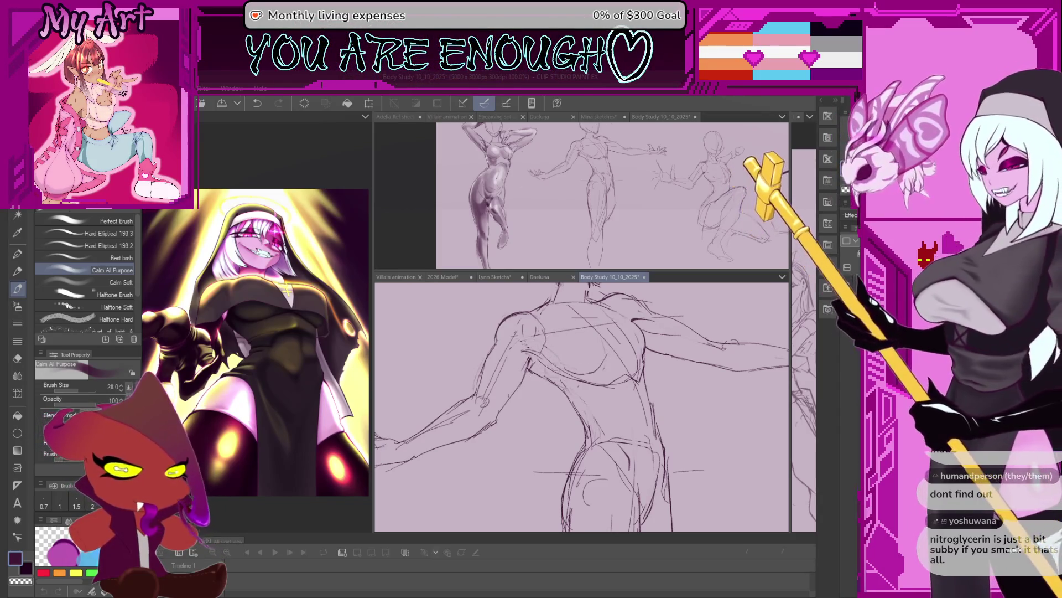
pyautogui.scroll(1, 532, 354)
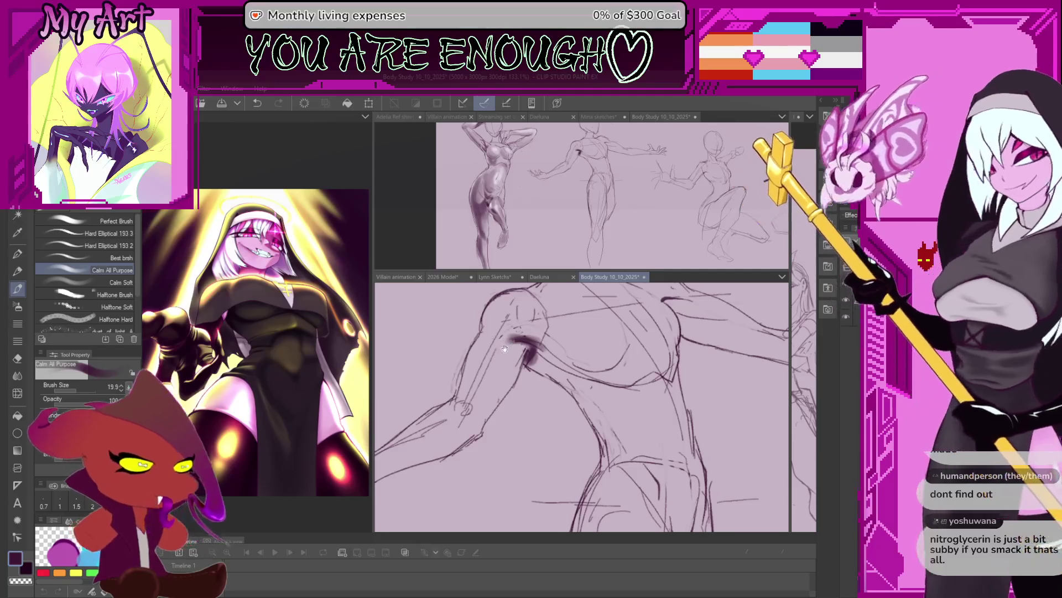
# Step: Shade the underside of the reaching figure's upper arm and deepen it
pyautogui.moveTo(581, 406); pyautogui.dragTo(617, 401)
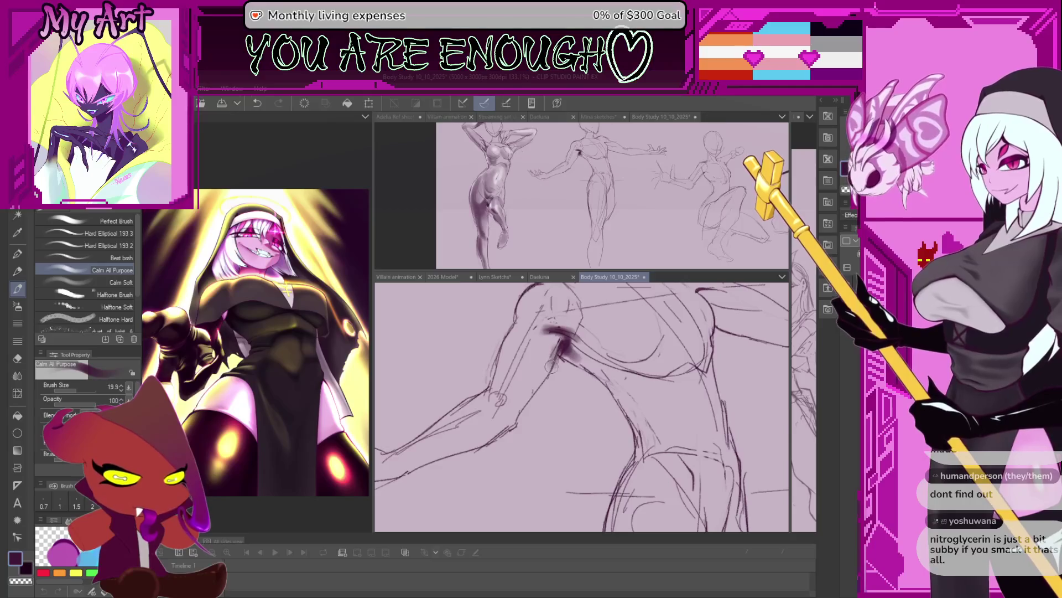
pyautogui.moveTo(558, 339)
pyautogui.mouseDown()
pyautogui.moveTo(541, 382)
pyautogui.moveTo(506, 419)
pyautogui.mouseUp()
pyautogui.moveTo(531, 384); pyautogui.dragTo(511, 415)
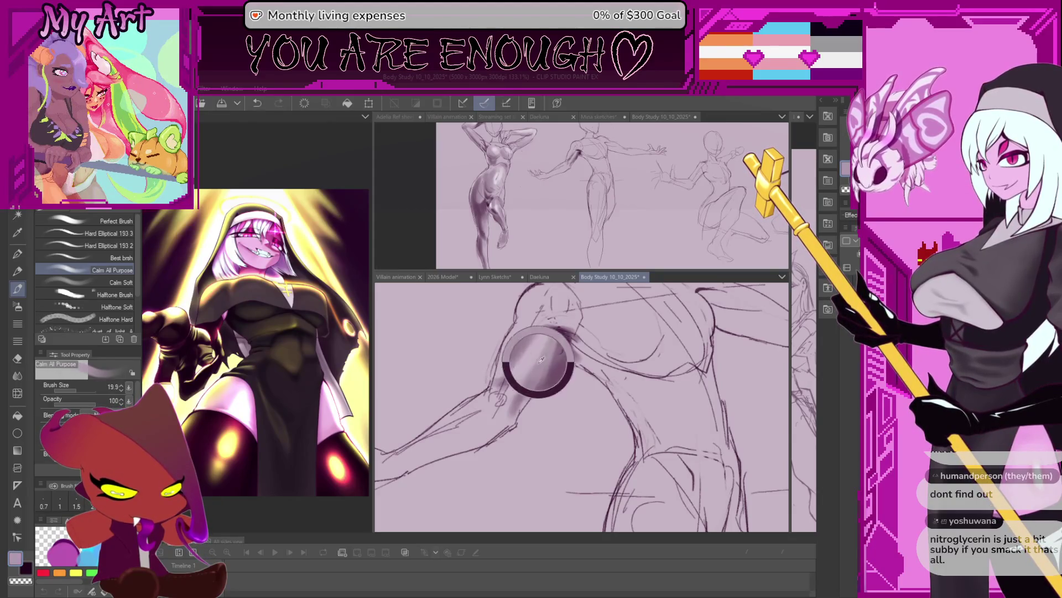
pyautogui.moveTo(544, 344)
pyautogui.mouseDown()
pyautogui.moveTo(514, 385)
pyautogui.moveTo(573, 376)
pyautogui.mouseUp()
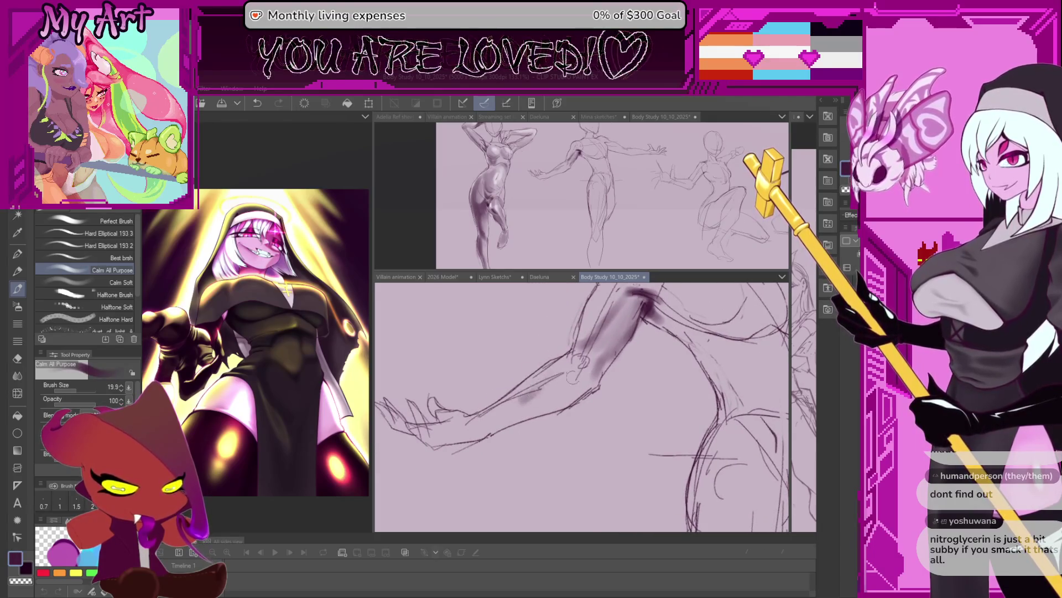
# Step: Shade and darken the lower forearm, adjusting brush size along the way
pyautogui.moveTo(594, 385); pyautogui.dragTo(495, 426)
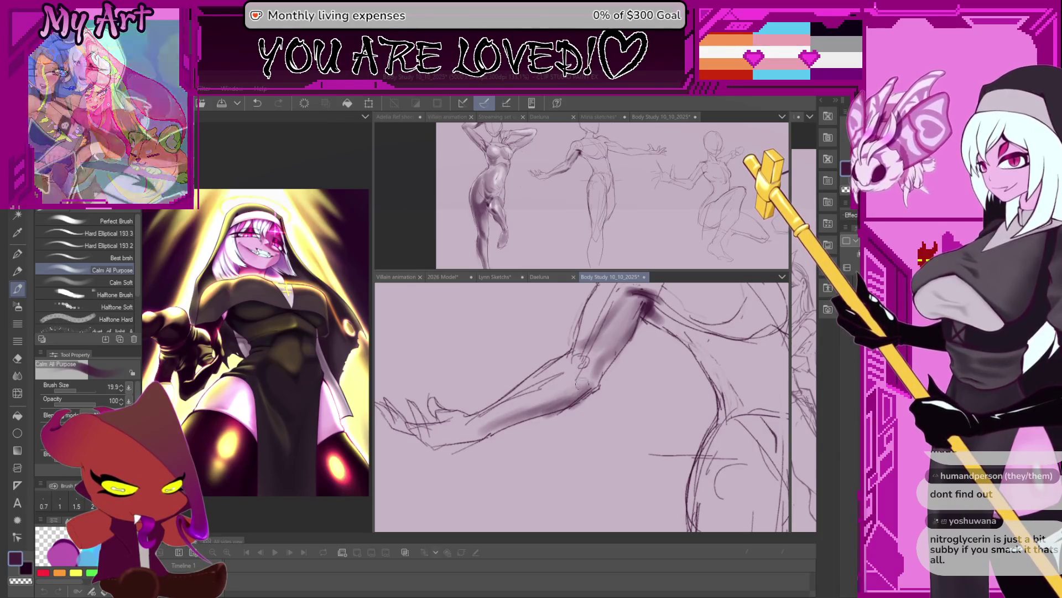
pyautogui.moveTo(559, 384); pyautogui.dragTo(519, 409)
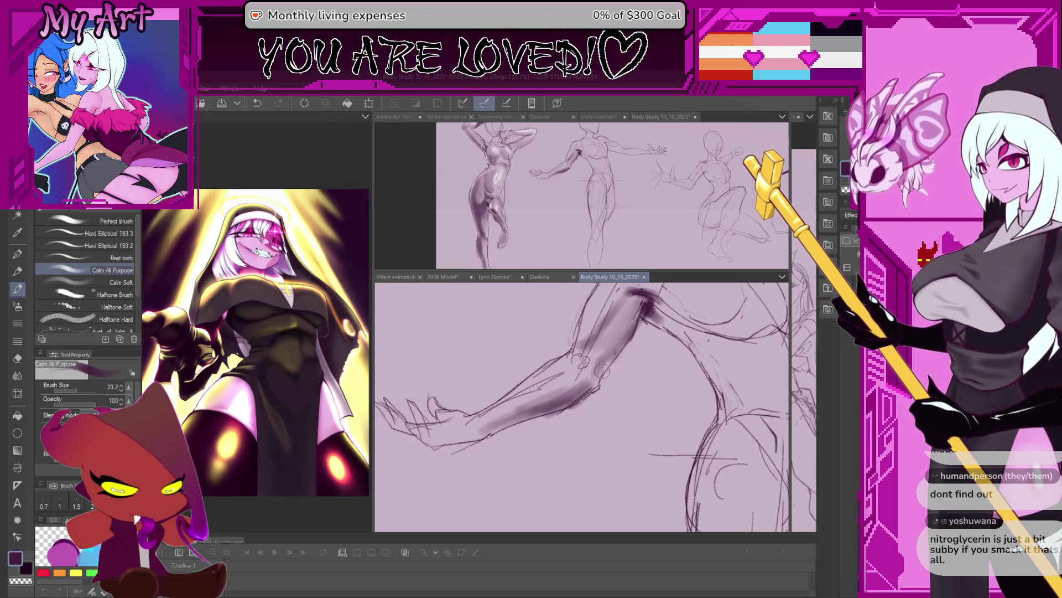
pyautogui.press('[')
pyautogui.press('[')
pyautogui.press('[')
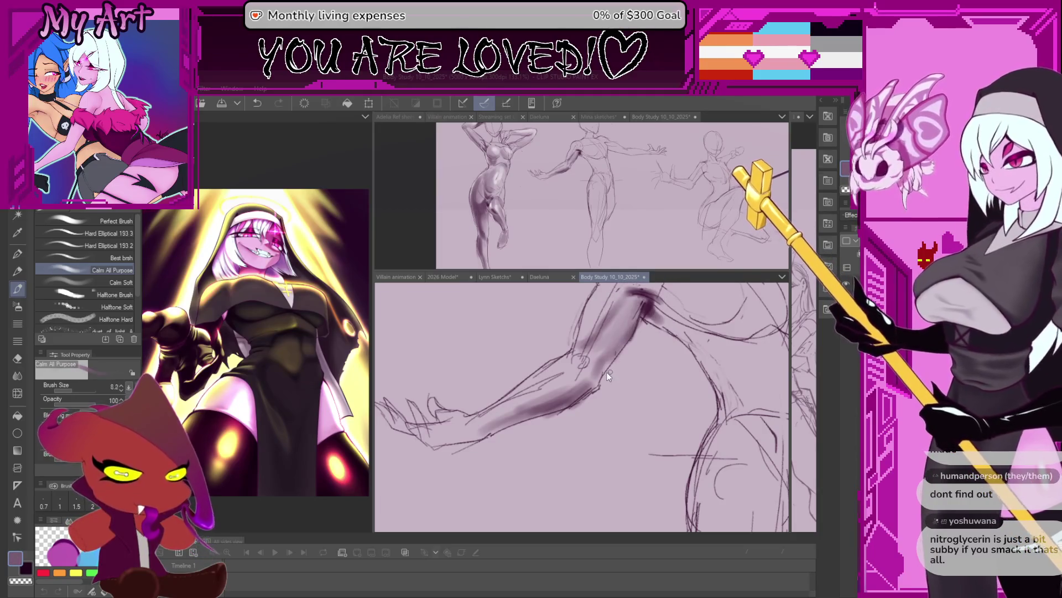
pyautogui.press(']')
pyautogui.press(']')
pyautogui.press(']')
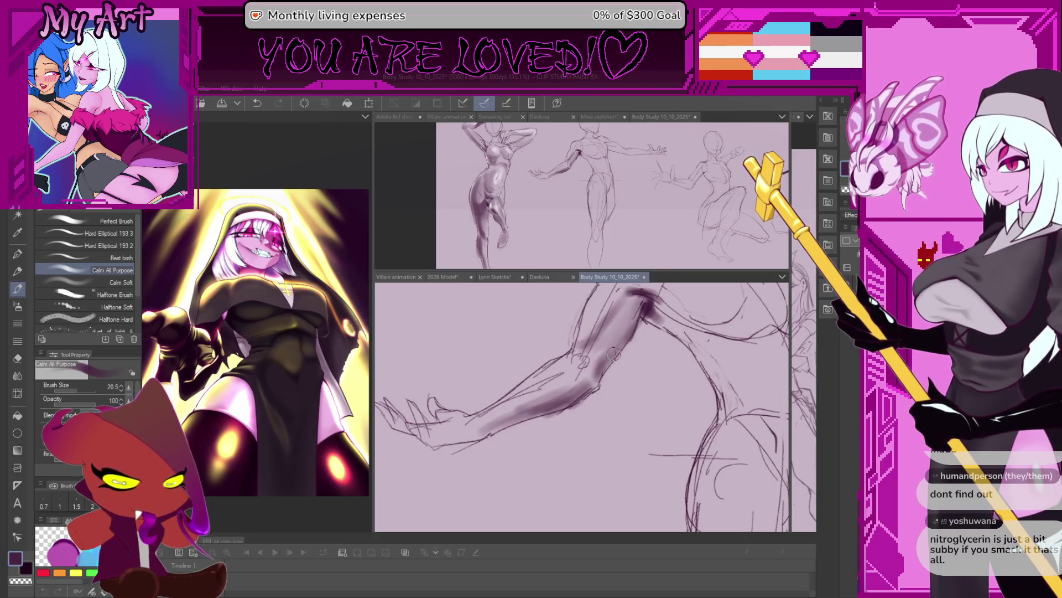
pyautogui.moveTo(613, 344); pyautogui.dragTo(562, 385)
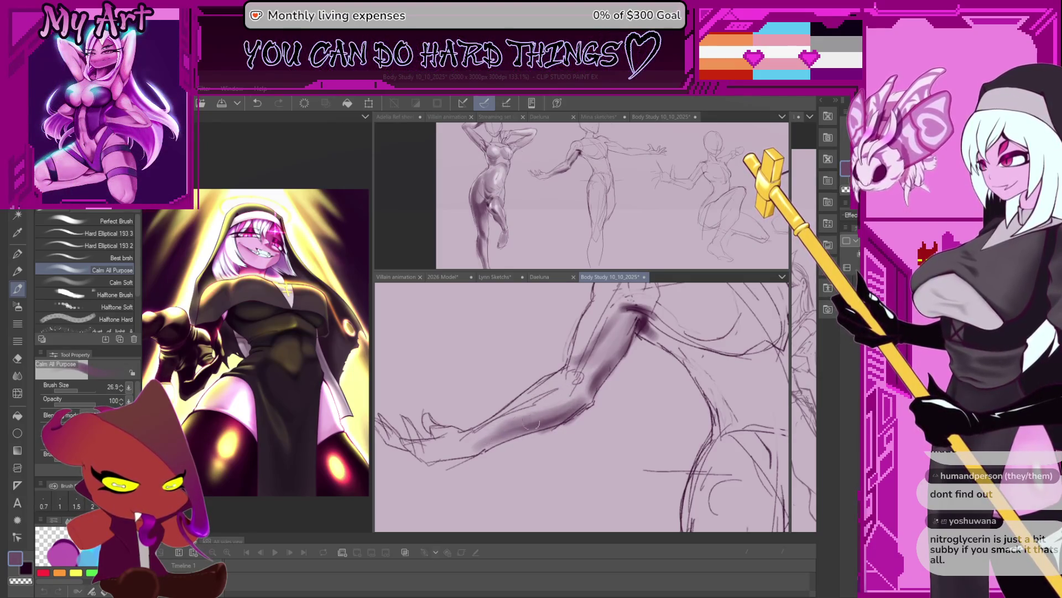
# Step: Frame the reaching figure's shoulder and chest and reduce the brush slightly
pyautogui.moveTo(547, 416)
pyautogui.mouseDown()
pyautogui.moveTo(558, 390)
pyautogui.moveTo(463, 445)
pyautogui.mouseUp()
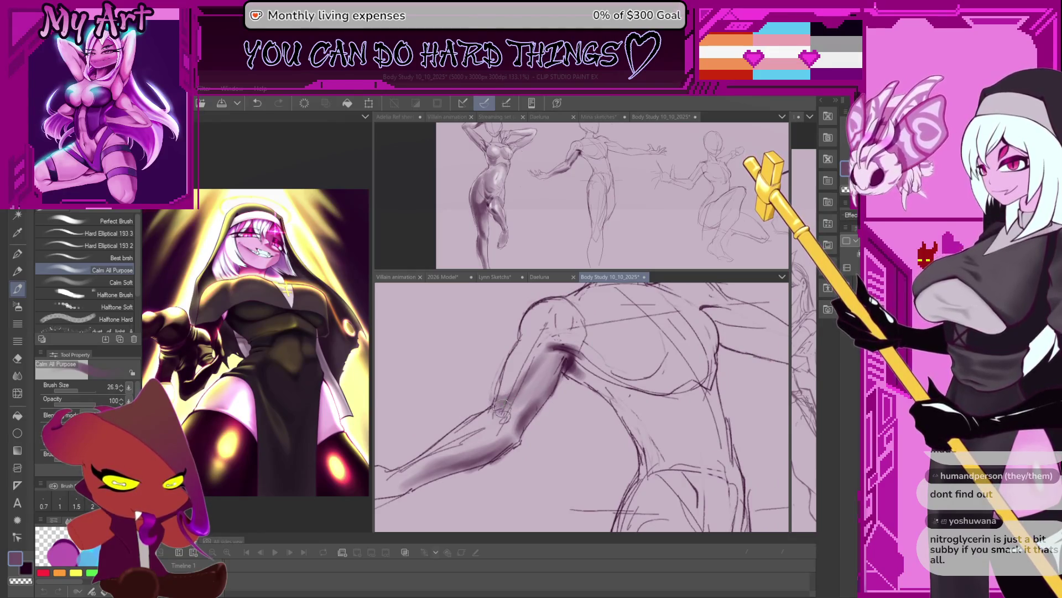
pyautogui.moveTo(581, 406); pyautogui.dragTo(597, 398)
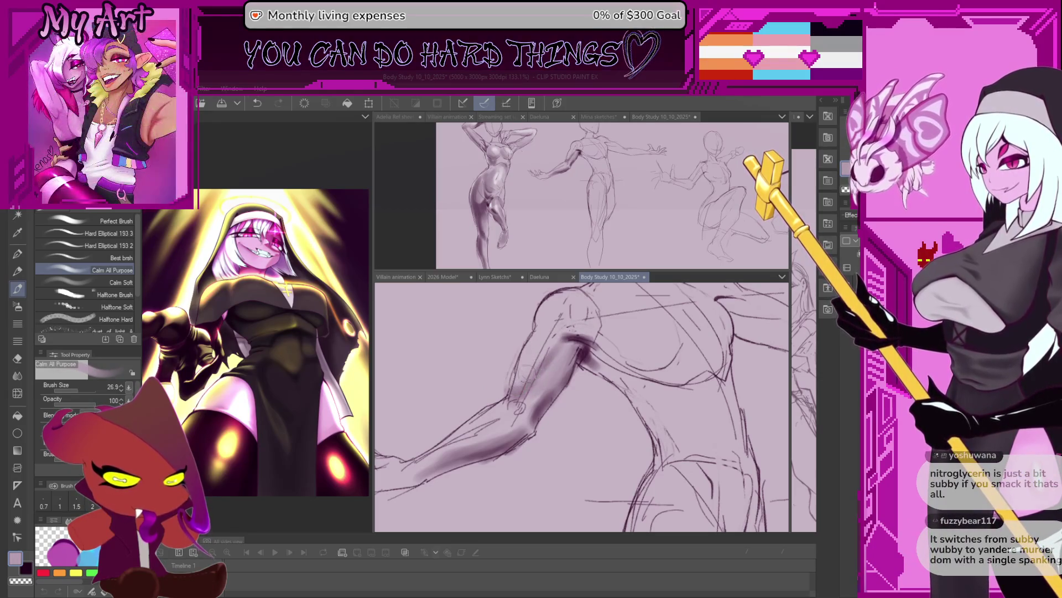
pyautogui.moveTo(602, 324); pyautogui.dragTo(526, 390)
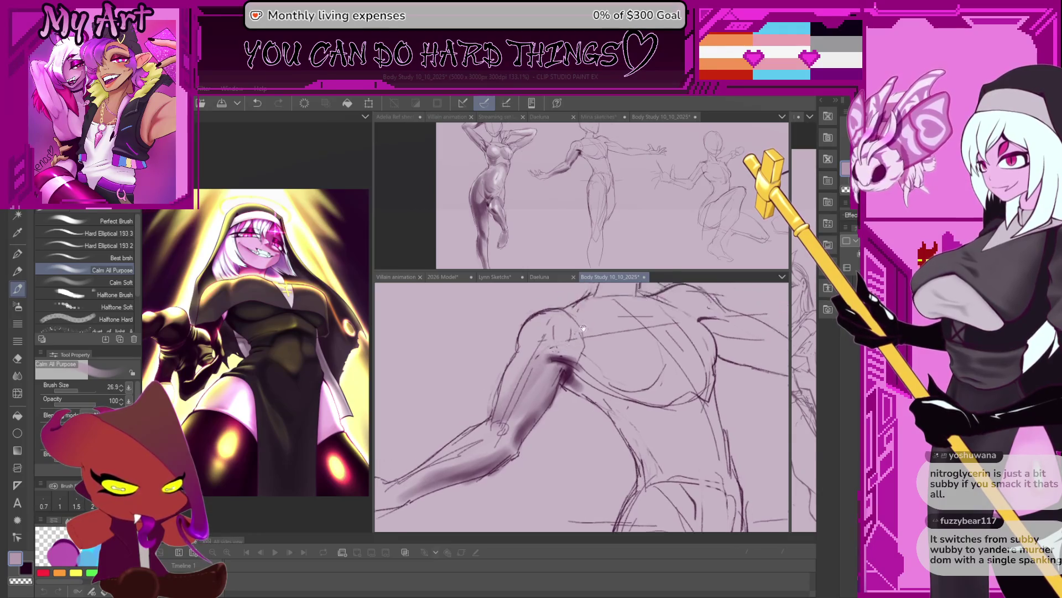
pyautogui.moveTo(554, 426); pyautogui.dragTo(536, 420)
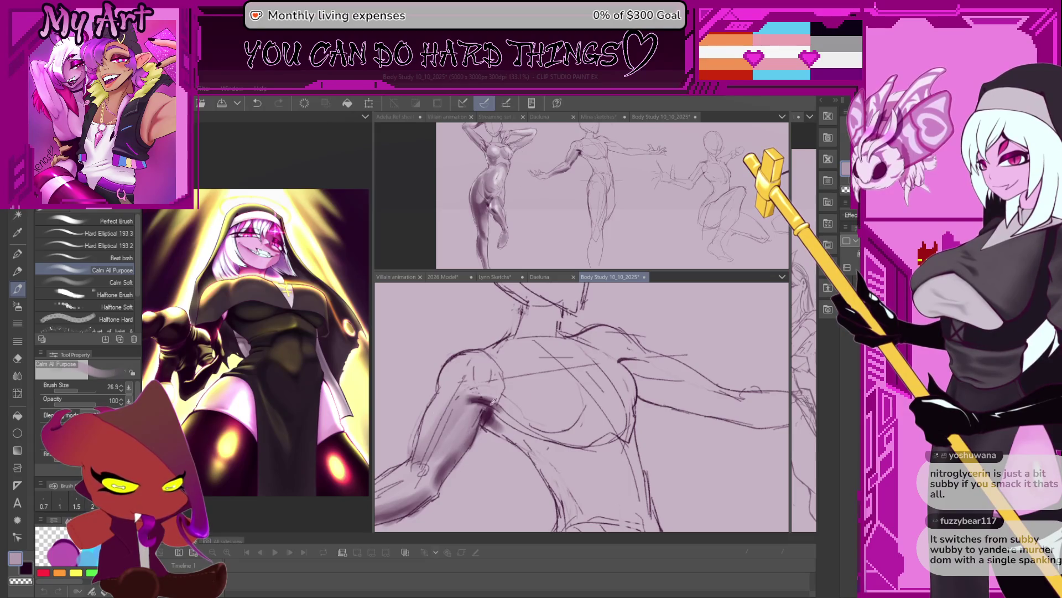
pyautogui.moveTo(498, 398); pyautogui.dragTo(469, 367)
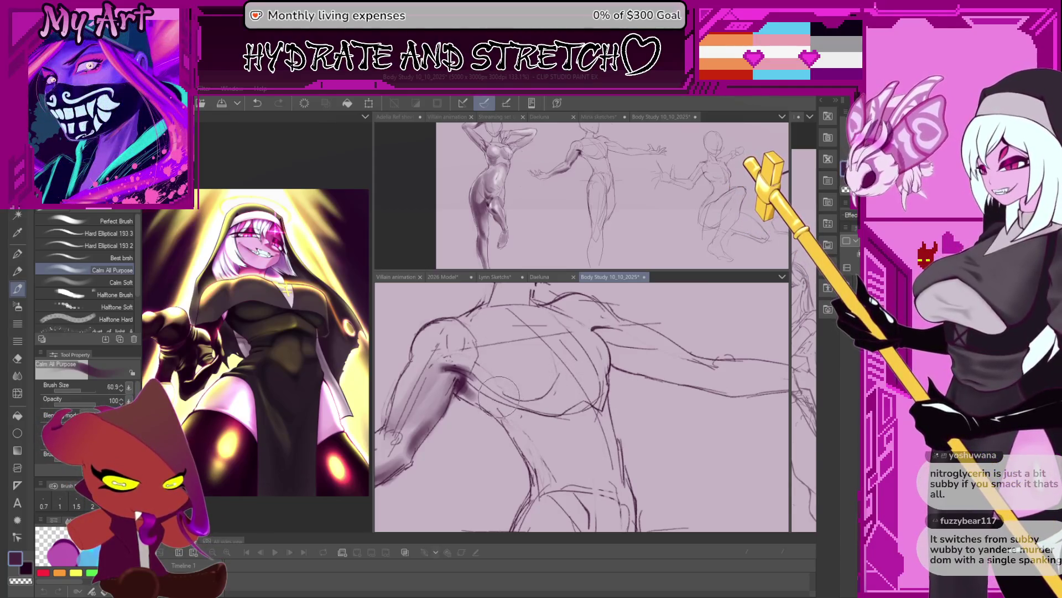
pyautogui.moveTo(499, 397)
pyautogui.mouseDown()
pyautogui.moveTo(507, 408)
pyautogui.moveTo(569, 387)
pyautogui.mouseUp()
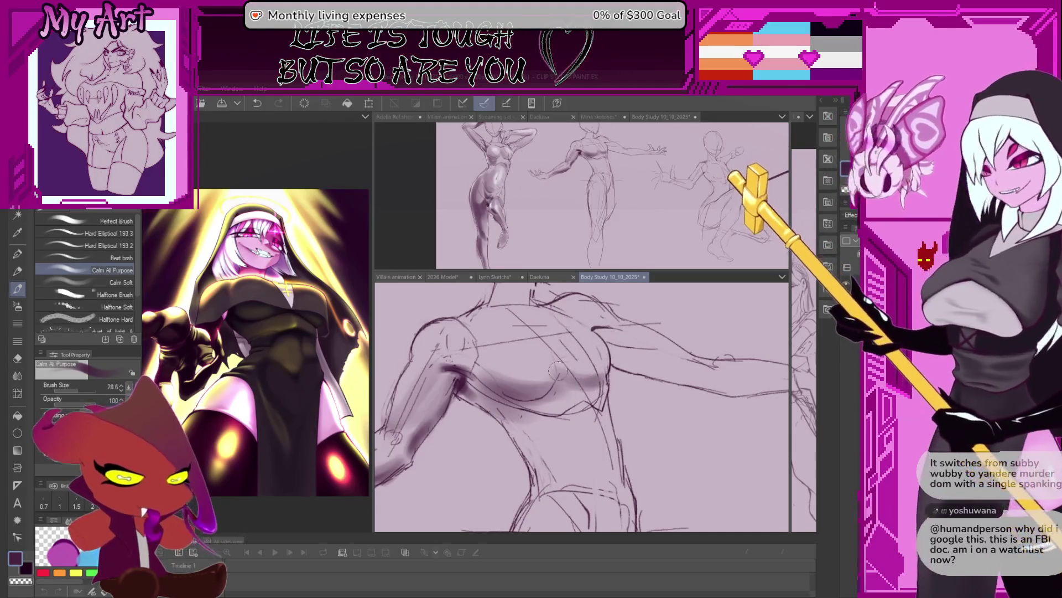
# Step: Shade beneath the chest, undoing one stray stroke, and move up toward the shoulders
pyautogui.moveTo(498, 392); pyautogui.dragTo(561, 420)
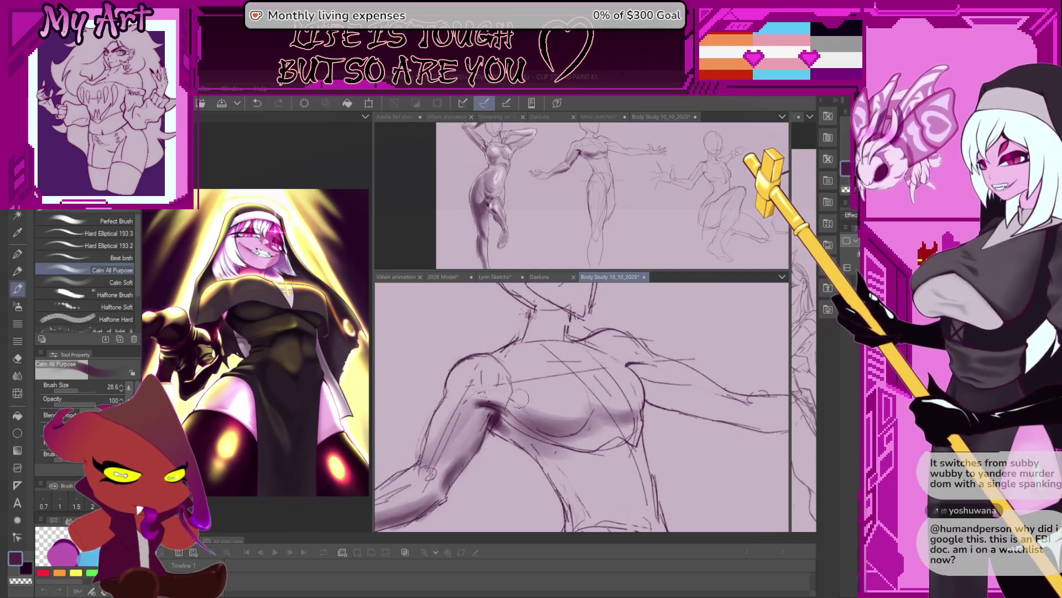
pyautogui.moveTo(531, 405)
pyautogui.mouseDown()
pyautogui.moveTo(532, 420)
pyautogui.moveTo(500, 363)
pyautogui.moveTo(548, 419)
pyautogui.mouseUp()
pyautogui.hotkey('ctrl', 'z')
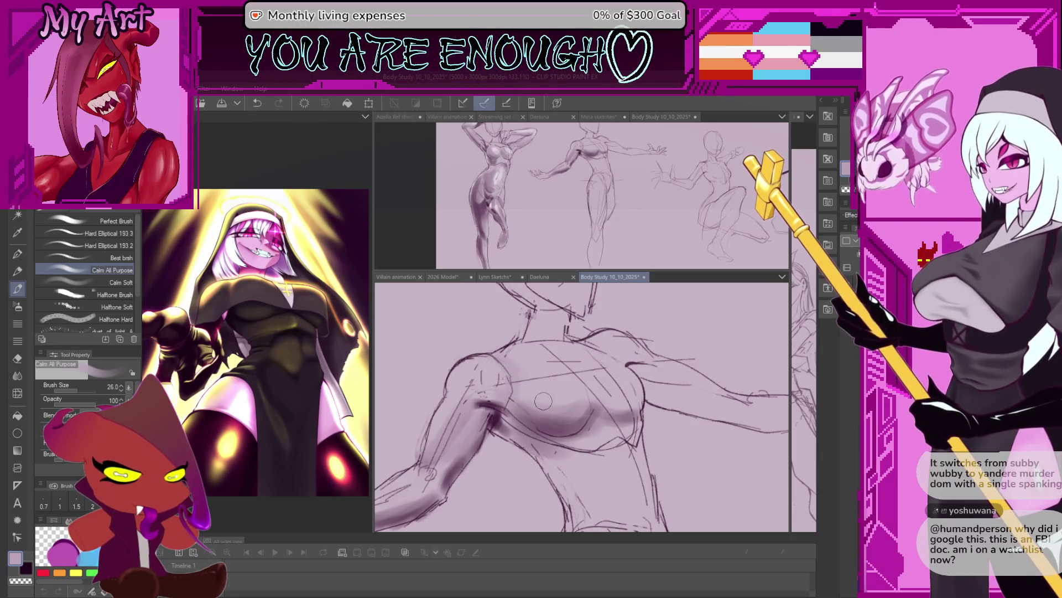
pyautogui.moveTo(543, 401); pyautogui.dragTo(576, 449)
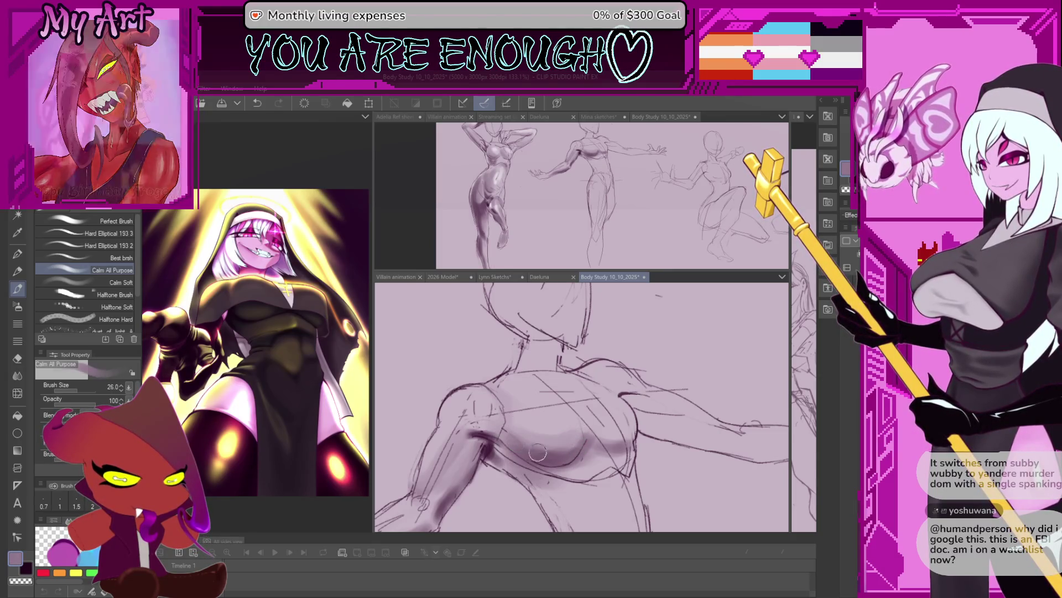
pyautogui.moveTo(535, 443); pyautogui.dragTo(510, 379)
pyautogui.scroll(-3, 510, 380)
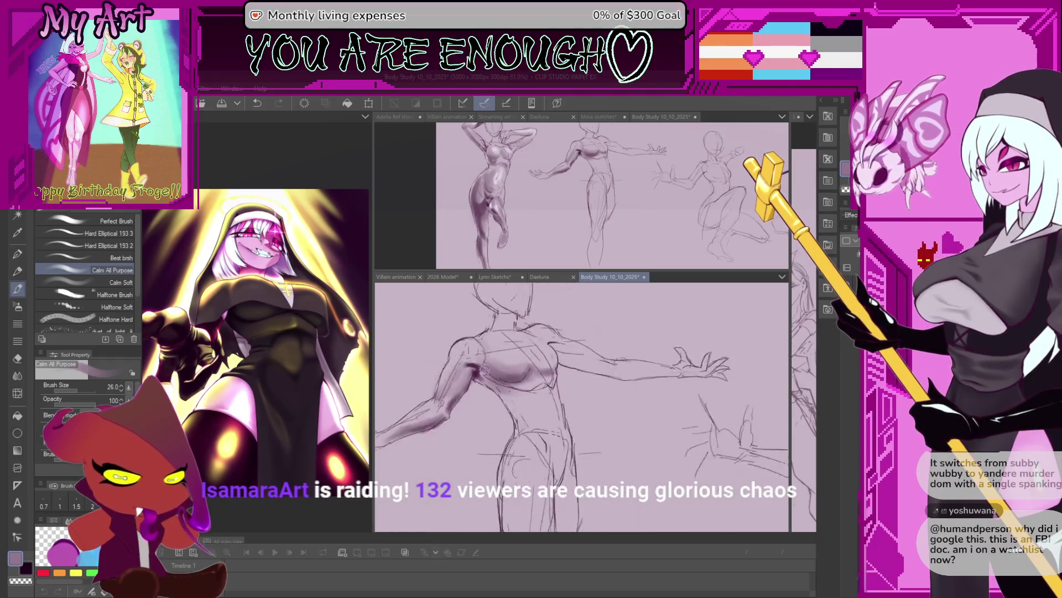
pyautogui.scroll(-2, 510, 379)
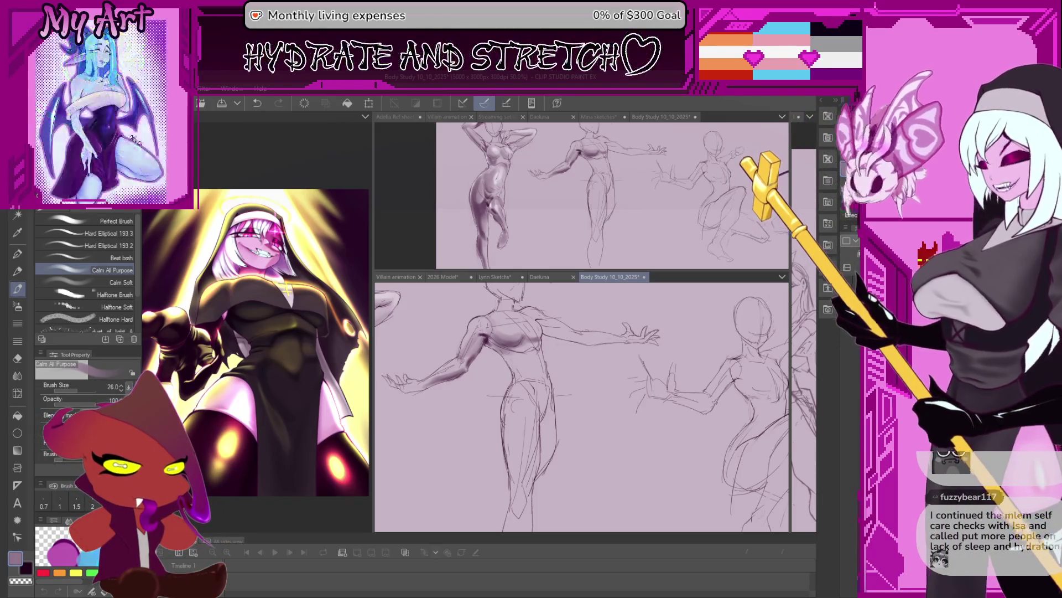
pyautogui.moveTo(373, 160); pyautogui.dragTo(674, 161)
pyautogui.scroll(2, 561, 283)
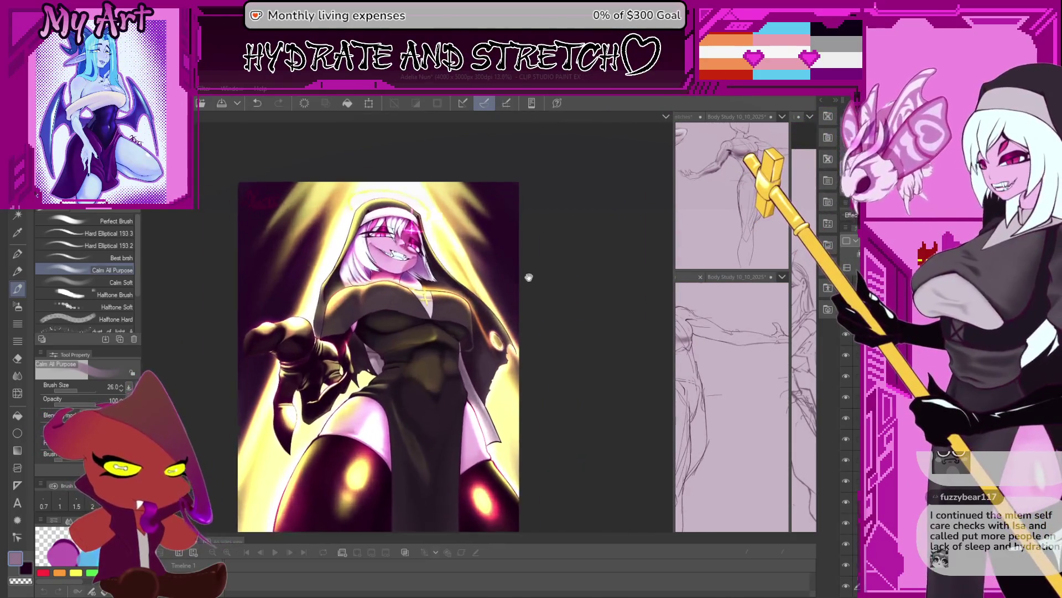
# Step: Center the reference illustration and narrow its panel so both study-sheet views sit beside it
pyautogui.moveTo(577, 356); pyautogui.dragTo(594, 340)
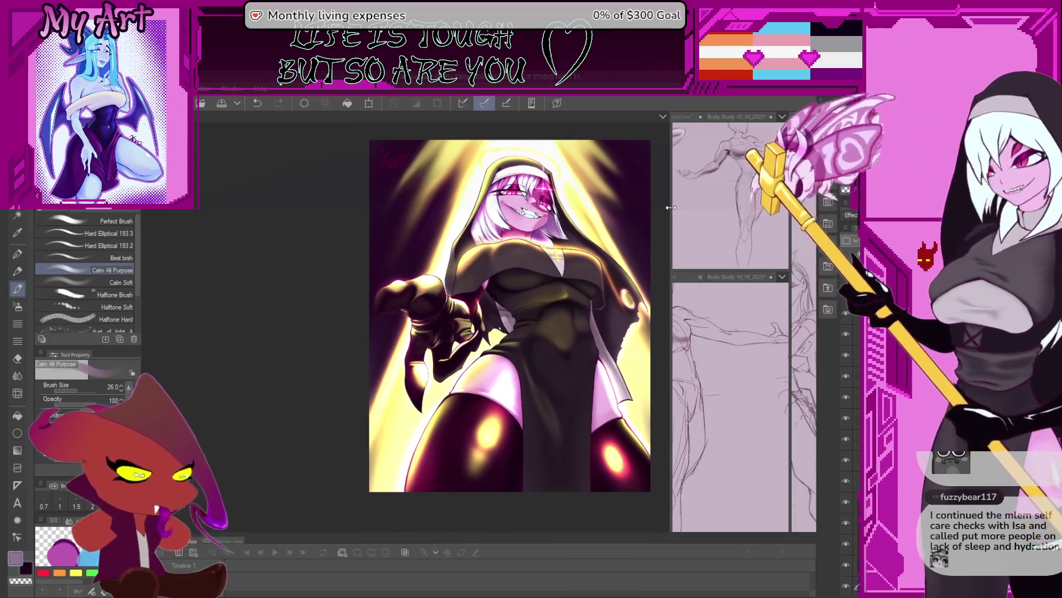
pyautogui.moveTo(676, 207); pyautogui.dragTo(439, 282)
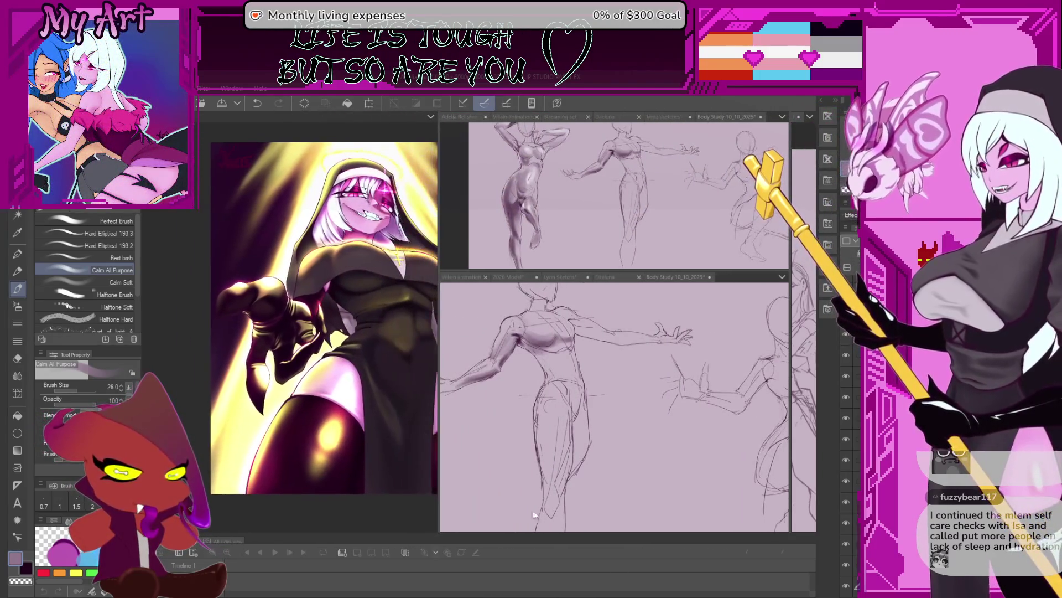
pyautogui.click(814, 581)
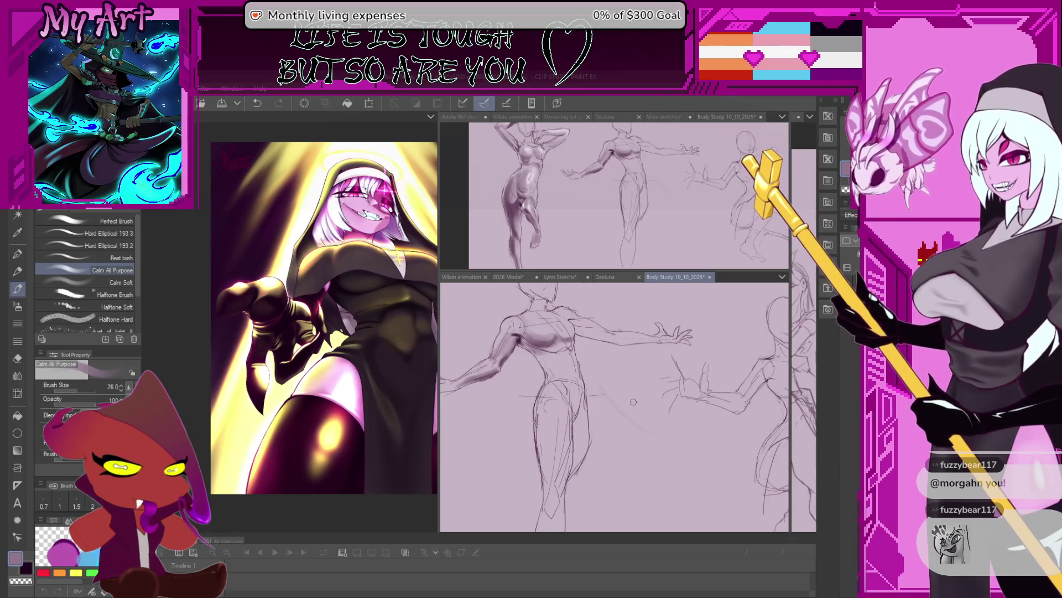
pyautogui.scroll(-2, 646, 437)
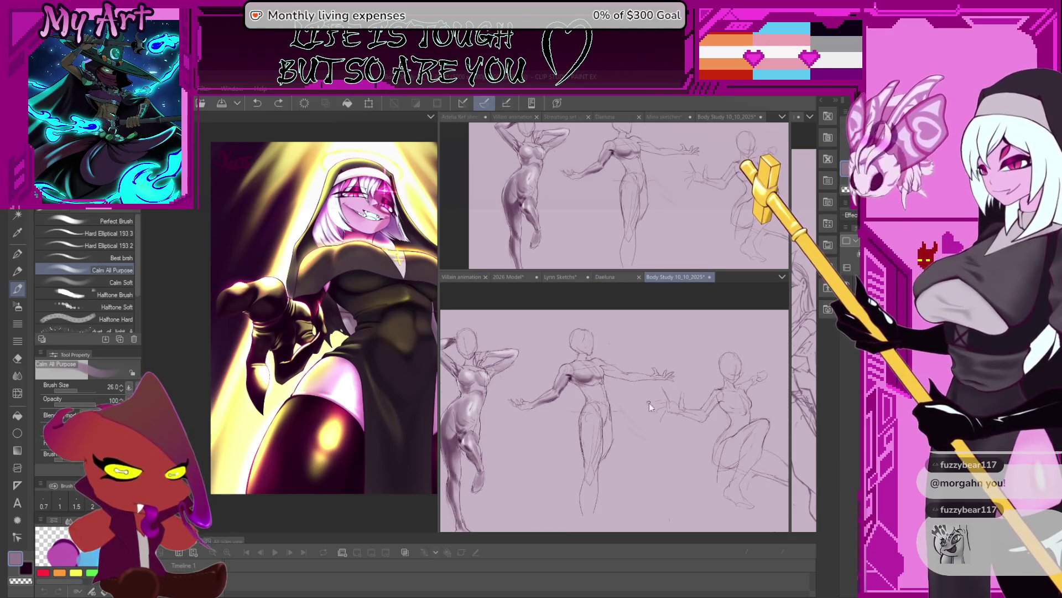
pyautogui.scroll(3, 696, 413)
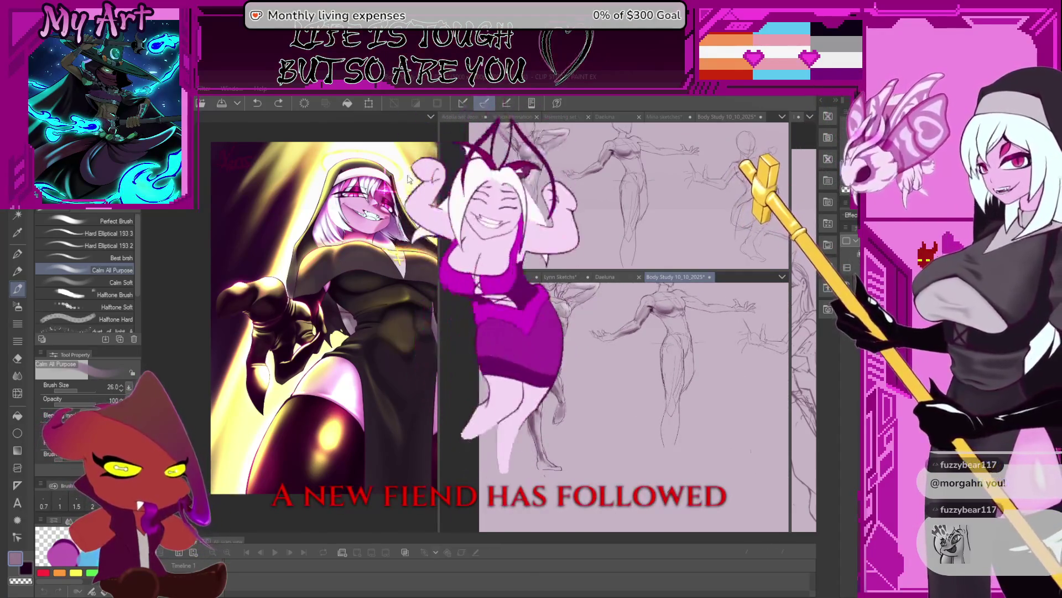
# Step: Frame the right-hand figure, darken the left leg contour and shade softly down the leg
pyautogui.moveTo(437, 200); pyautogui.dragTo(411, 203)
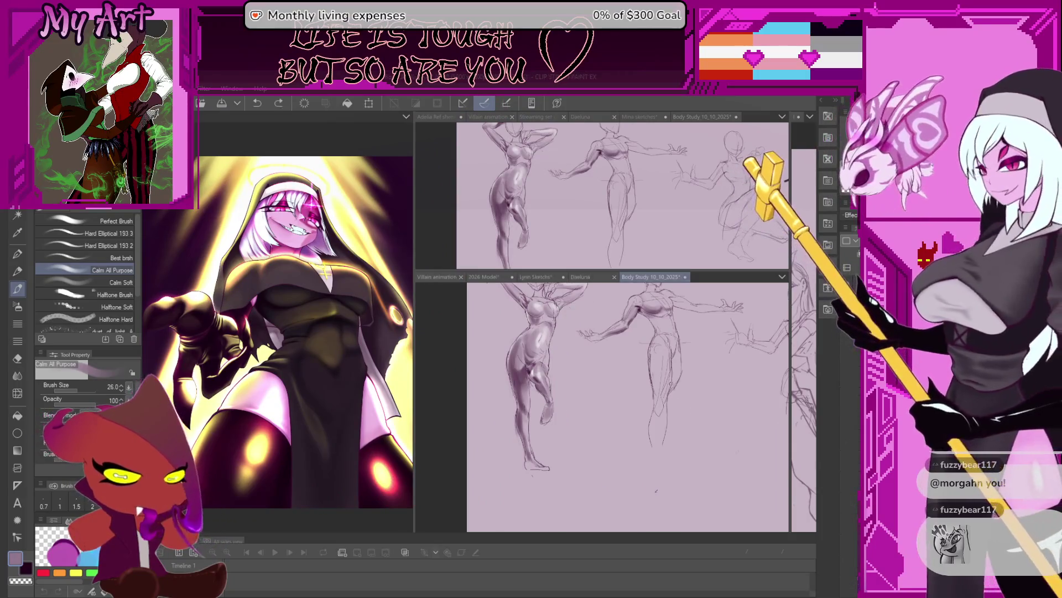
pyautogui.scroll(2, 656, 491)
pyautogui.moveTo(656, 491); pyautogui.dragTo(570, 399)
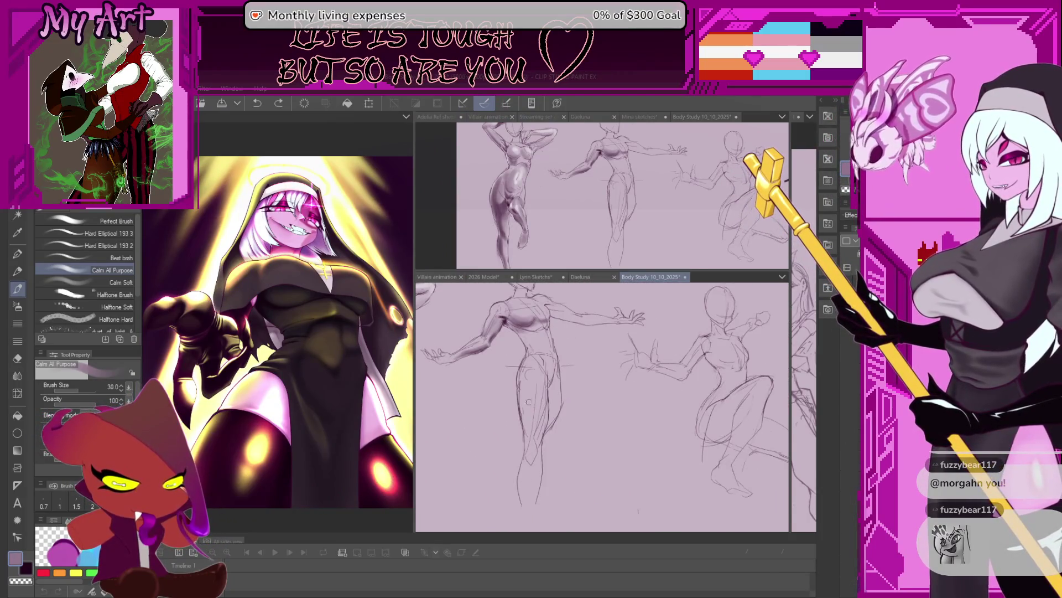
pyautogui.scroll(2, 528, 402)
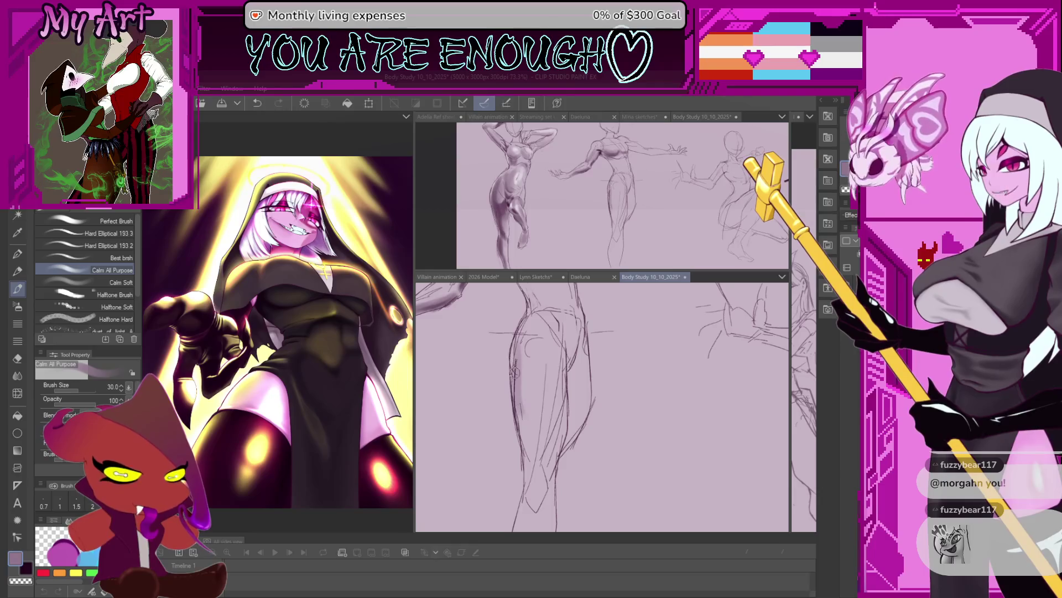
pyautogui.moveTo(521, 342); pyautogui.dragTo(528, 441)
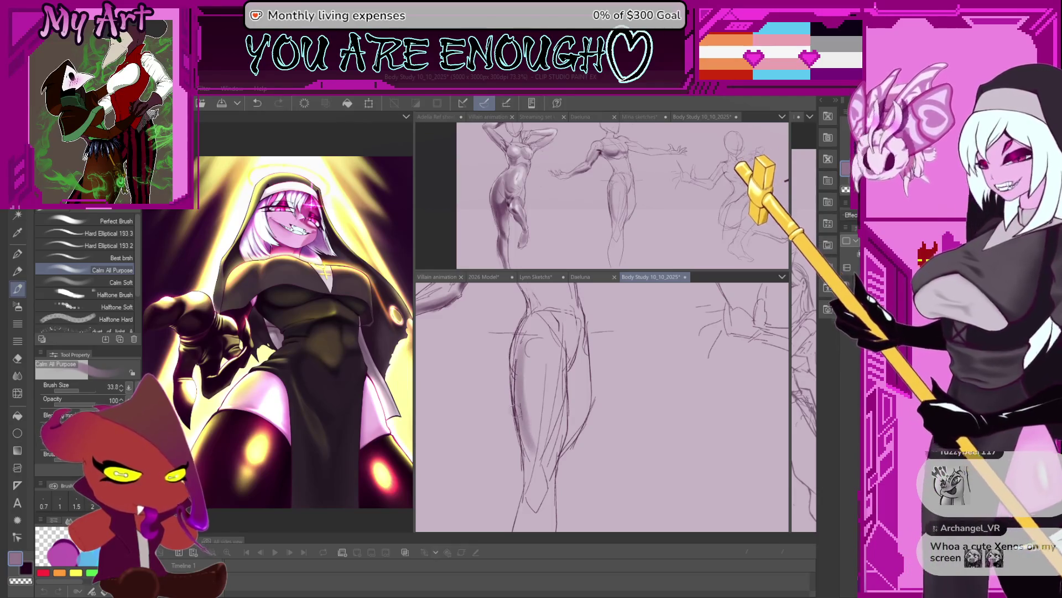
pyautogui.moveTo(565, 407); pyautogui.dragTo(579, 390)
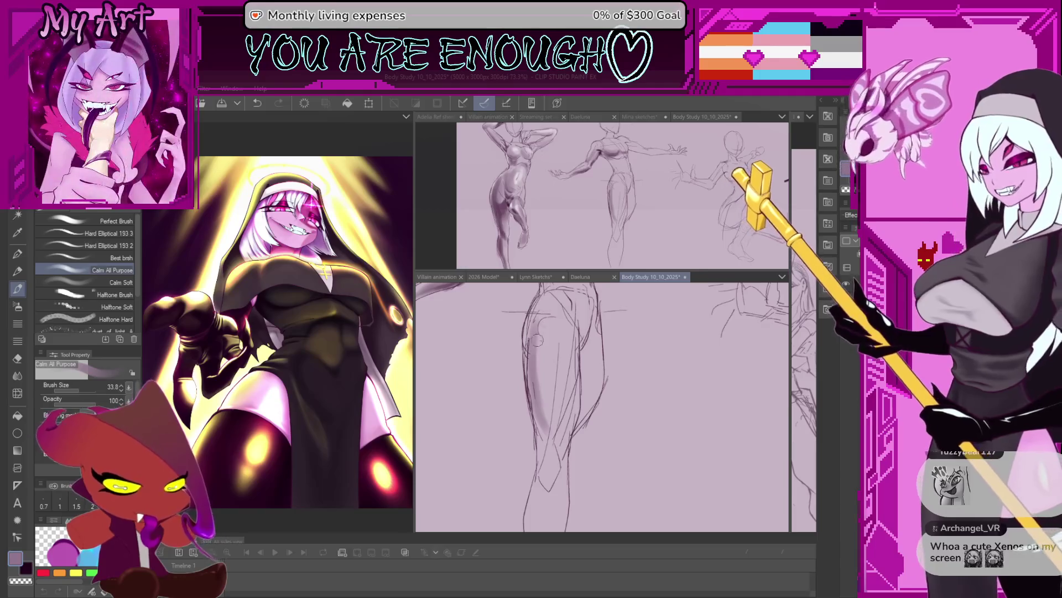
pyautogui.moveTo(536, 338); pyautogui.dragTo(541, 374)
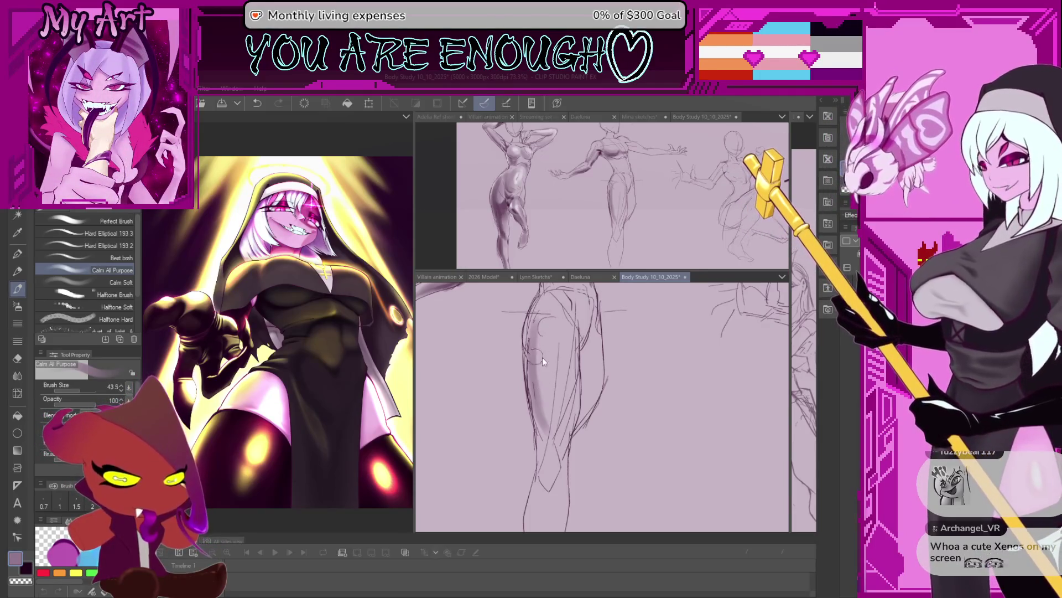
pyautogui.moveTo(539, 335); pyautogui.dragTo(540, 330)
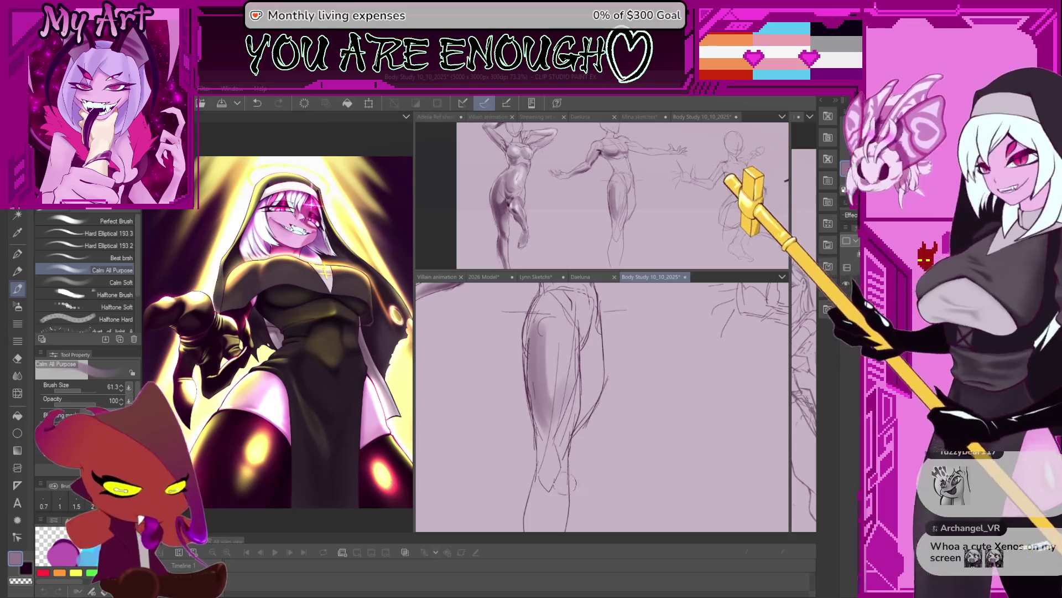
pyautogui.moveTo(594, 332); pyautogui.dragTo(598, 345)
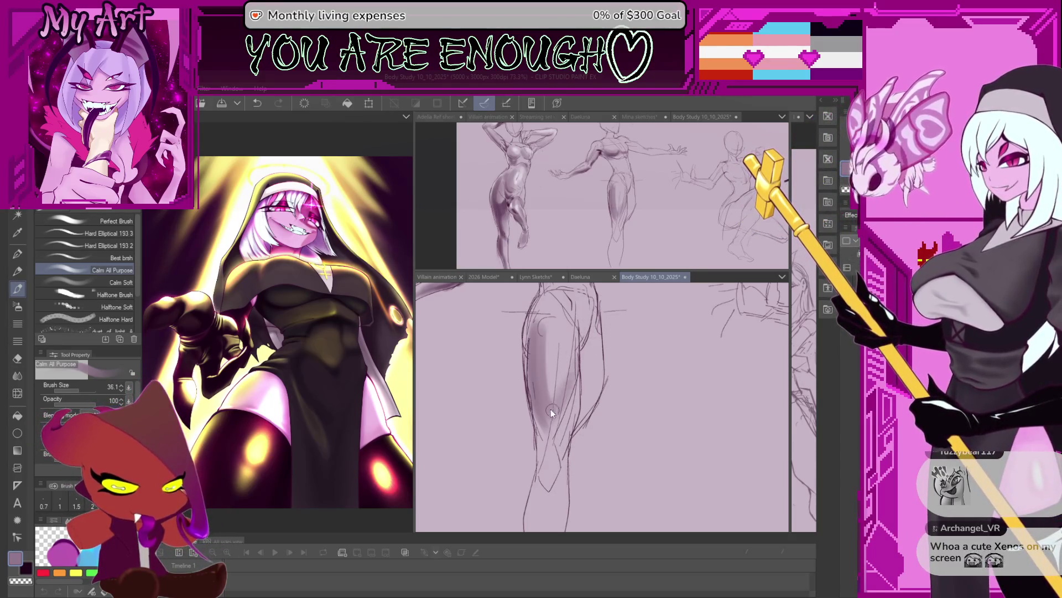
# Step: Shade the hip with a darker line and darken the thigh's left edge
pyautogui.moveTo(548, 379); pyautogui.dragTo(551, 397)
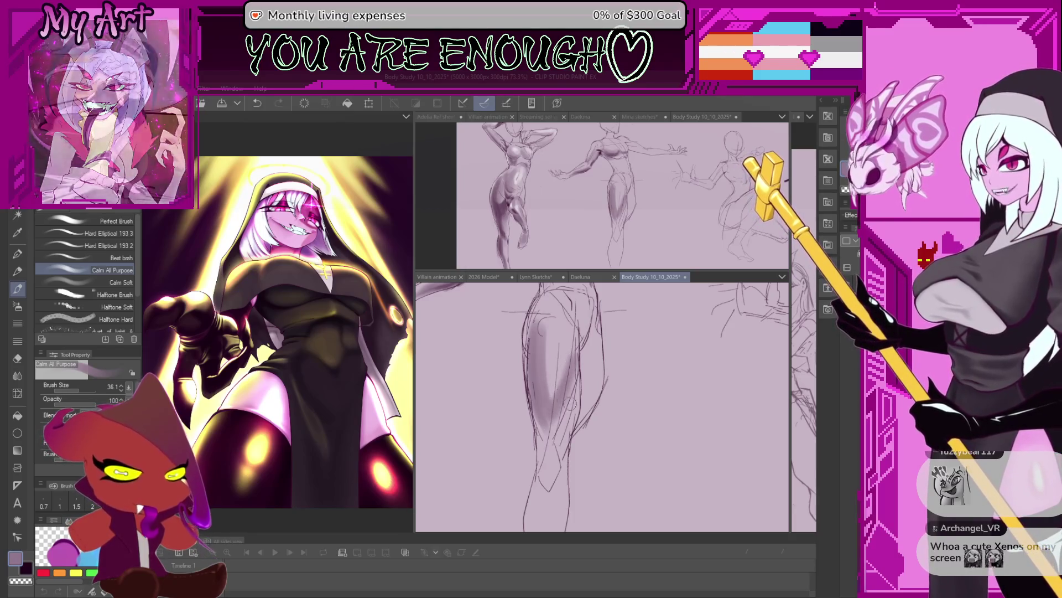
pyautogui.scroll(-2, 552, 381)
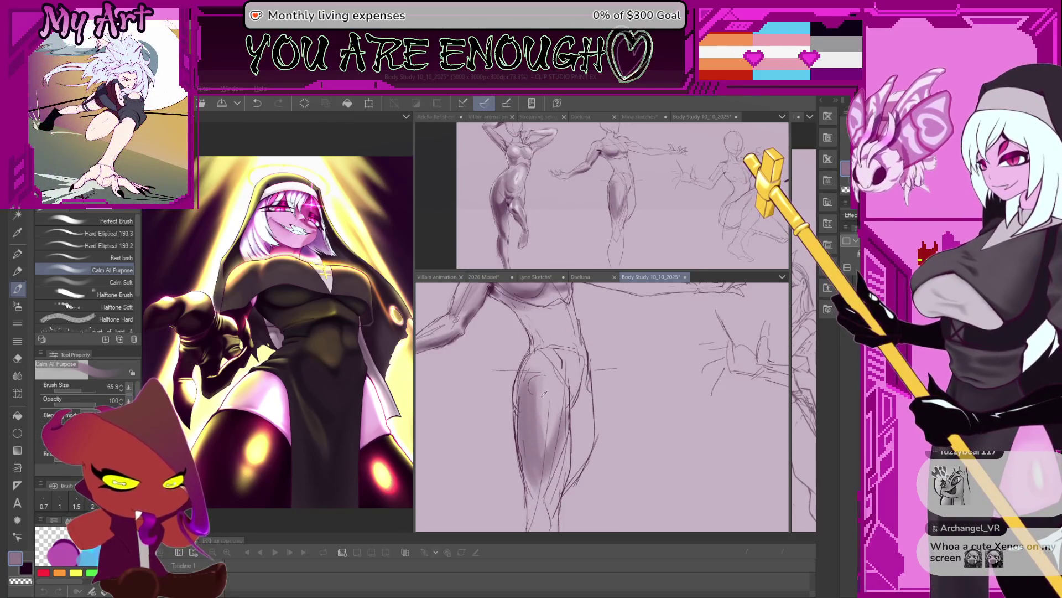
pyautogui.moveTo(506, 366)
pyautogui.mouseDown()
pyautogui.moveTo(569, 418)
pyautogui.moveTo(535, 398)
pyautogui.mouseUp()
pyautogui.scroll(-1, 536, 394)
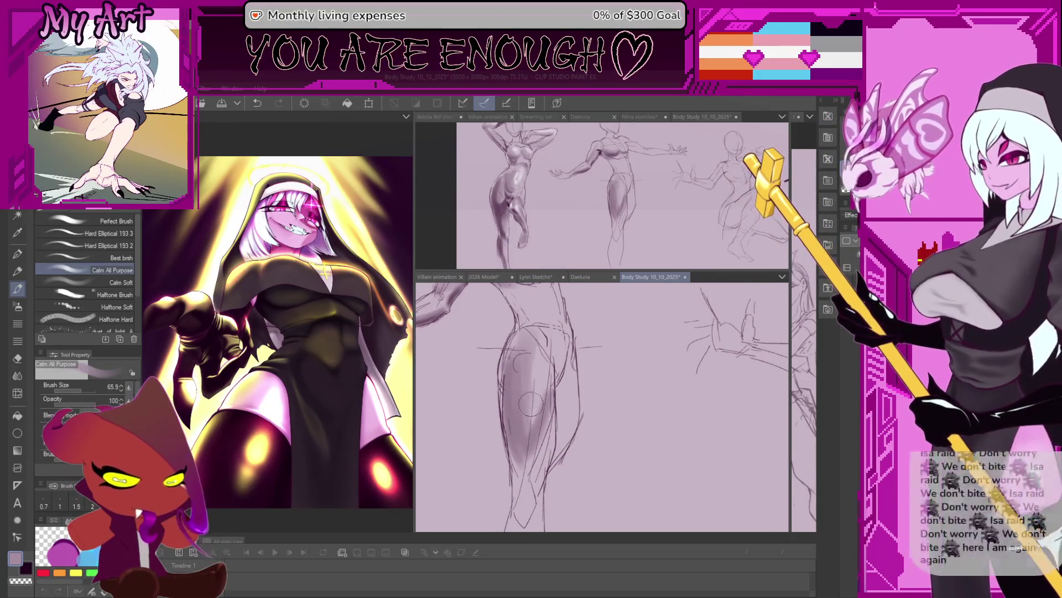
pyautogui.scroll(1, 538, 399)
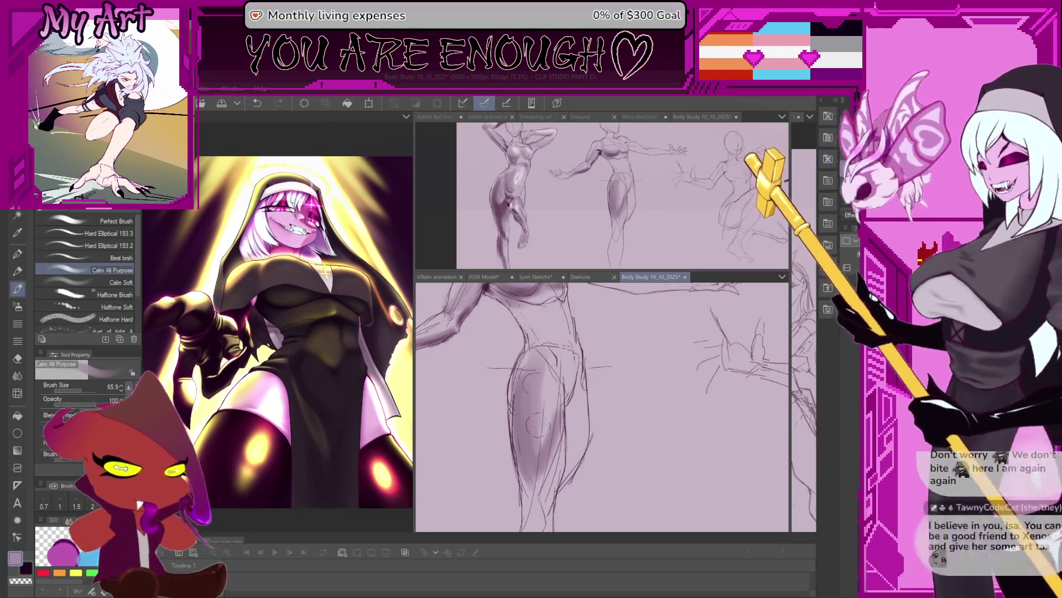
pyautogui.moveTo(538, 359); pyautogui.dragTo(555, 421)
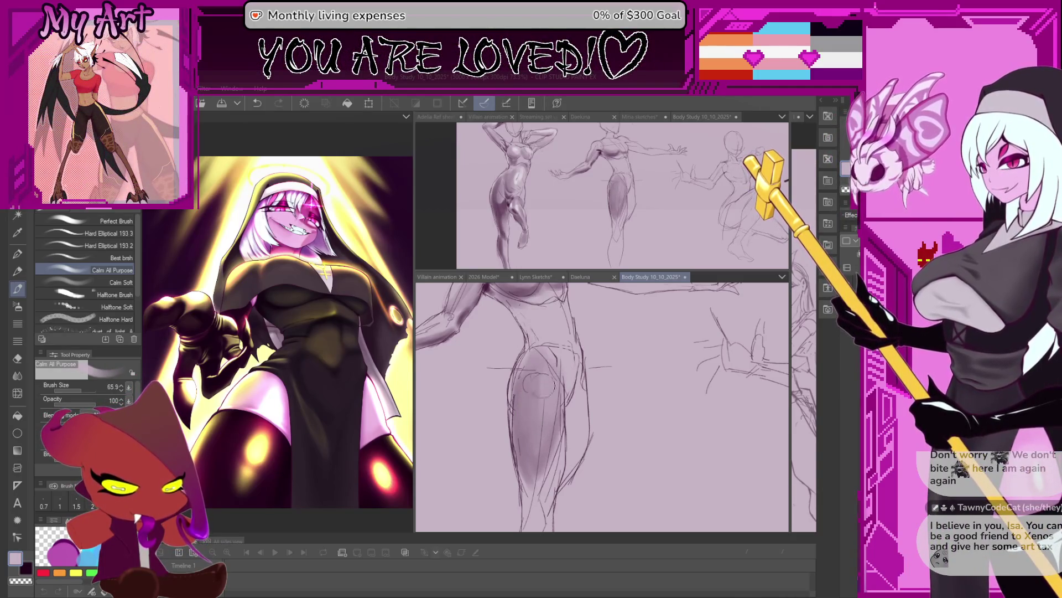
pyautogui.scroll(-3, 533, 432)
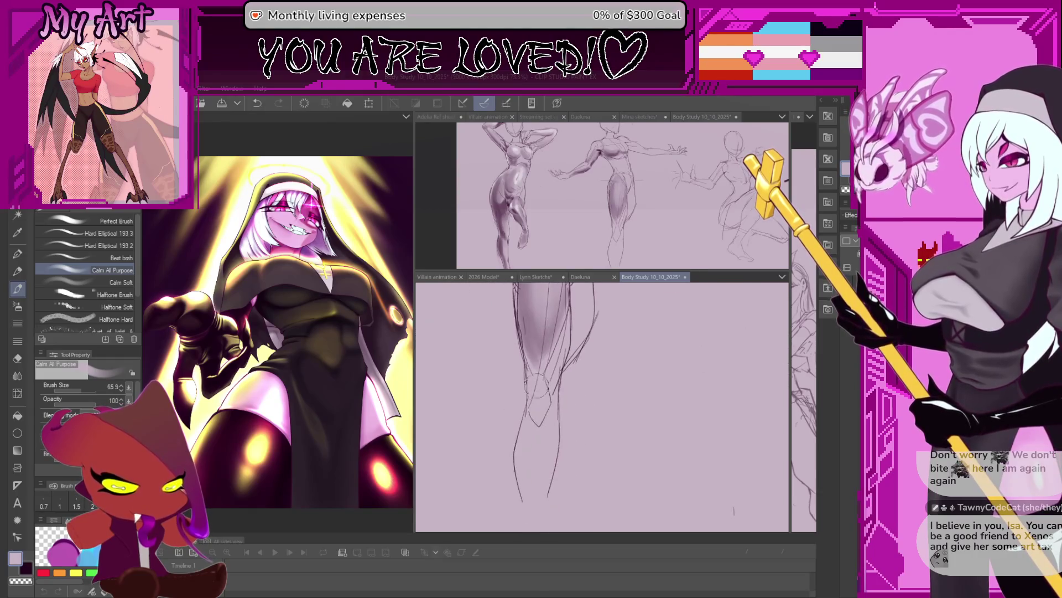
pyautogui.scroll(2, 538, 348)
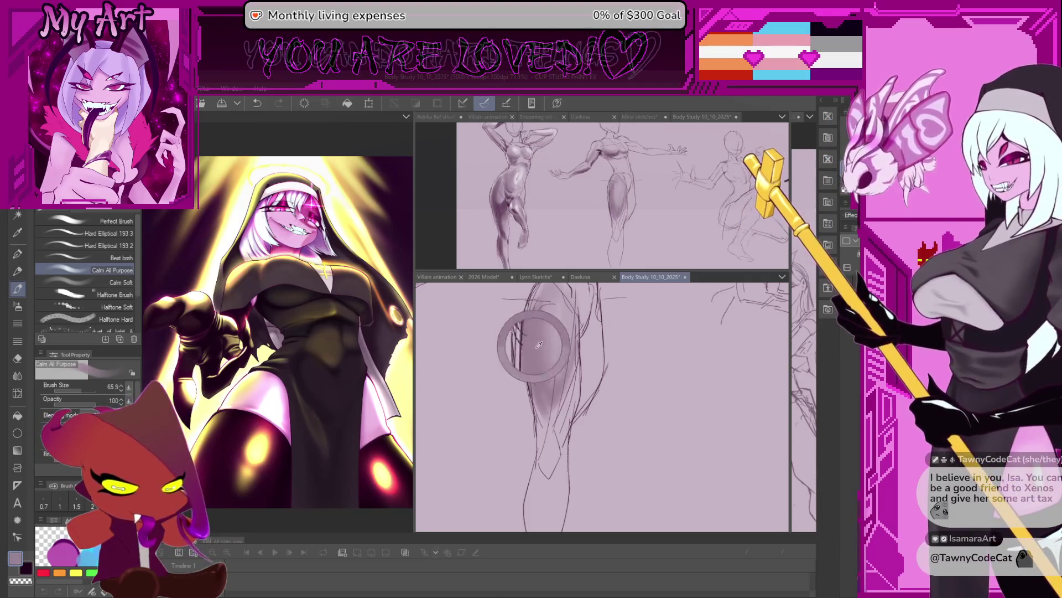
pyautogui.scroll(2, 548, 401)
pyautogui.scroll(1, 512, 405)
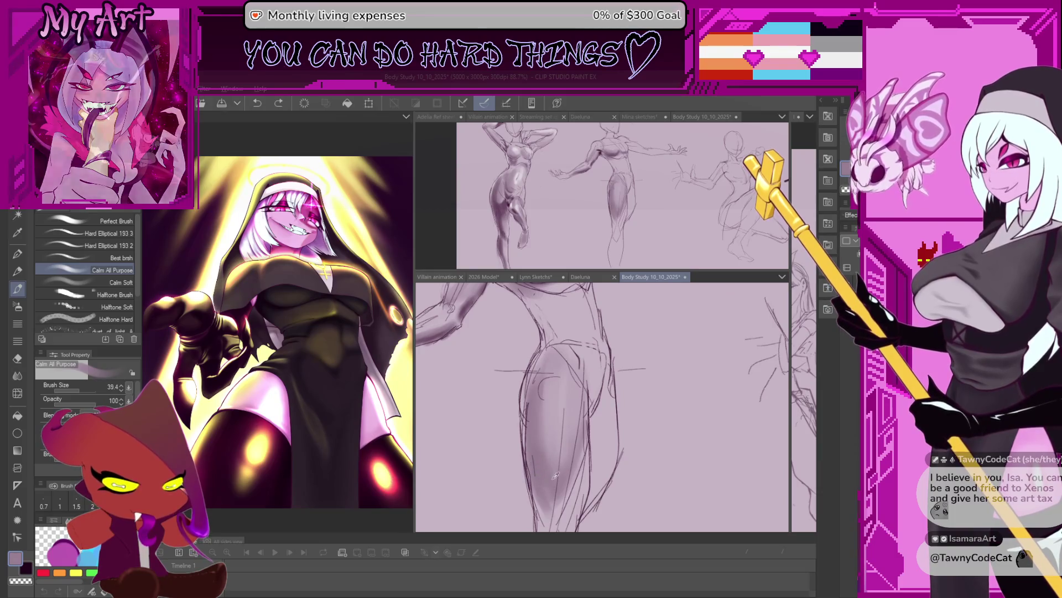
pyautogui.scroll(2, 537, 453)
pyautogui.scroll(-2, 515, 349)
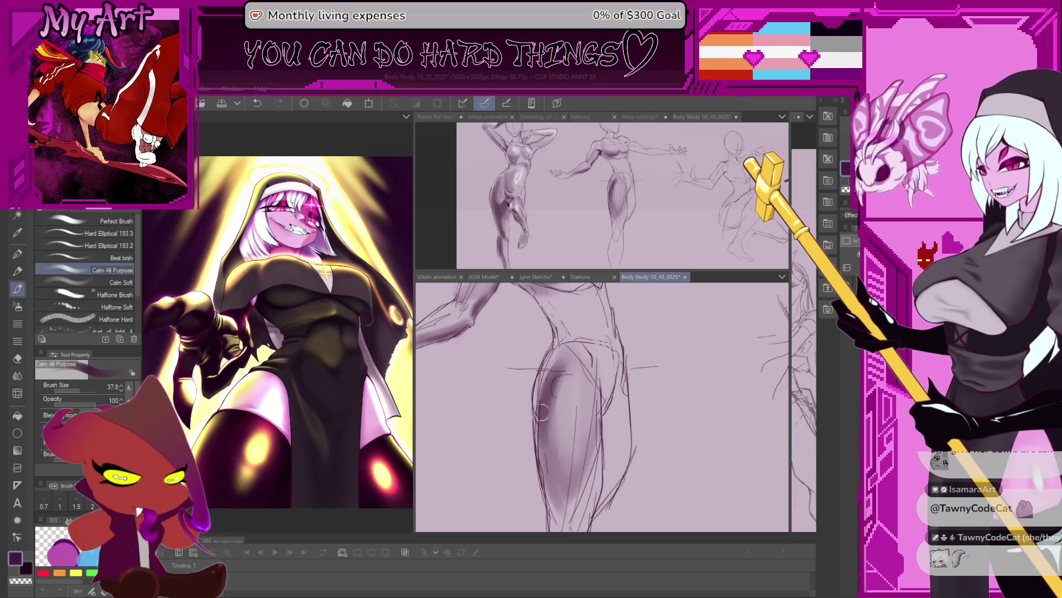
pyautogui.moveTo(544, 413); pyautogui.dragTo(551, 447)
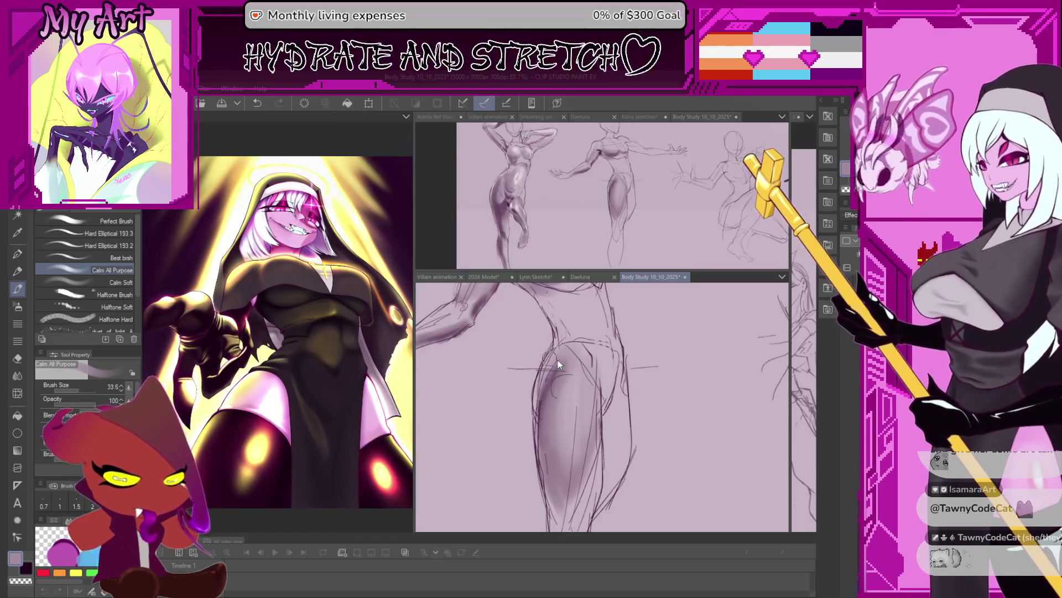
pyautogui.moveTo(565, 349)
pyautogui.mouseDown()
pyautogui.moveTo(536, 336)
pyautogui.moveTo(587, 356)
pyautogui.mouseUp()
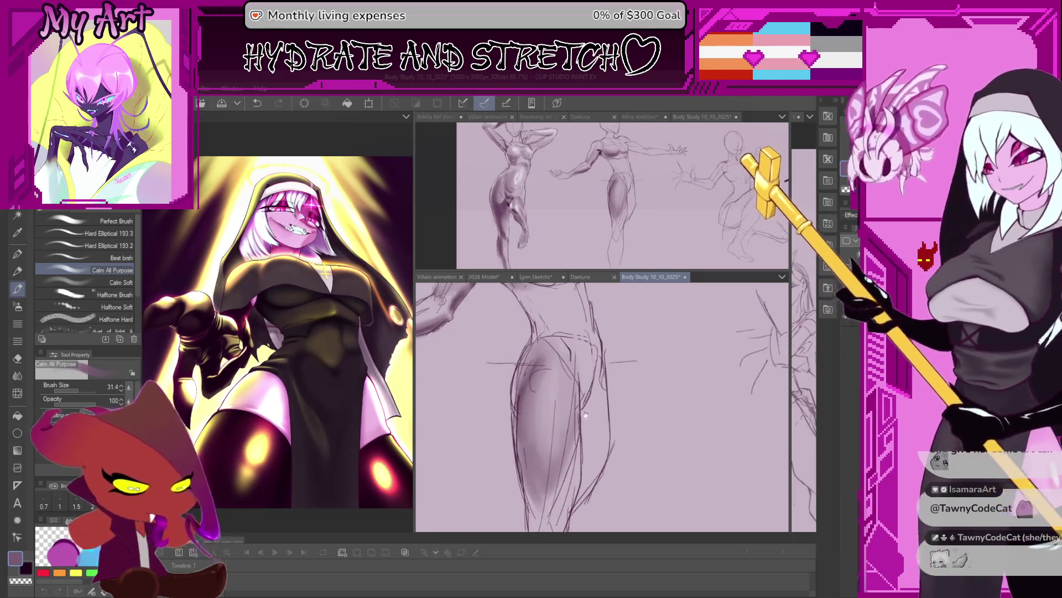
pyautogui.scroll(2, 538, 332)
pyautogui.scroll(-2, 538, 332)
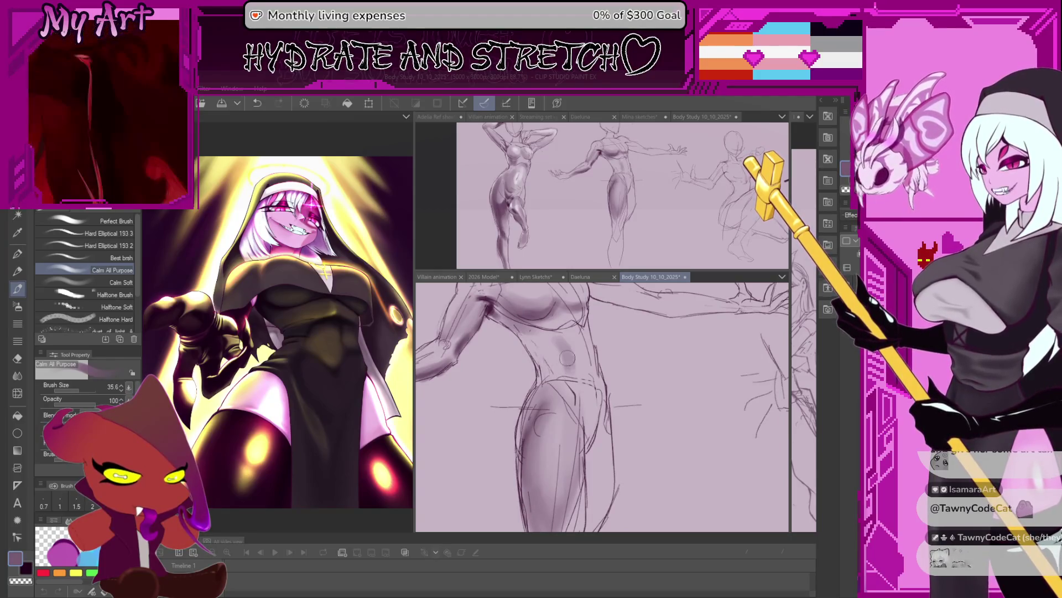
pyautogui.moveTo(583, 410); pyautogui.dragTo(579, 401)
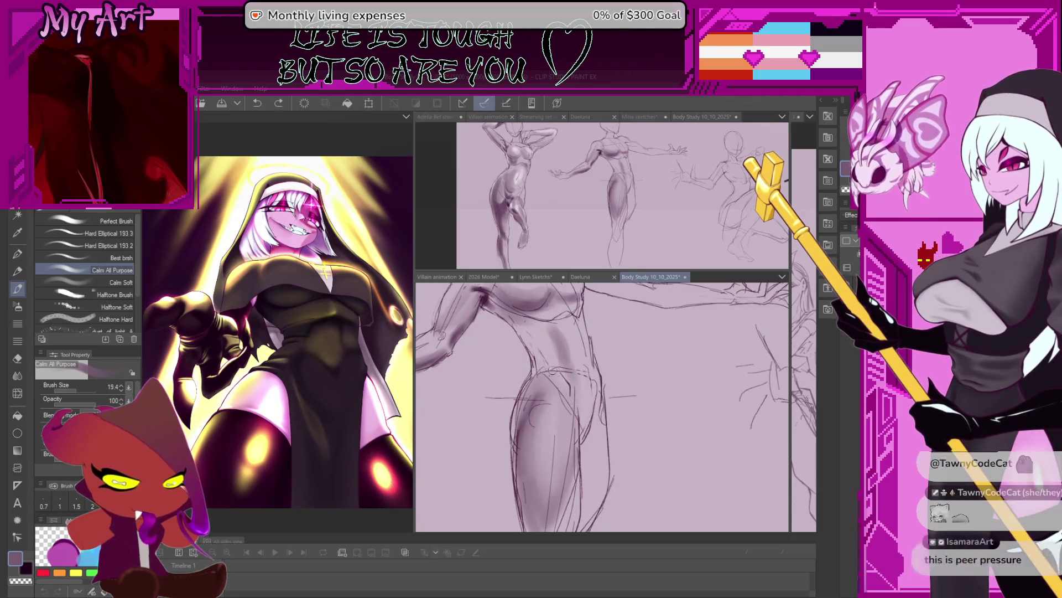
# Step: Lasso a small patch of the hip linework, transform it and confirm with OK
pyautogui.press('[')
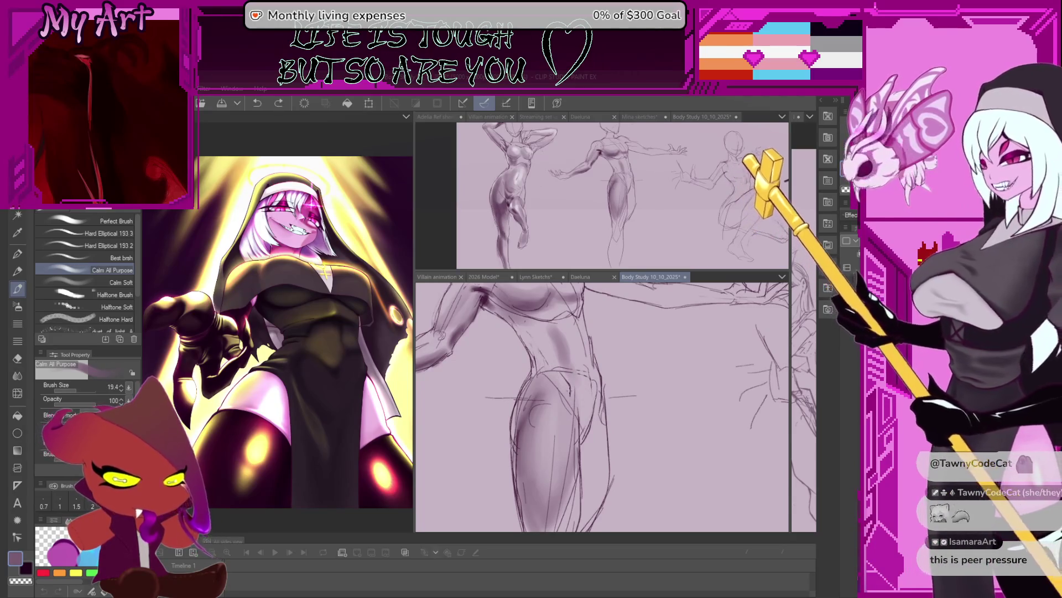
pyautogui.press('m')
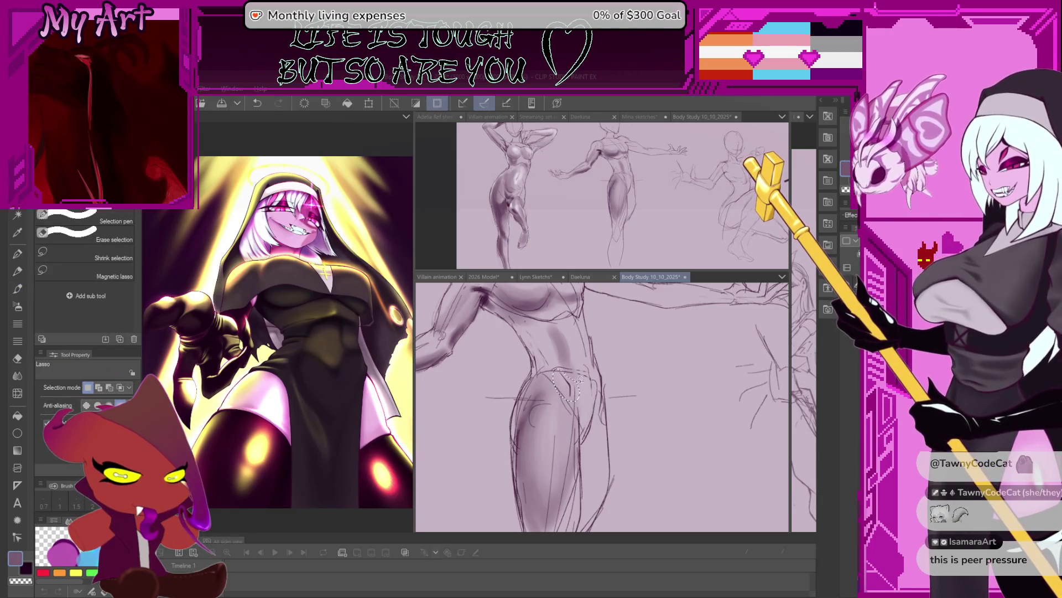
pyautogui.hotkey('ctrl', 't')
pyautogui.moveTo(573, 395); pyautogui.dragTo(572, 374)
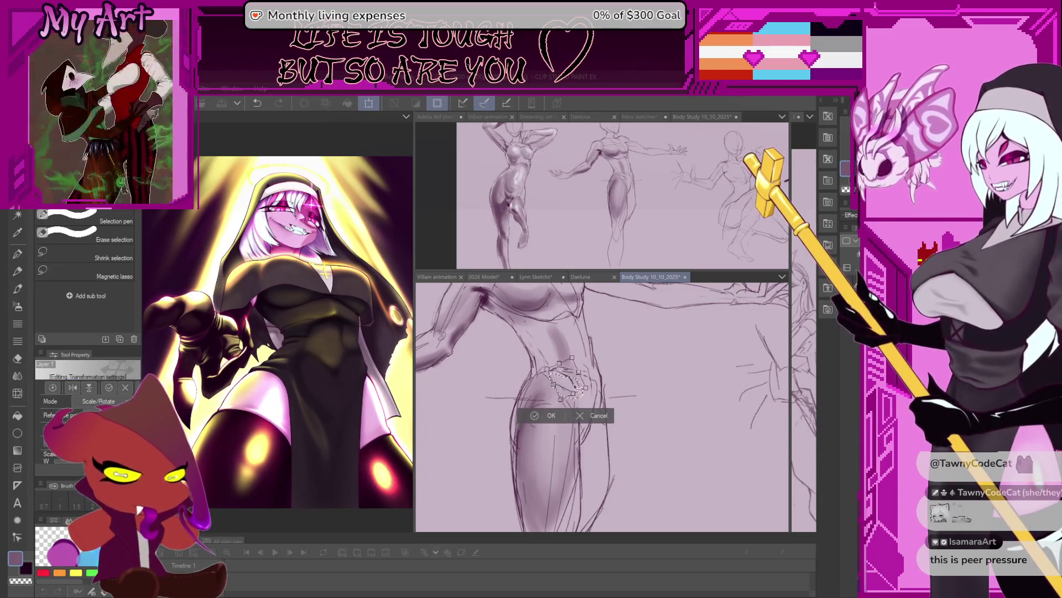
pyautogui.click(561, 416)
pyautogui.press('b')
pyautogui.scroll(1, 559, 351)
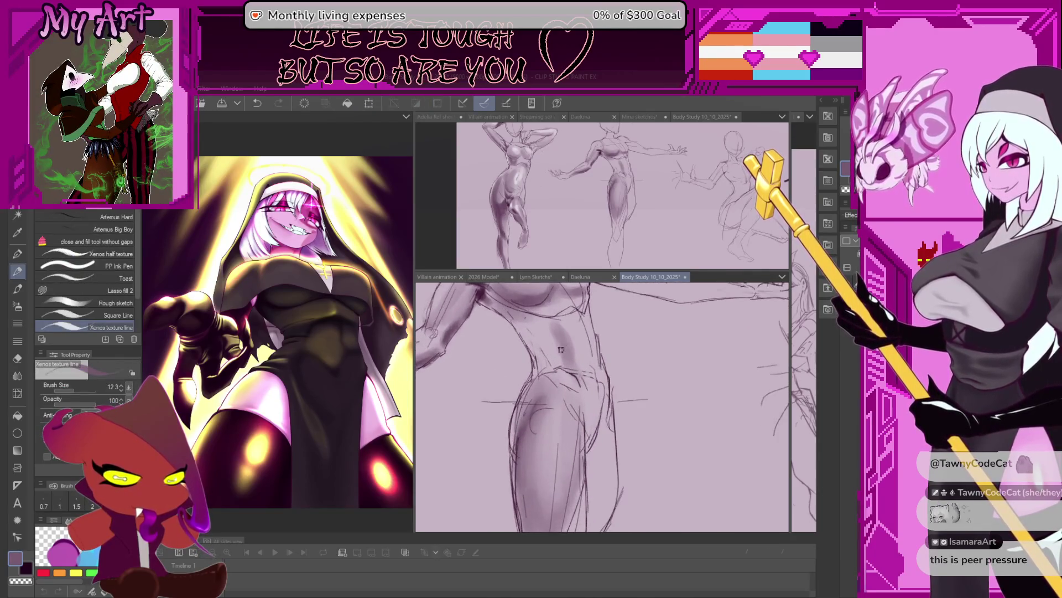
# Step: Return to the shading brush and shade the figure's waist and ribs
pyautogui.moveTo(559, 343); pyautogui.dragTo(563, 349)
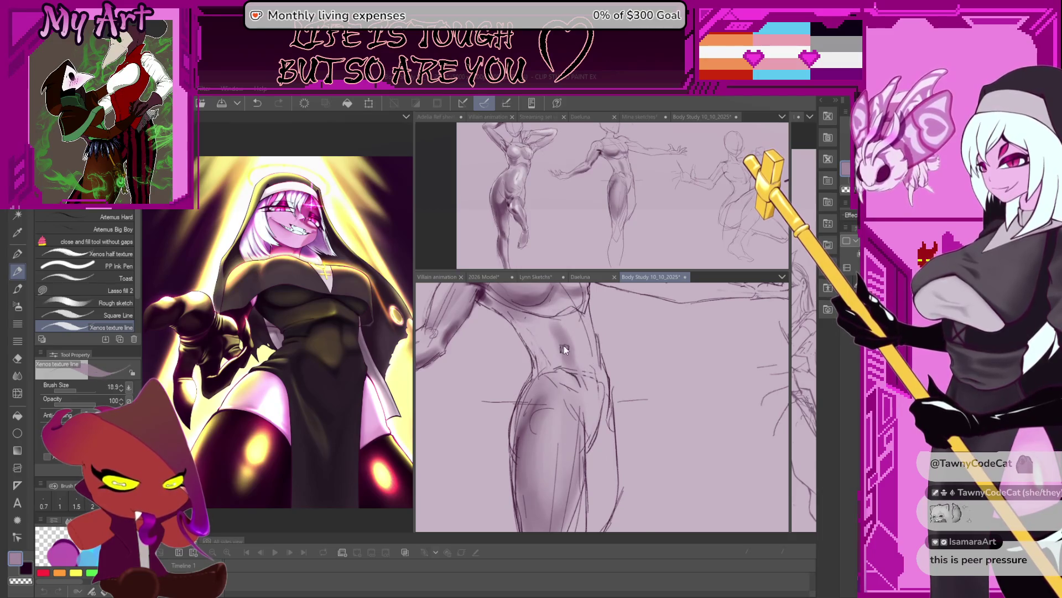
pyautogui.press('b')
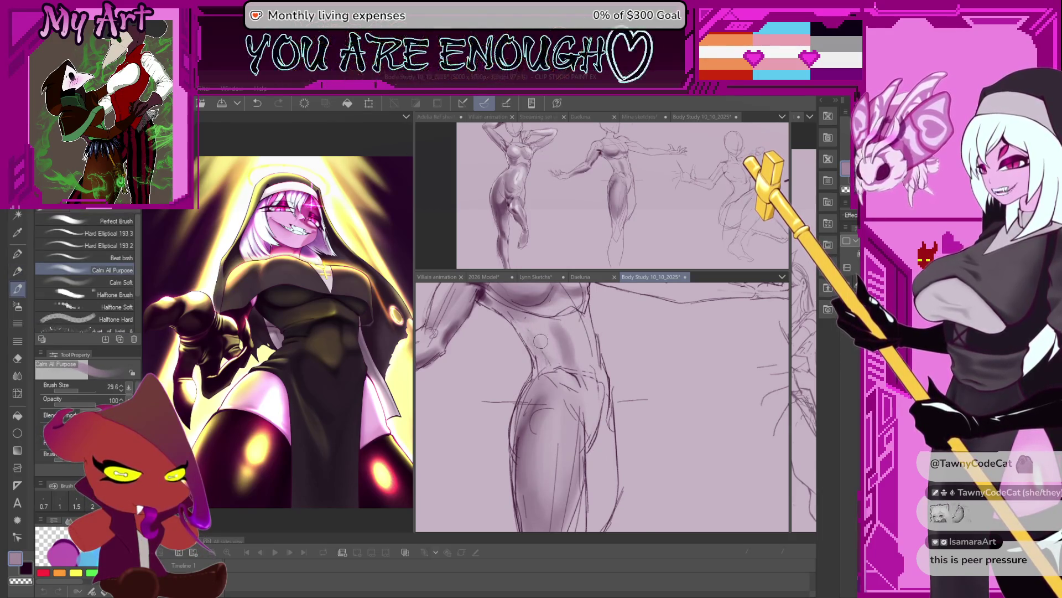
pyautogui.moveTo(549, 346); pyautogui.dragTo(578, 395)
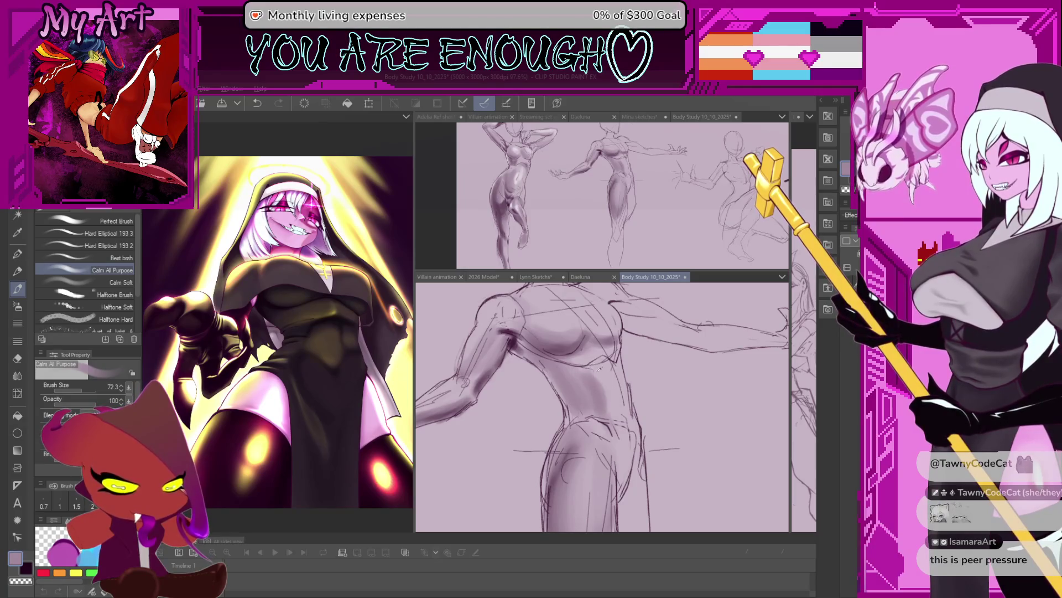
pyautogui.moveTo(593, 388)
pyautogui.mouseDown()
pyautogui.moveTo(555, 337)
pyautogui.moveTo(566, 350)
pyautogui.mouseUp()
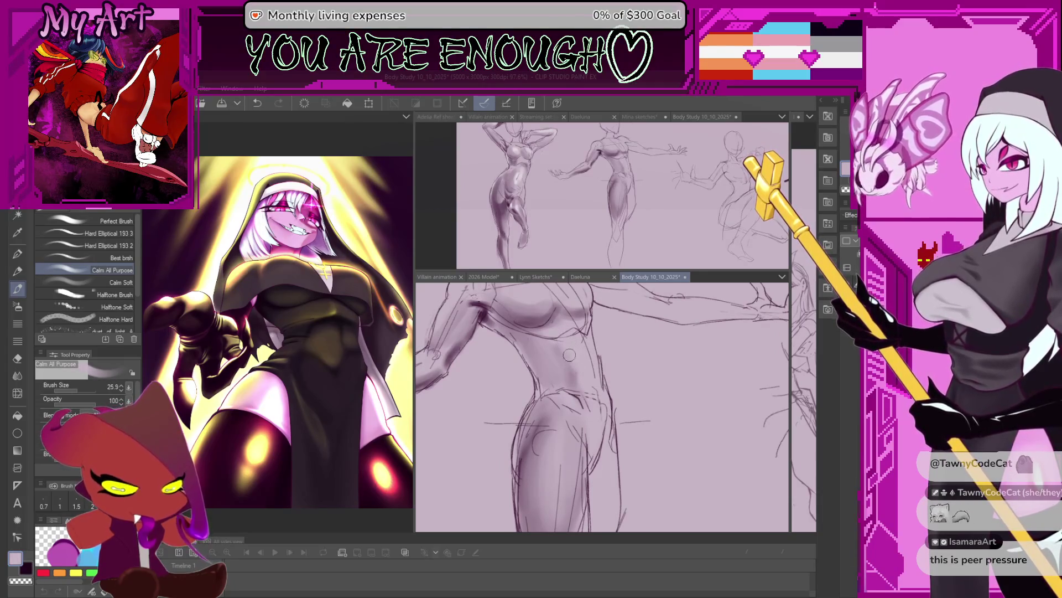
pyautogui.moveTo(569, 354); pyautogui.dragTo(598, 368)
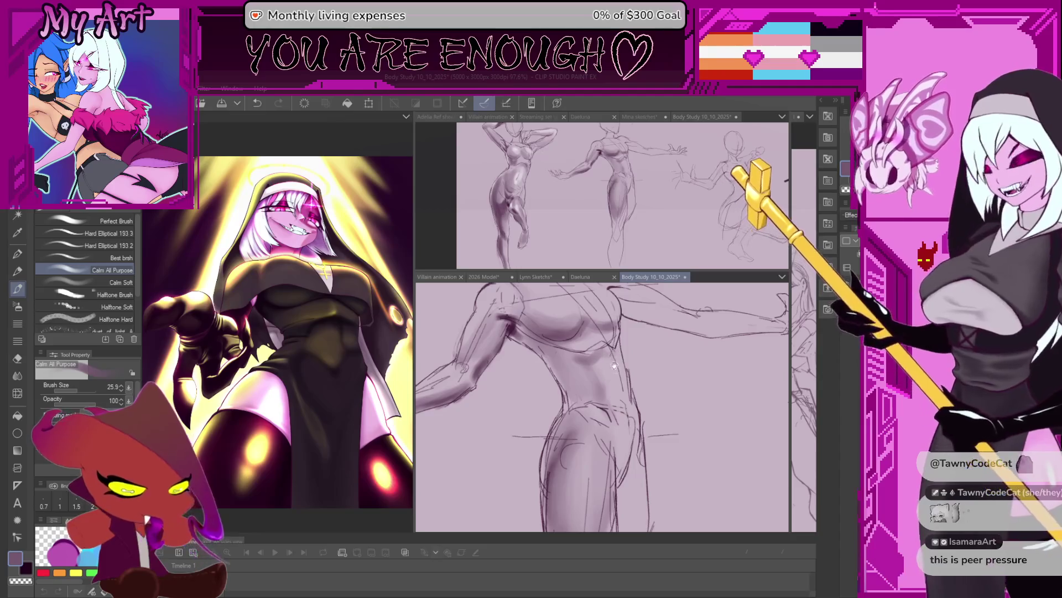
pyautogui.moveTo(606, 390); pyautogui.dragTo(596, 343)
pyautogui.scroll(2, 596, 343)
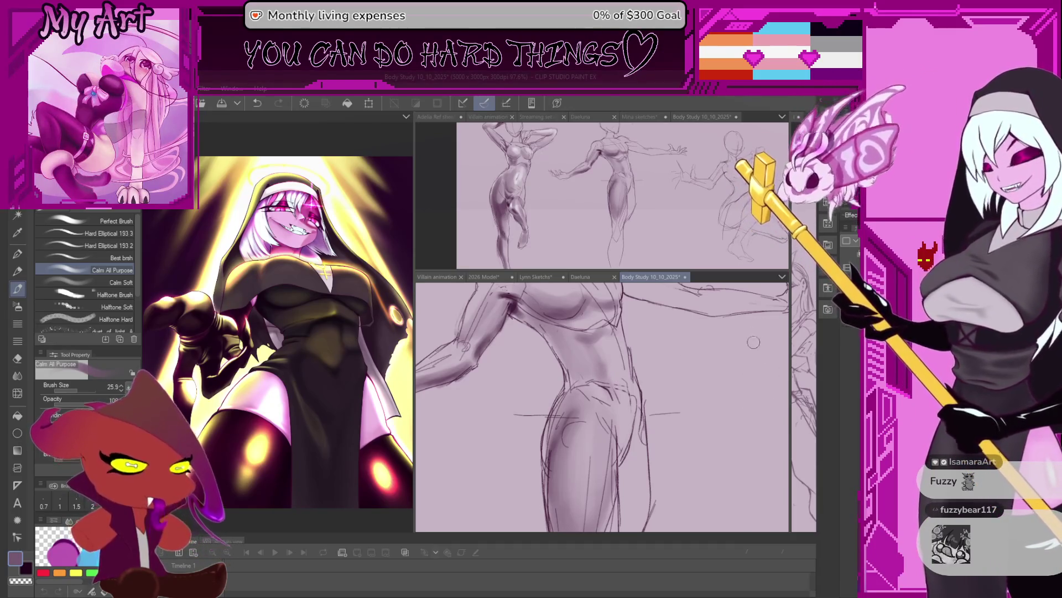
pyautogui.scroll(-3, 681, 330)
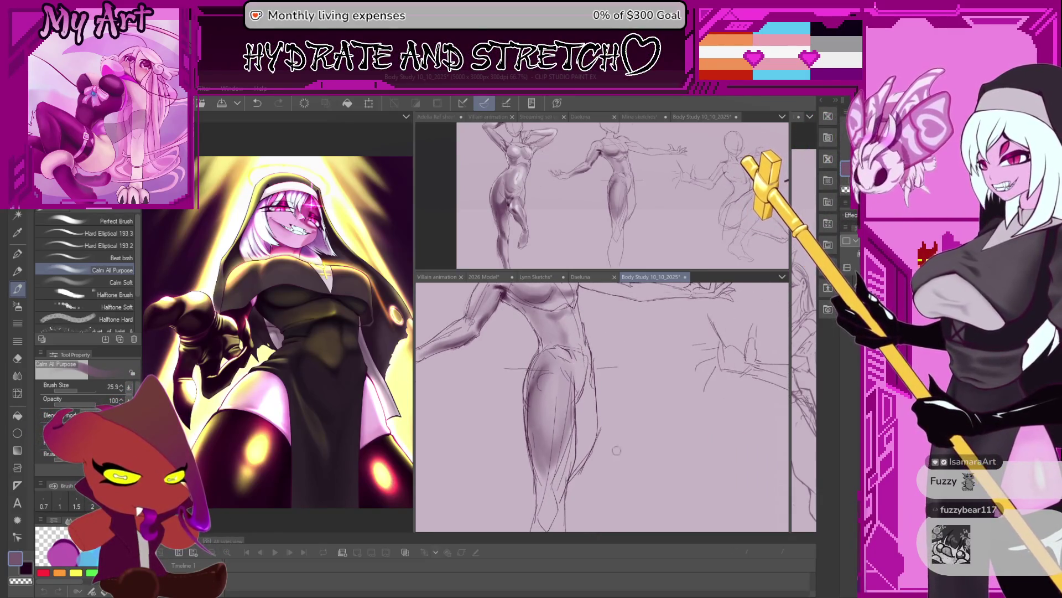
pyautogui.scroll(-2, 617, 451)
pyautogui.scroll(-2, 617, 451)
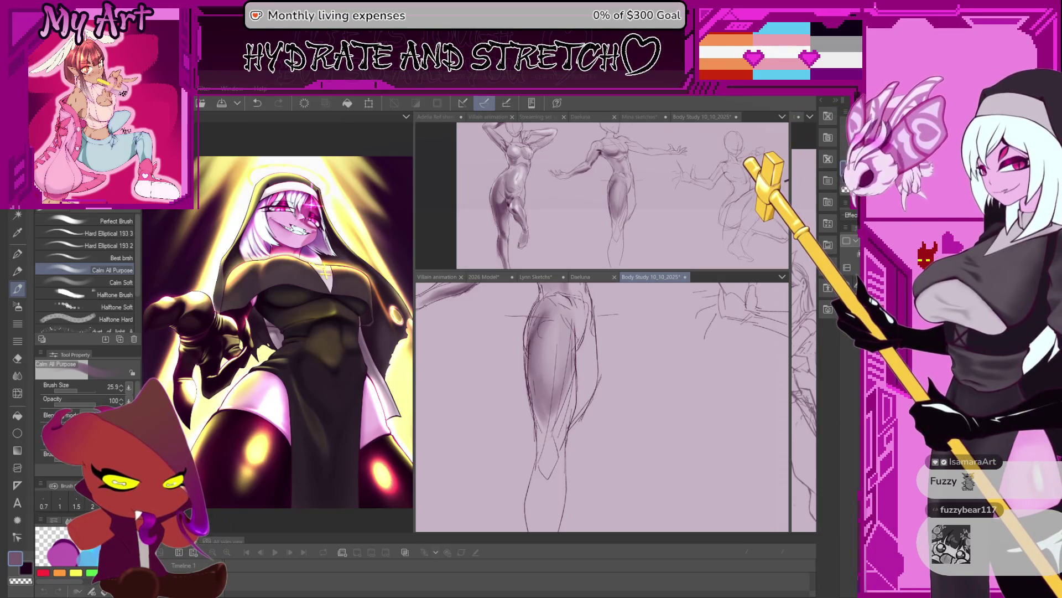
pyautogui.scroll(3, 459, 357)
pyautogui.scroll(1, 459, 356)
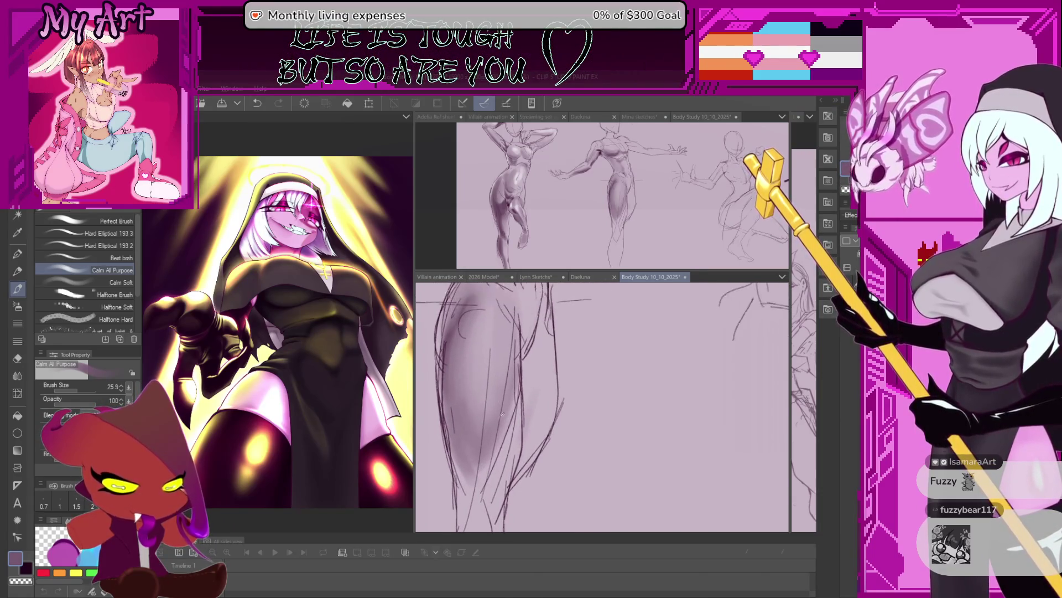
# Step: Lasso-select the right side of the leg sketch and return to a smaller shading brush
pyautogui.press('m')
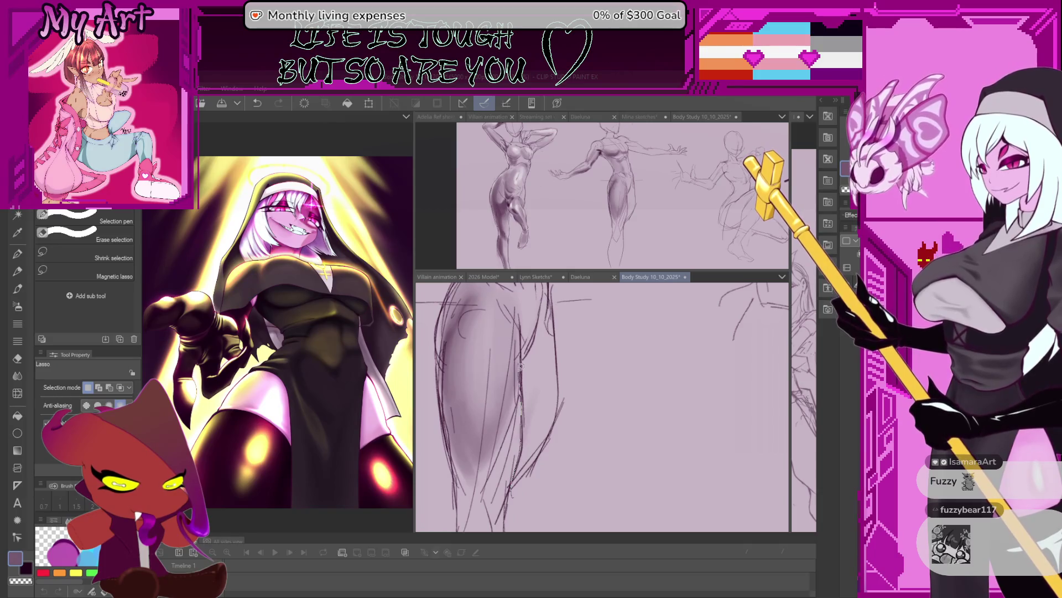
pyautogui.moveTo(548, 286); pyautogui.dragTo(523, 546)
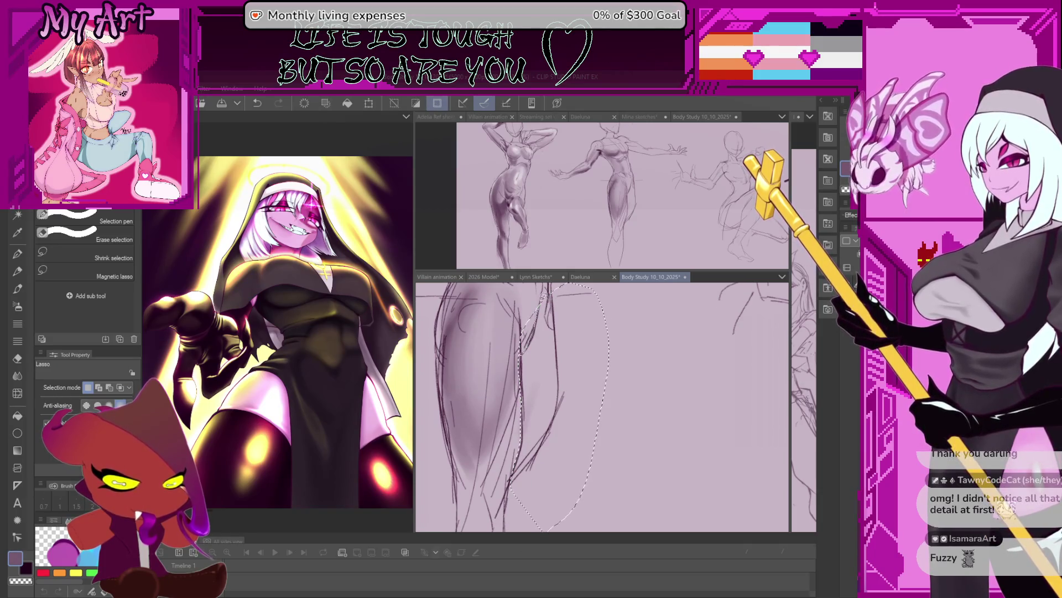
pyautogui.moveTo(507, 378)
pyautogui.mouseDown()
pyautogui.moveTo(539, 377)
pyautogui.moveTo(492, 368)
pyautogui.moveTo(528, 302)
pyautogui.mouseUp()
pyautogui.press('b')
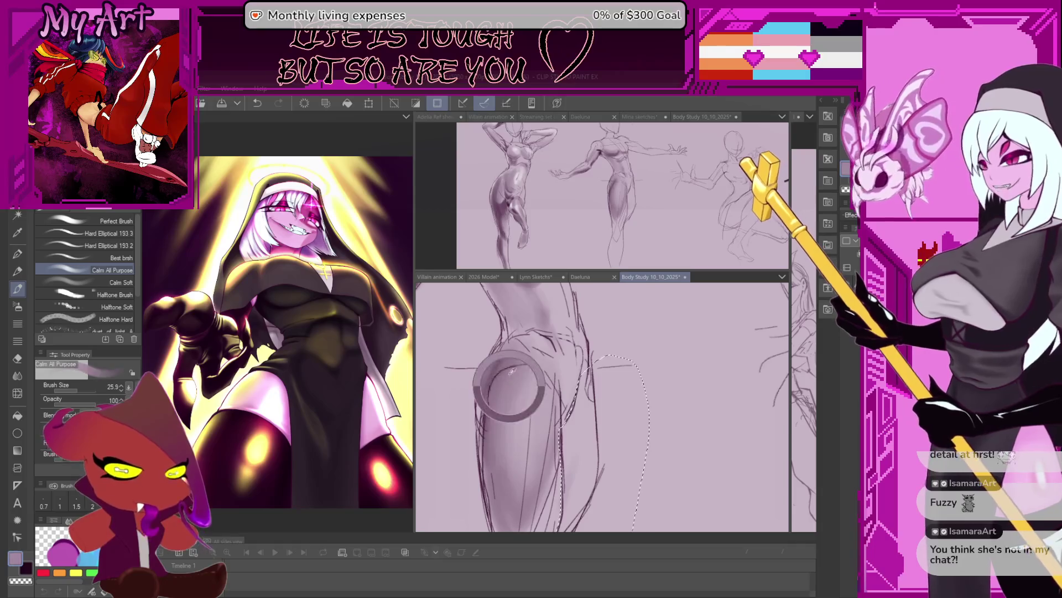
pyautogui.moveTo(545, 431); pyautogui.dragTo(540, 365)
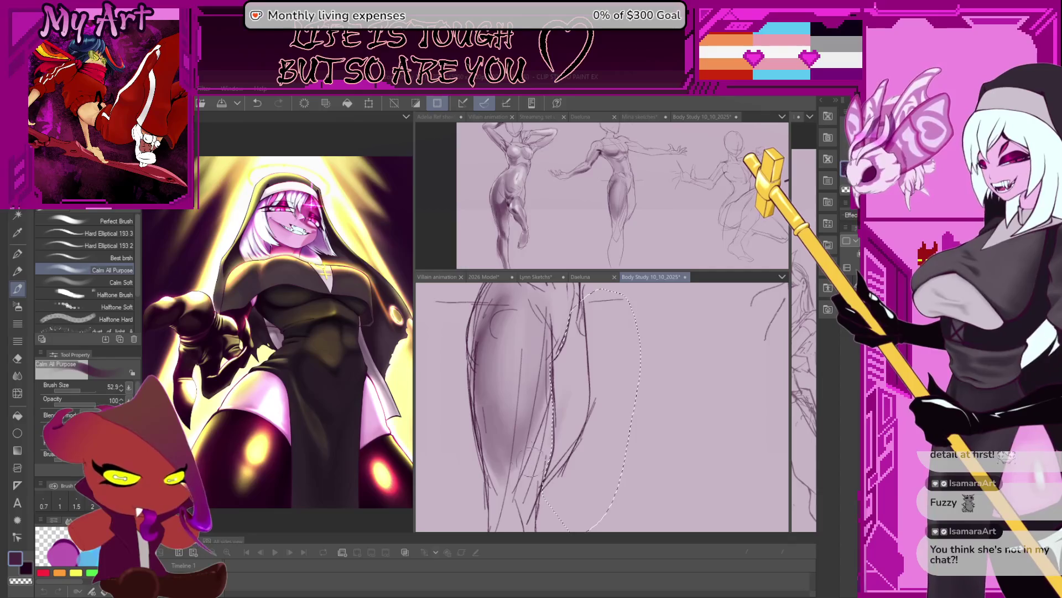
pyautogui.press('[')
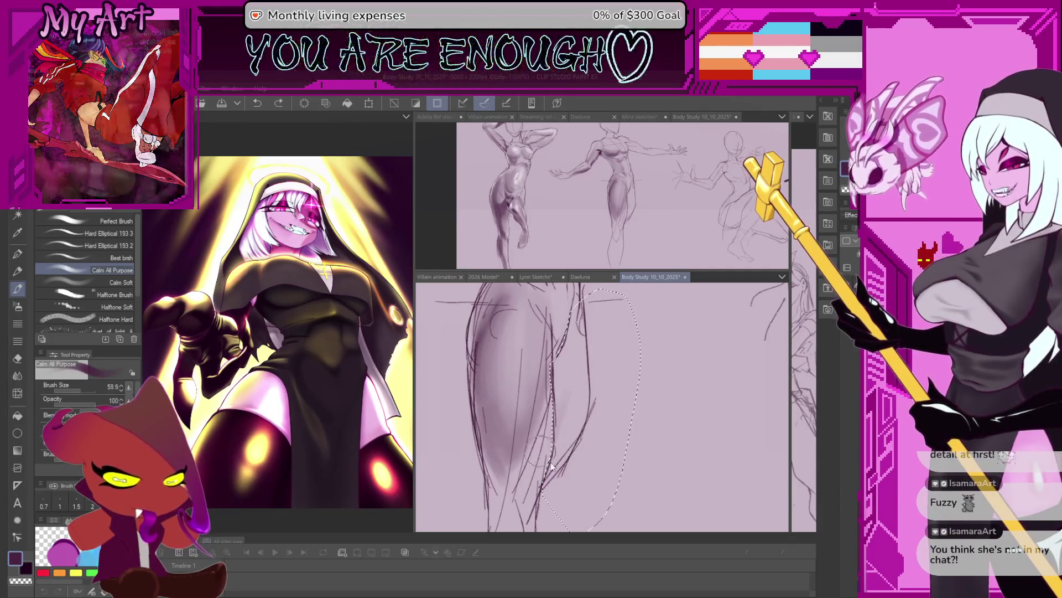
pyautogui.press('[')
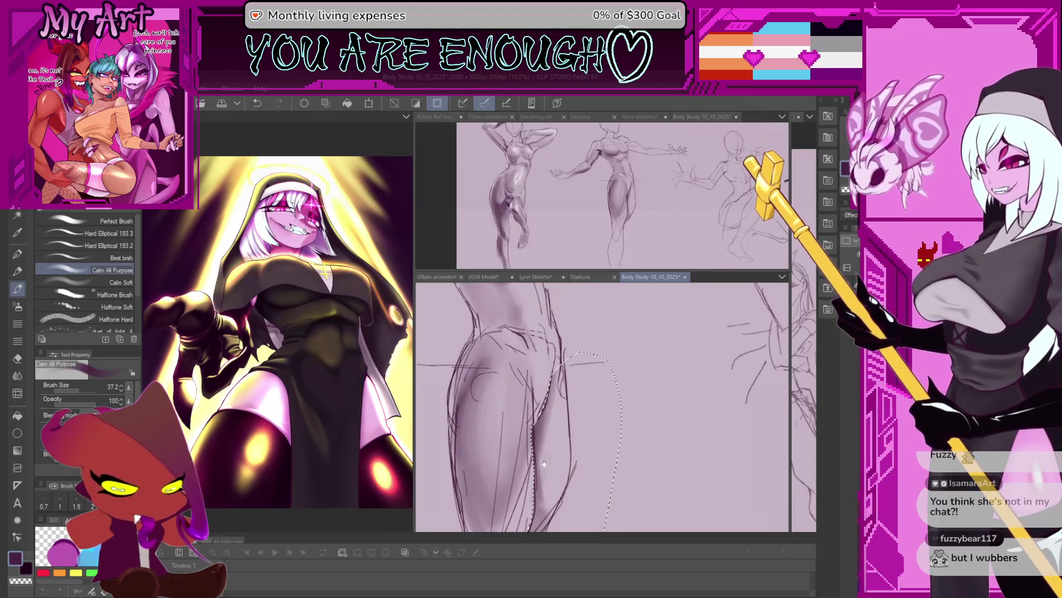
pyautogui.moveTo(543, 463)
pyautogui.mouseDown()
pyautogui.moveTo(544, 405)
pyautogui.moveTo(561, 421)
pyautogui.mouseUp()
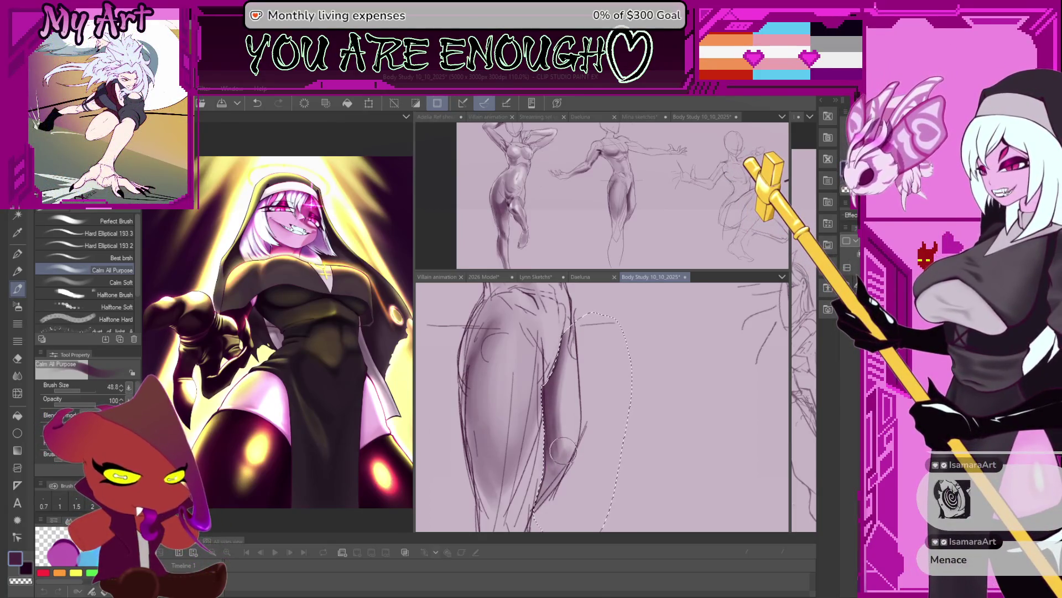
# Step: Darken the inner-thigh shading along the selection edge, then clear the selection with Ctrl+D
pyautogui.moveTo(571, 457); pyautogui.dragTo(567, 450)
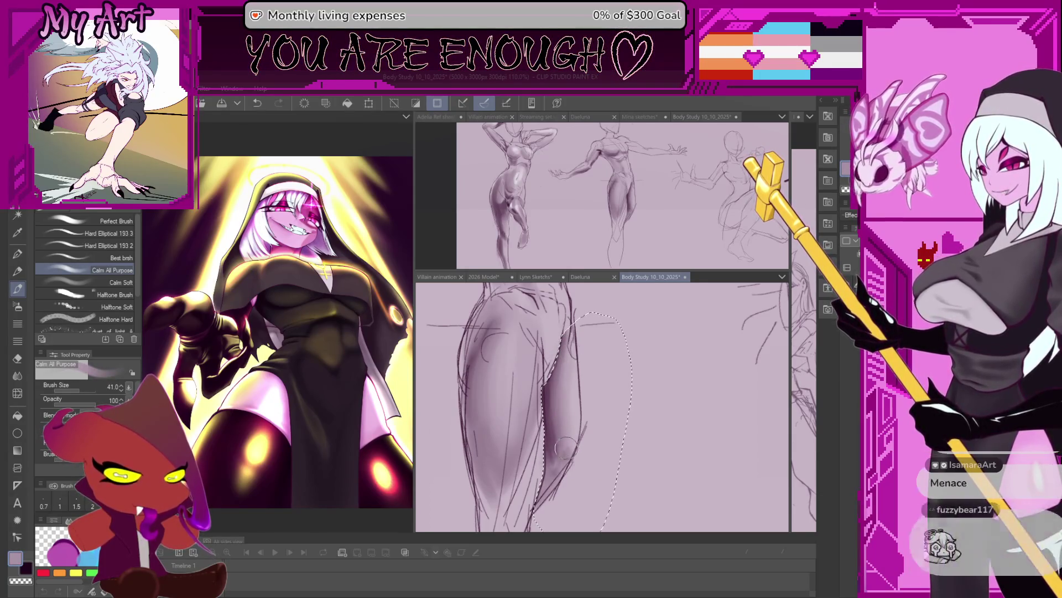
pyautogui.scroll(1, 567, 453)
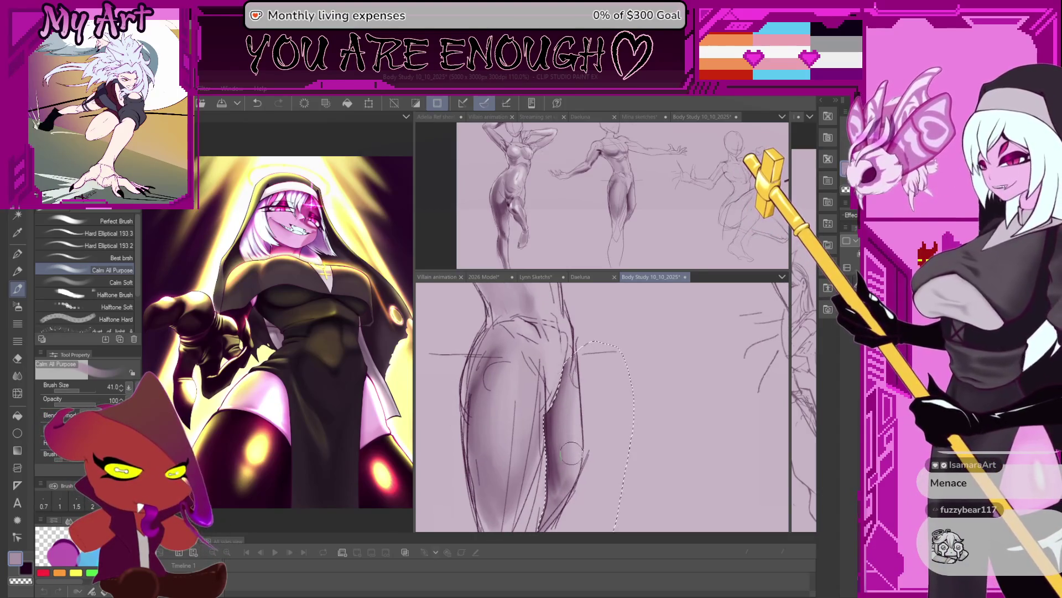
pyautogui.moveTo(567, 452); pyautogui.dragTo(563, 473)
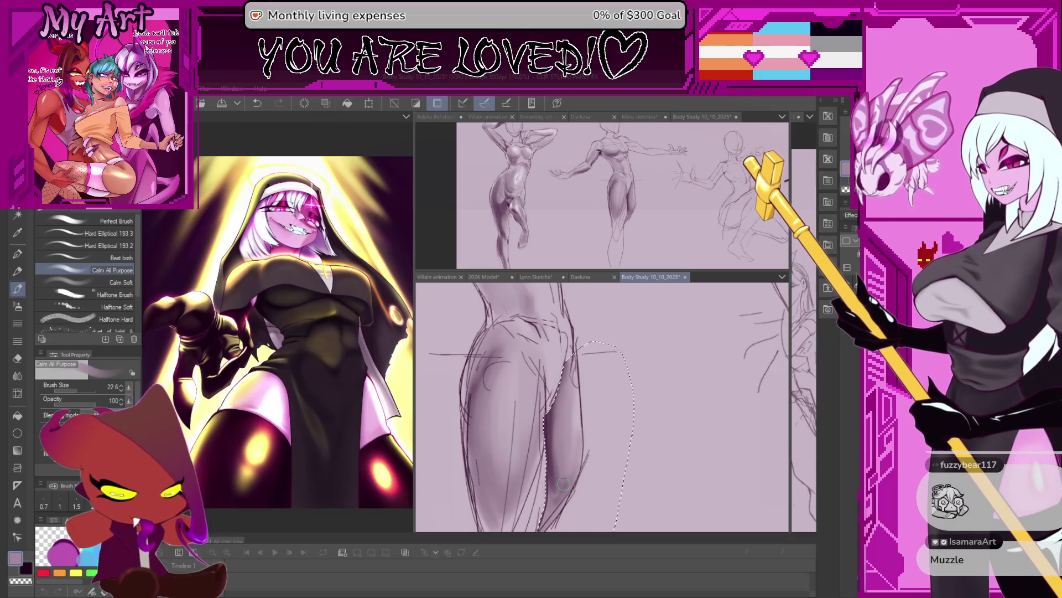
pyautogui.moveTo(562, 477); pyautogui.dragTo(550, 426)
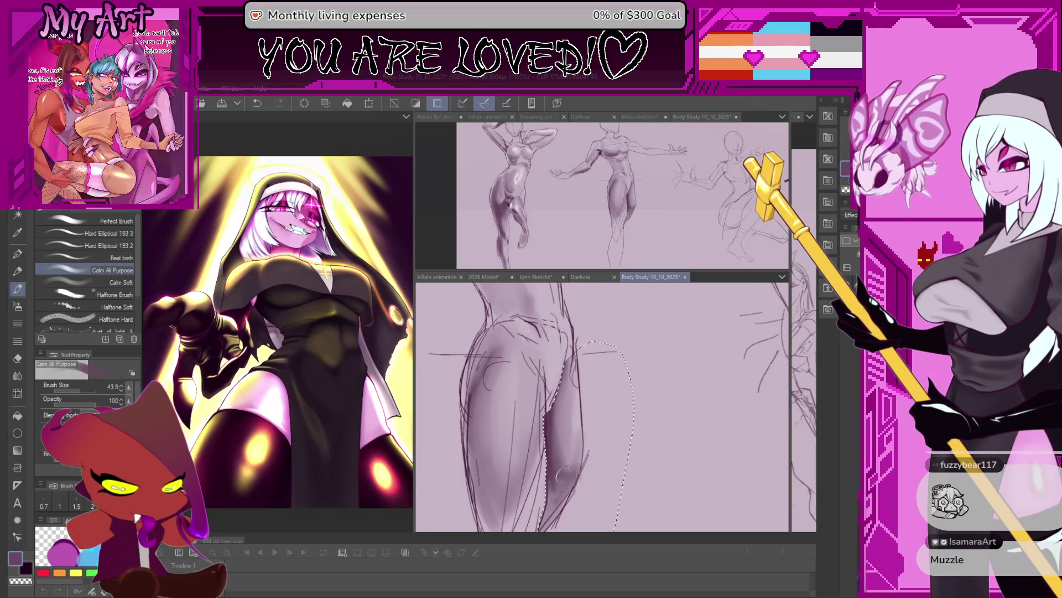
pyautogui.moveTo(550, 426); pyautogui.dragTo(570, 454)
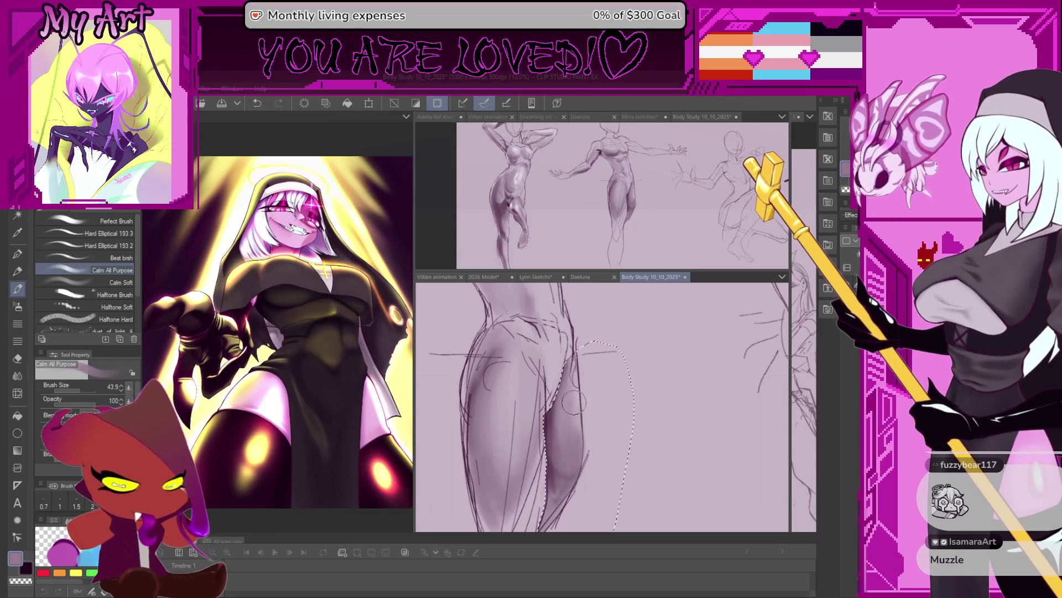
pyautogui.moveTo(552, 420)
pyautogui.mouseDown()
pyautogui.moveTo(551, 444)
pyautogui.moveTo(575, 450)
pyautogui.mouseUp()
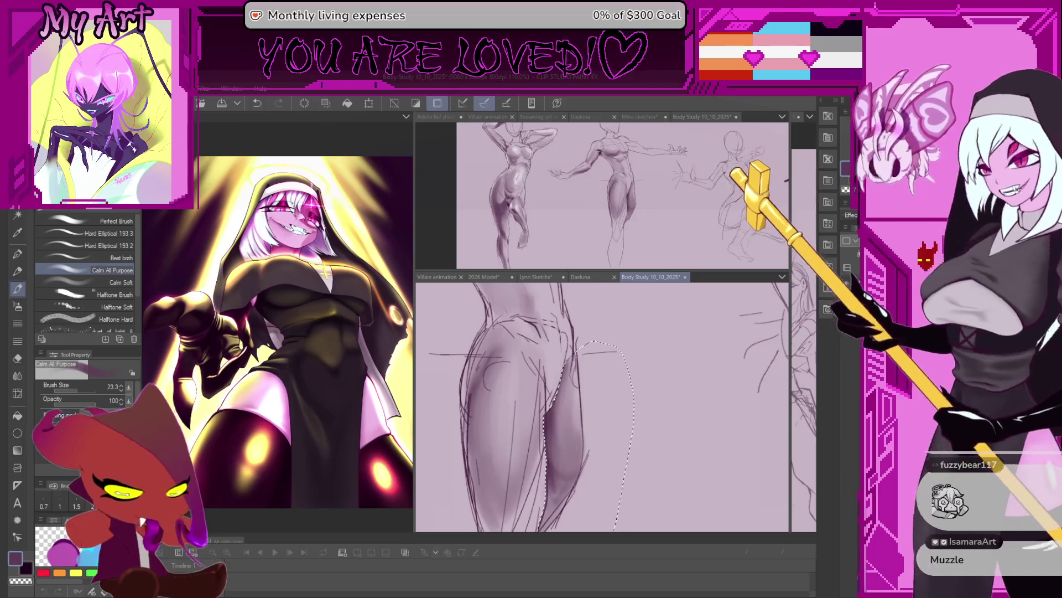
pyautogui.scroll(2, 568, 440)
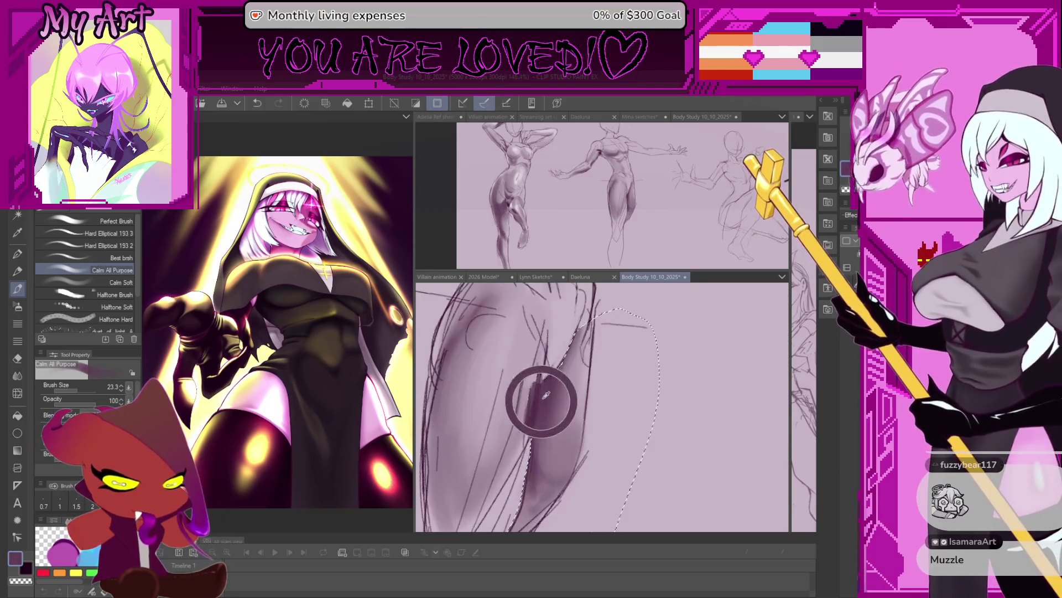
pyautogui.press('[')
pyautogui.press('[')
pyautogui.press('[')
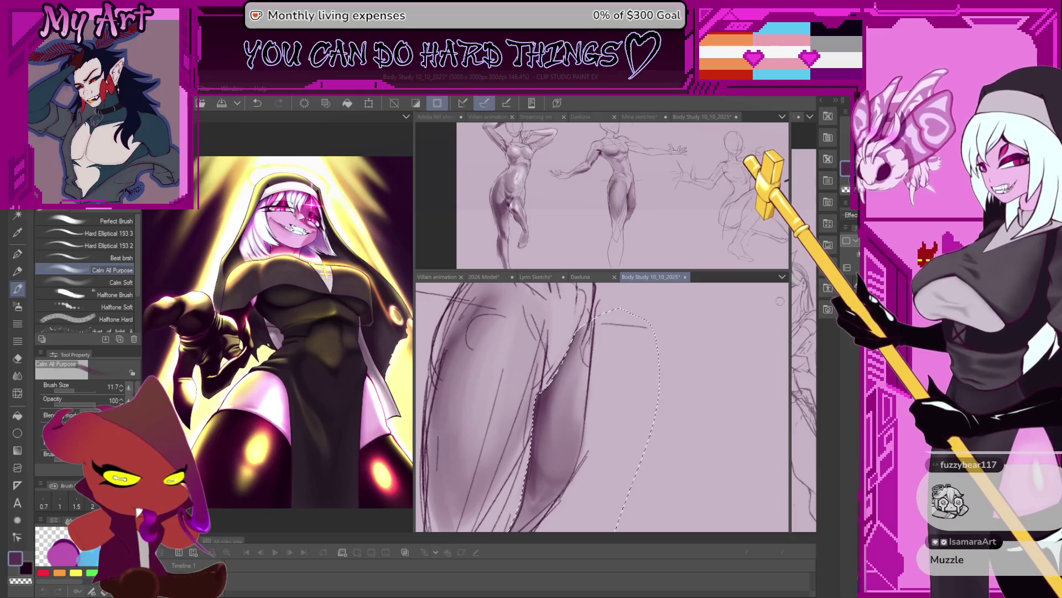
pyautogui.press('[')
pyautogui.press('[')
pyautogui.press('[')
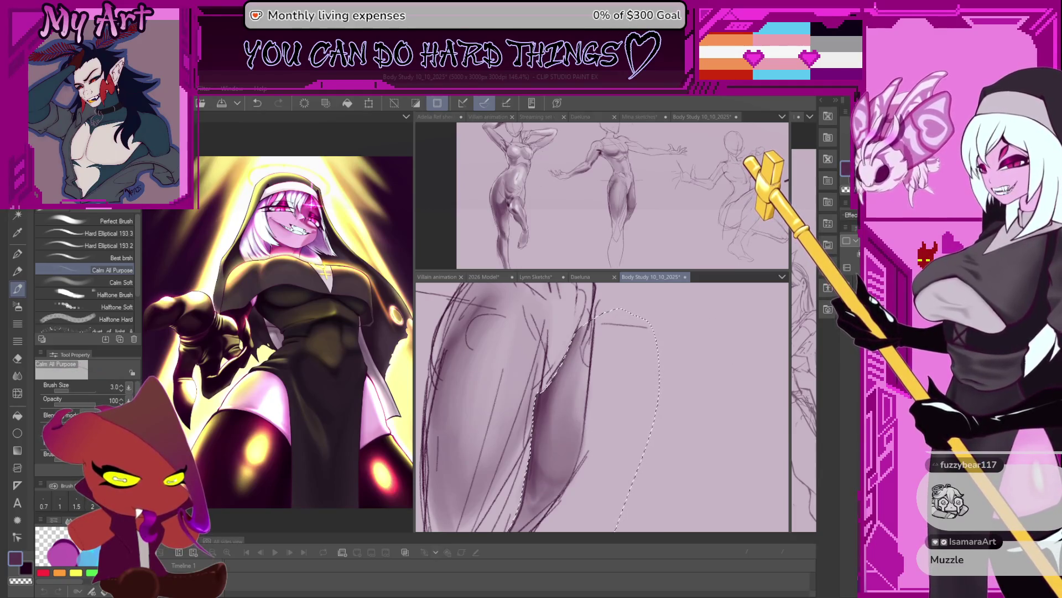
pyautogui.press(']')
pyautogui.press(']')
pyautogui.press(']')
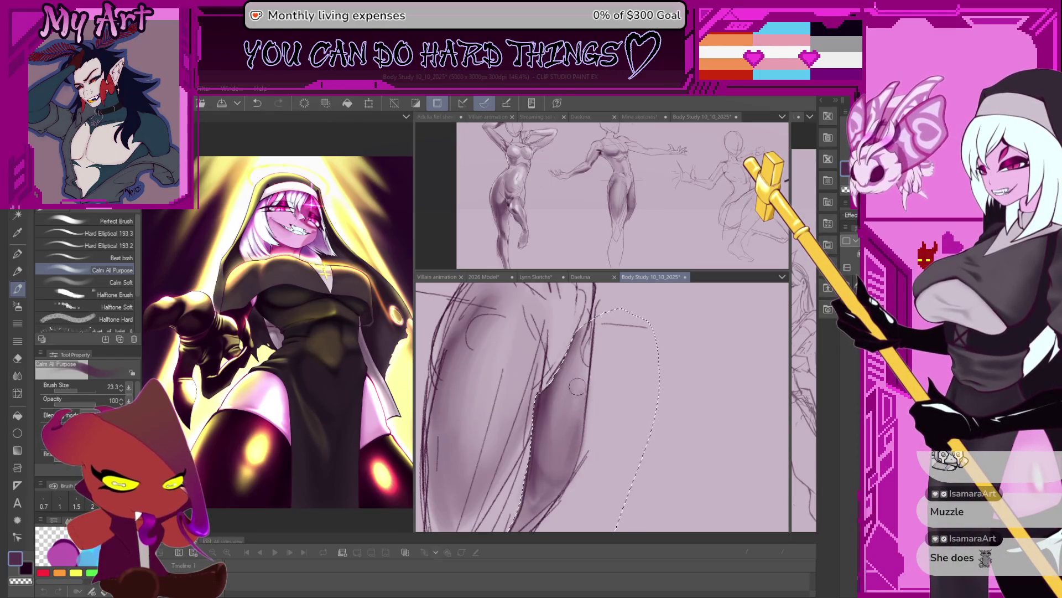
pyautogui.hotkey('ctrl', 'd')
pyautogui.scroll(2, 577, 388)
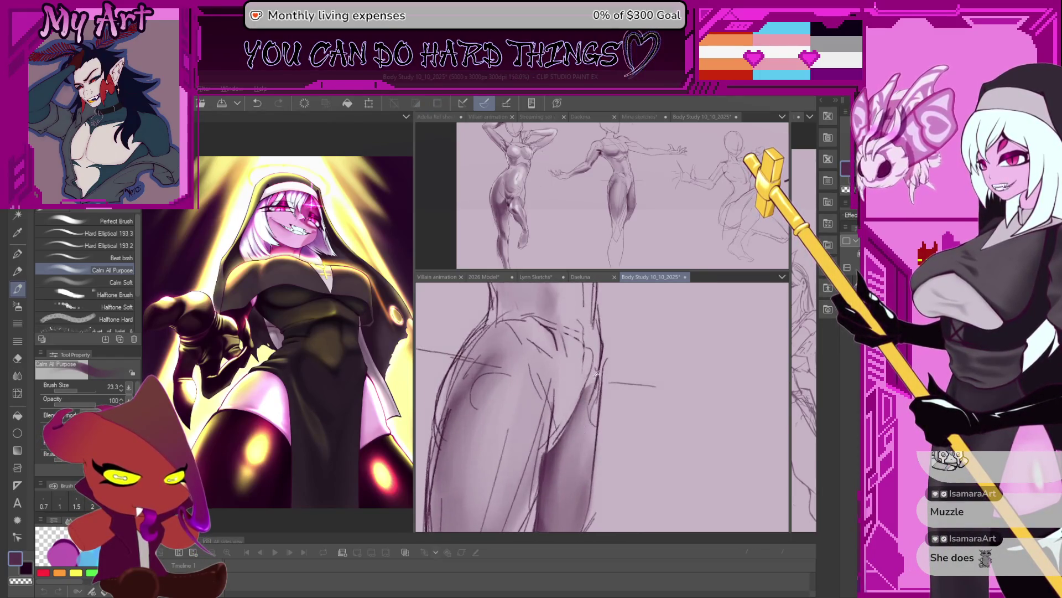
# Step: Rotate the canvas to a comfortable angle and add dark pencil strokes to the hip
pyautogui.press('[')
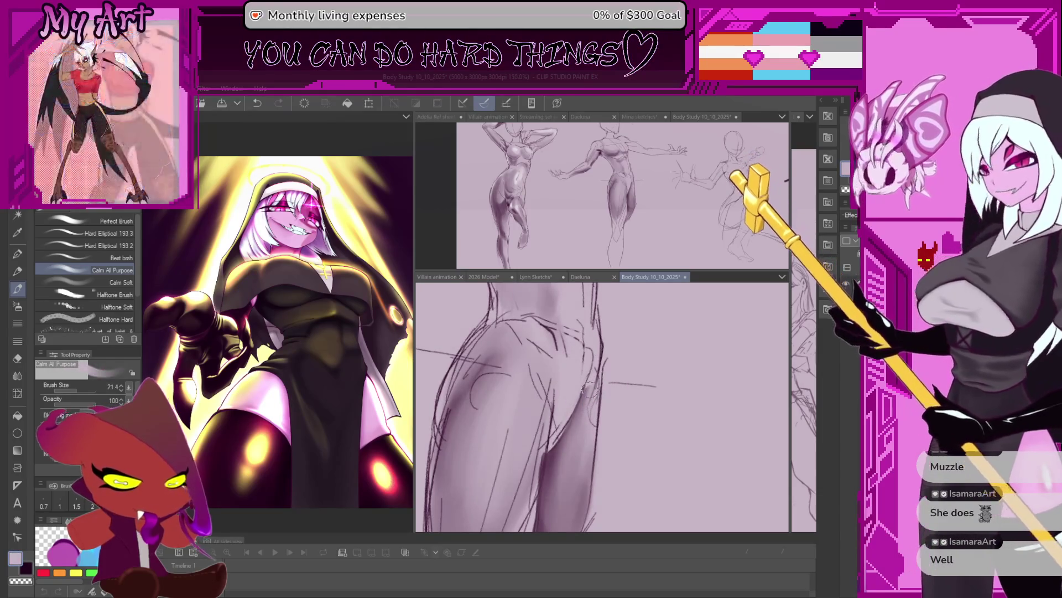
pyautogui.scroll(2, 559, 474)
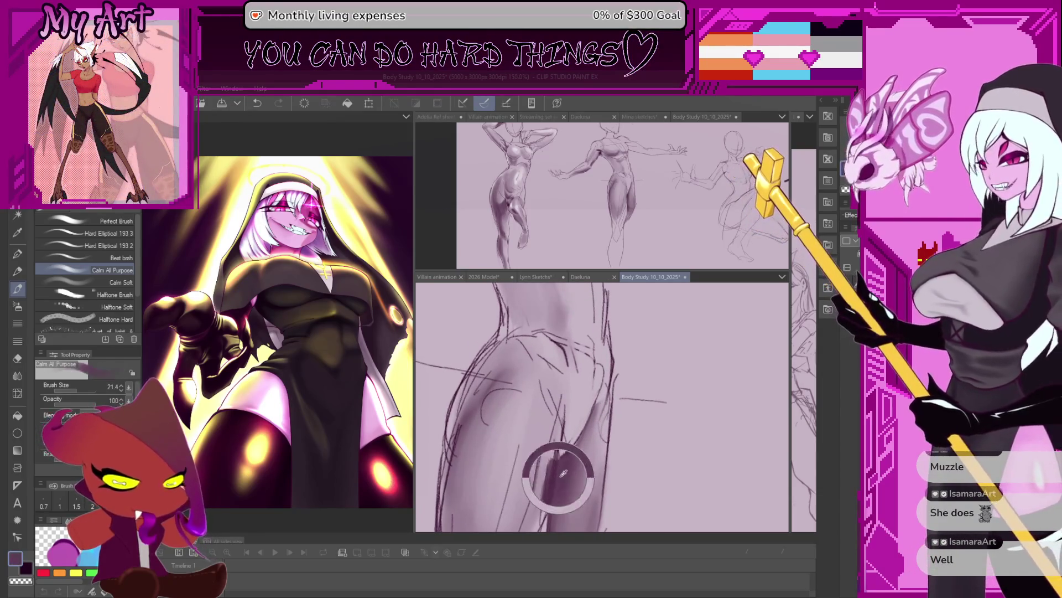
pyautogui.press(']')
pyautogui.press(']')
pyautogui.press(']')
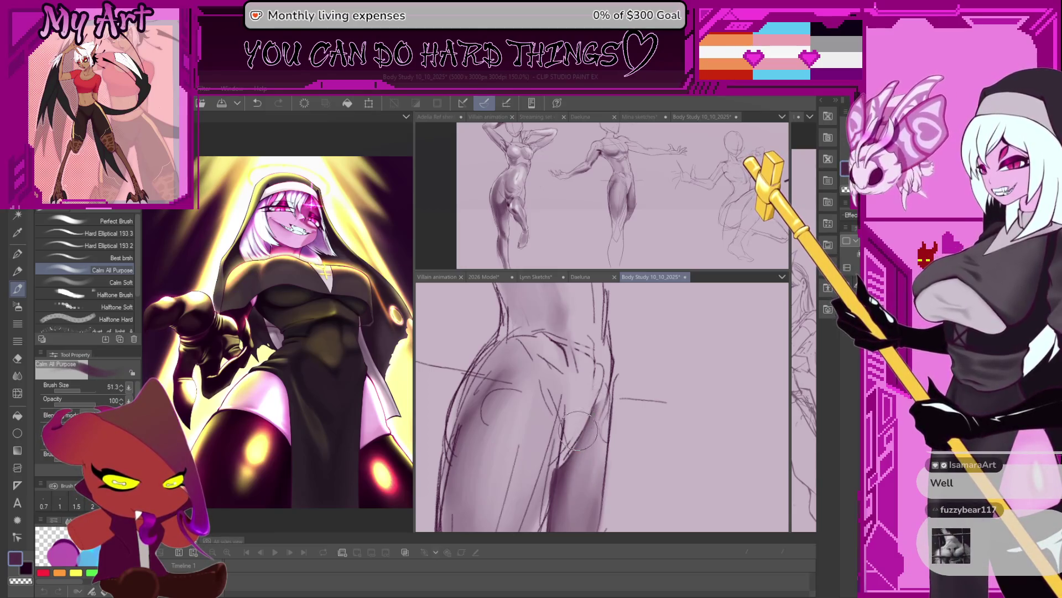
pyautogui.press('[')
pyautogui.press('[')
pyautogui.press('[')
pyautogui.moveTo(579, 431); pyautogui.dragTo(548, 433)
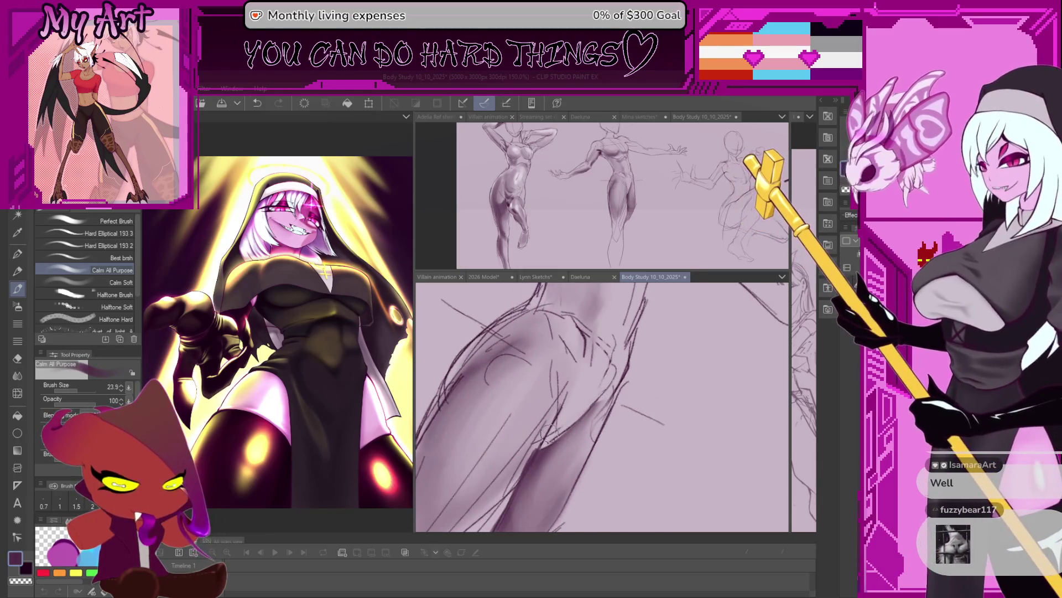
pyautogui.press('[')
pyautogui.press('[')
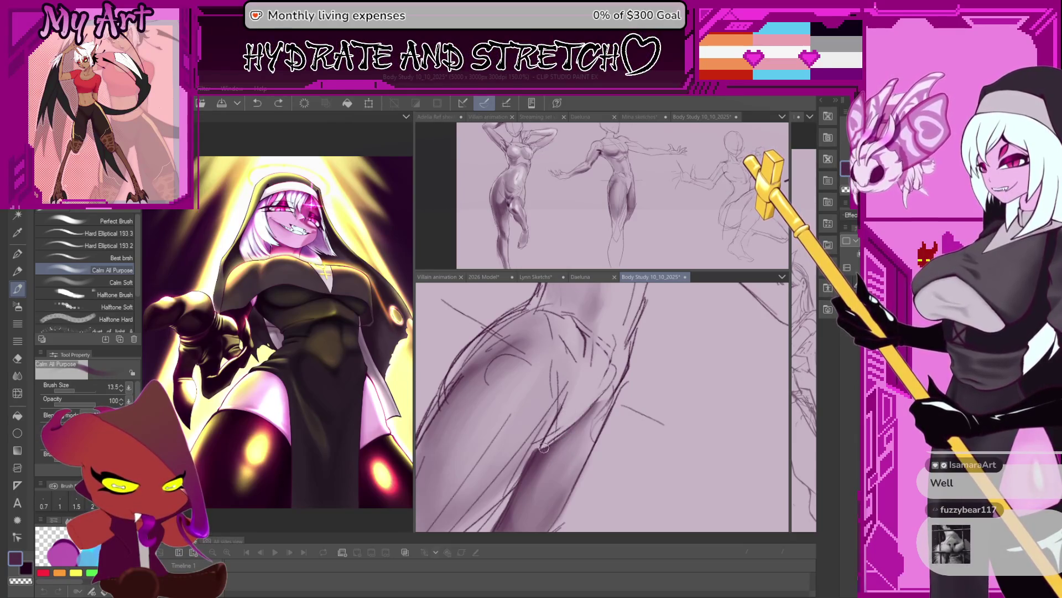
pyautogui.press('[')
pyautogui.moveTo(544, 448); pyautogui.dragTo(558, 370)
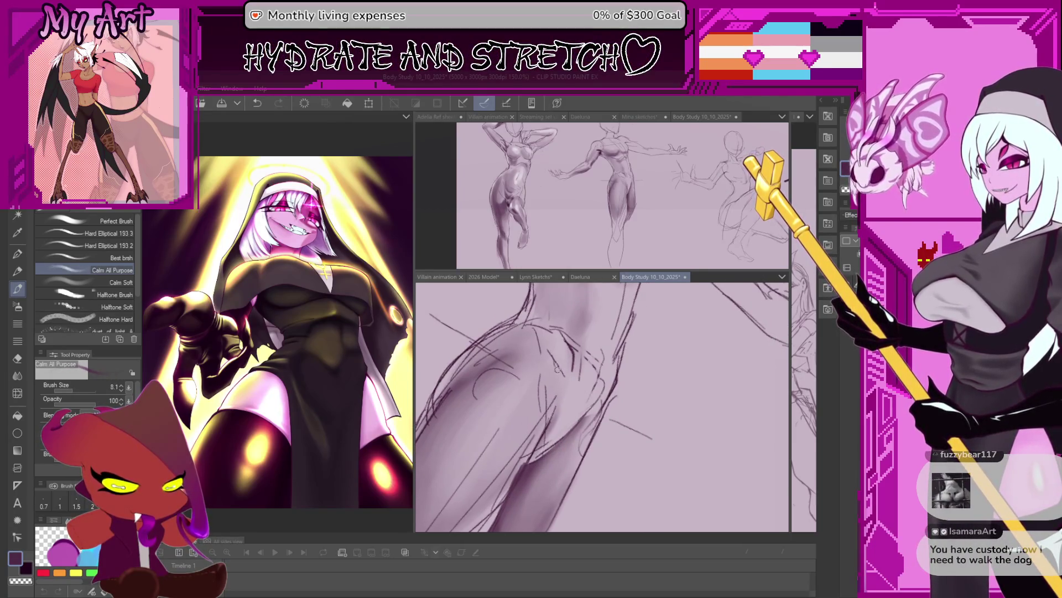
pyautogui.press(']')
pyautogui.press(']')
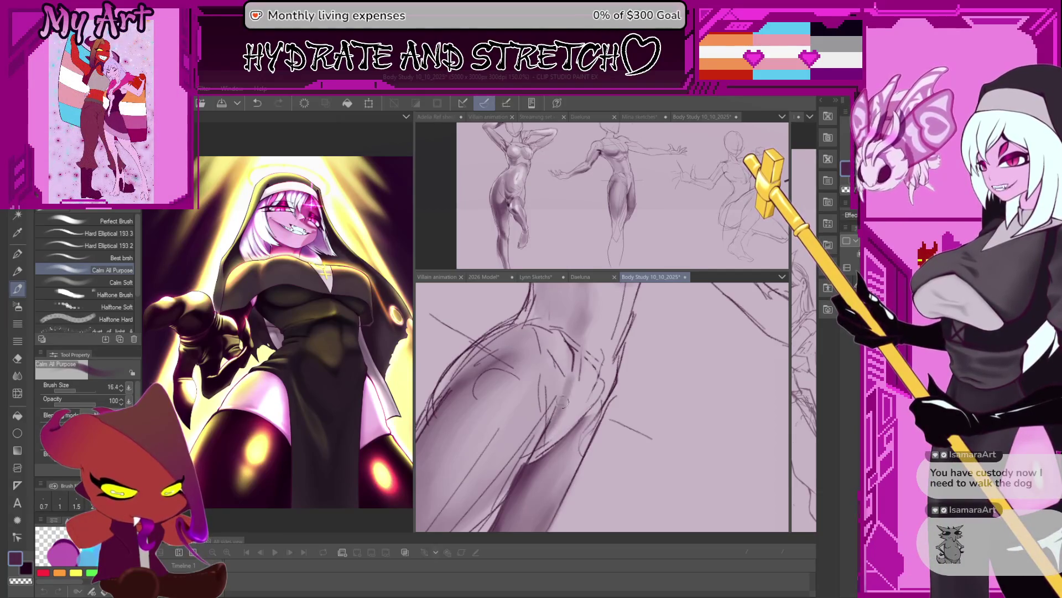
pyautogui.moveTo(564, 358); pyautogui.dragTo(565, 405)
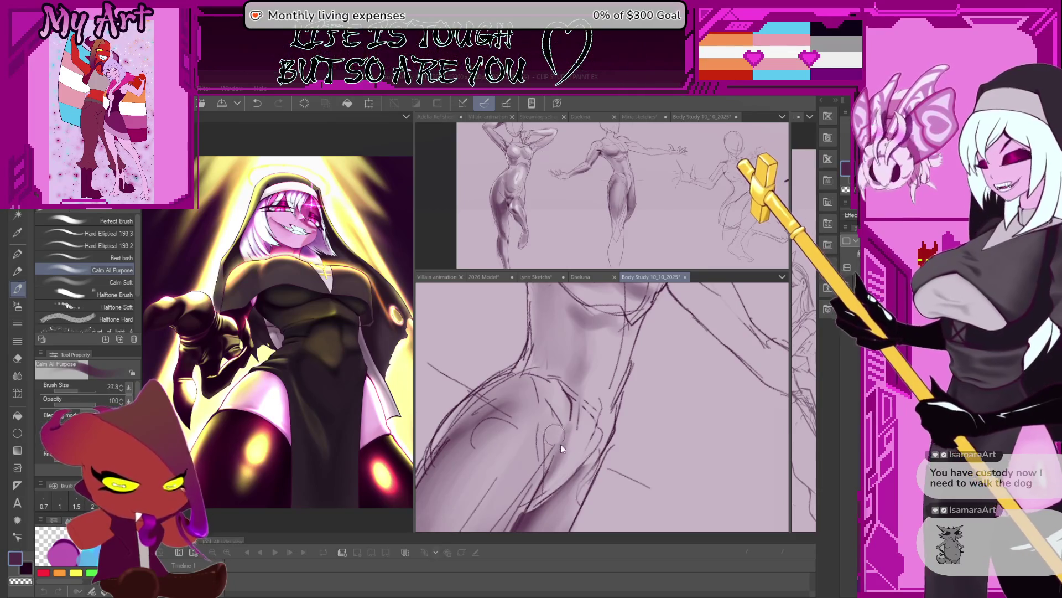
pyautogui.press('[')
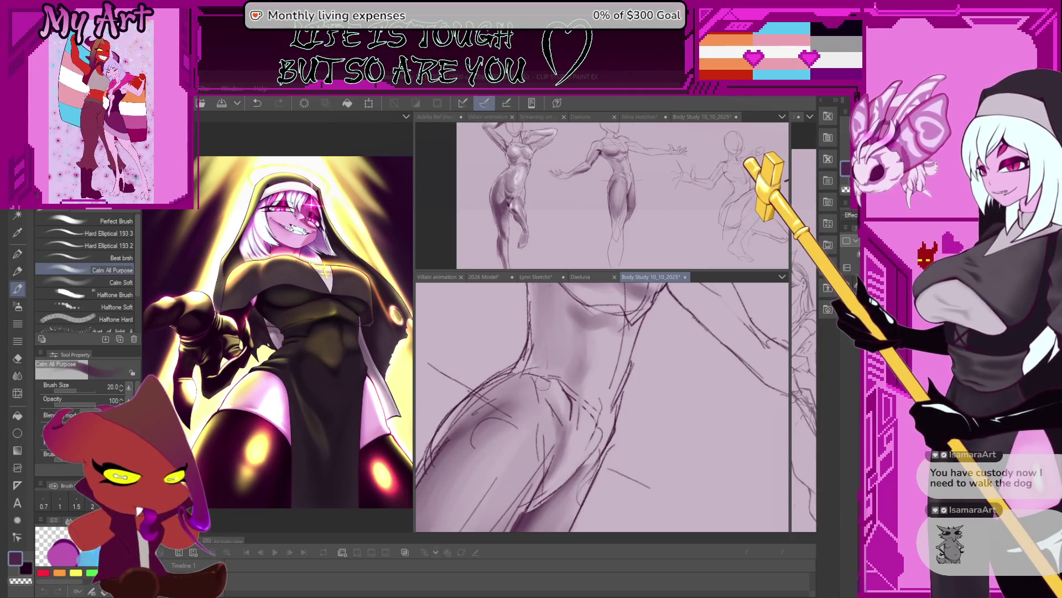
pyautogui.moveTo(551, 408); pyautogui.dragTo(568, 470)
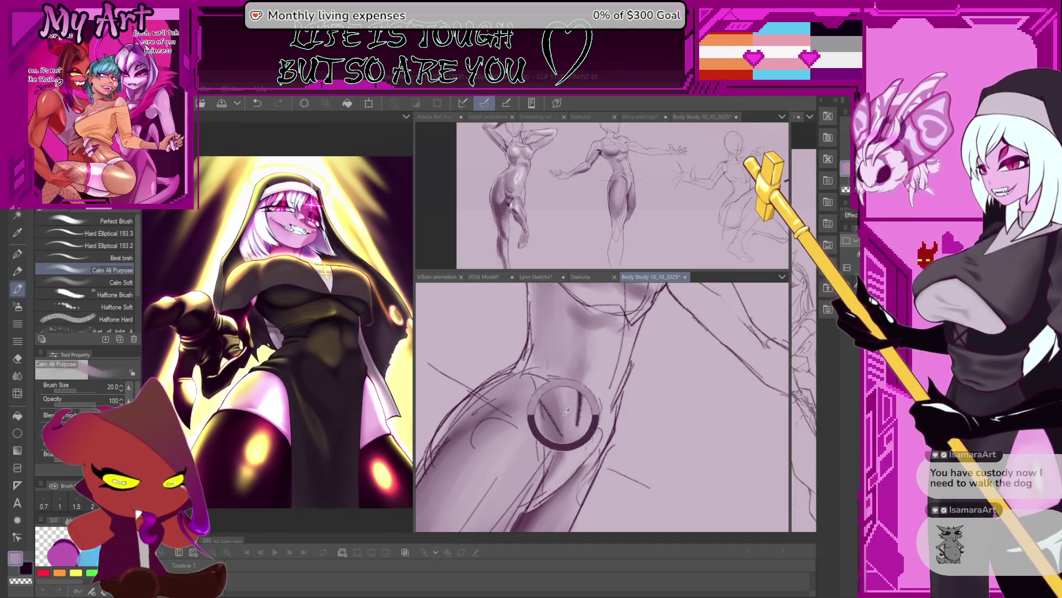
pyautogui.moveTo(549, 393); pyautogui.dragTo(564, 426)
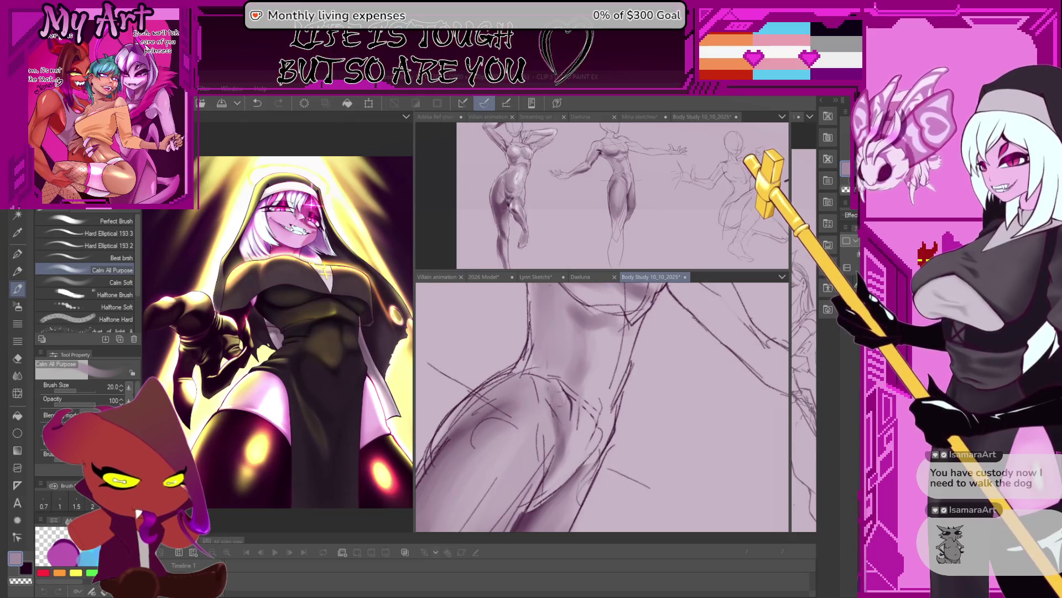
# Step: Rotate and zoom the view around the hip and readjust the brush size
pyautogui.moveTo(567, 470); pyautogui.dragTo(564, 397)
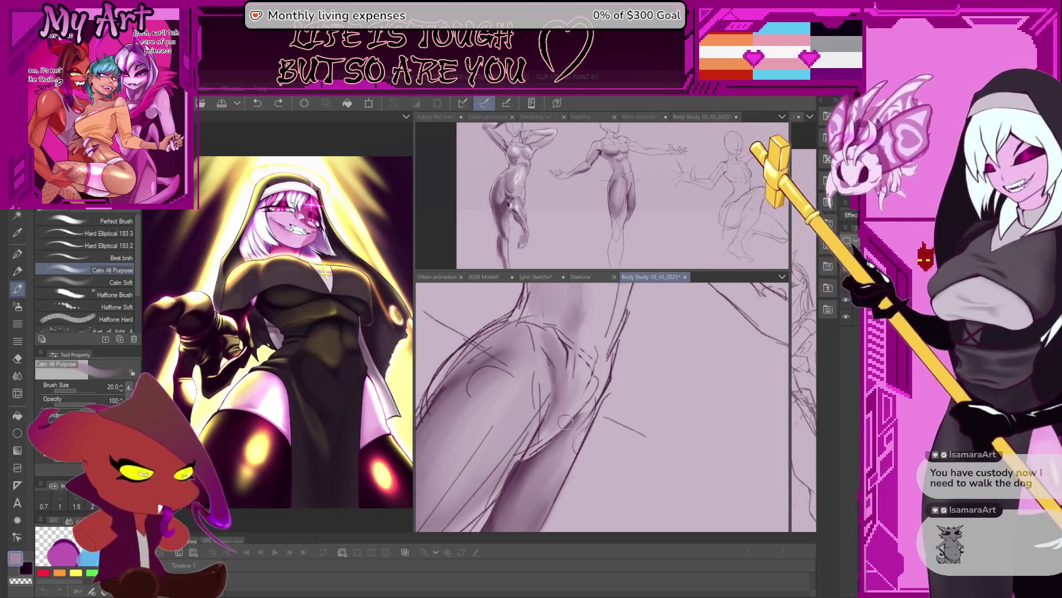
pyautogui.press('-')
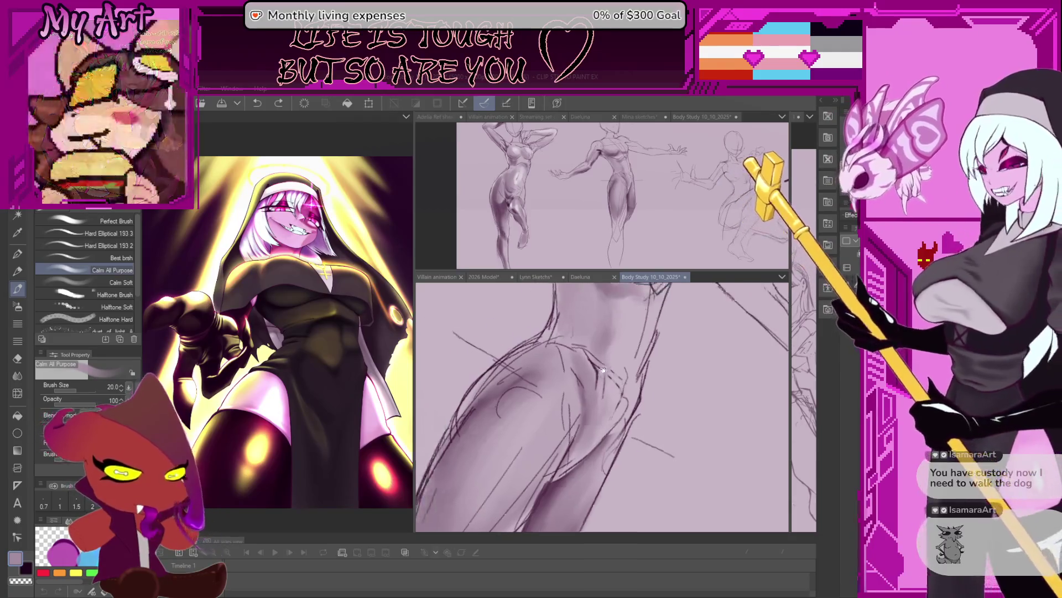
pyautogui.press('-')
pyautogui.hotkey('ctrl', '+')
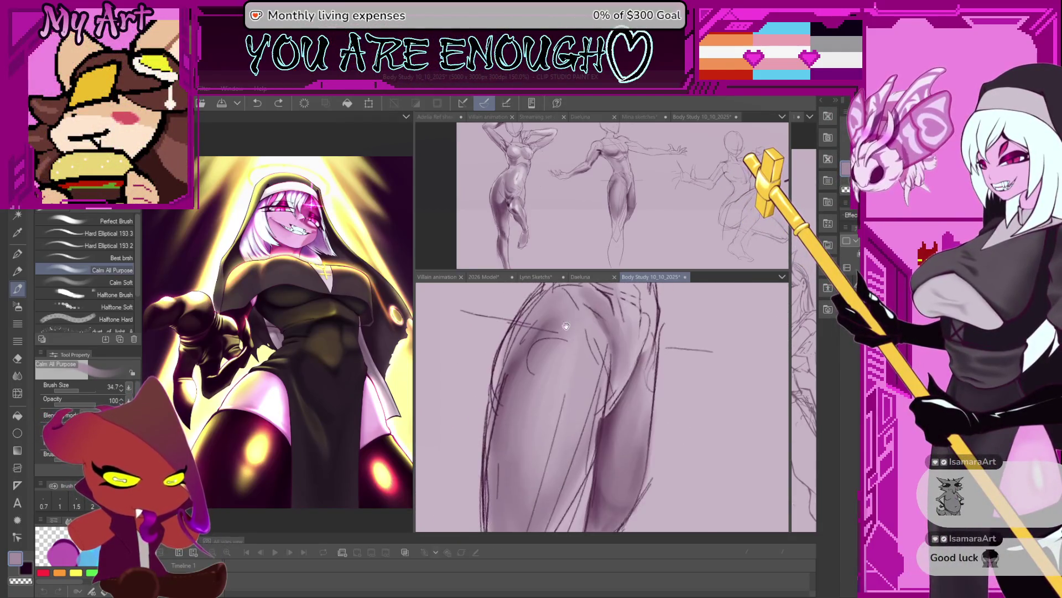
pyautogui.press('-')
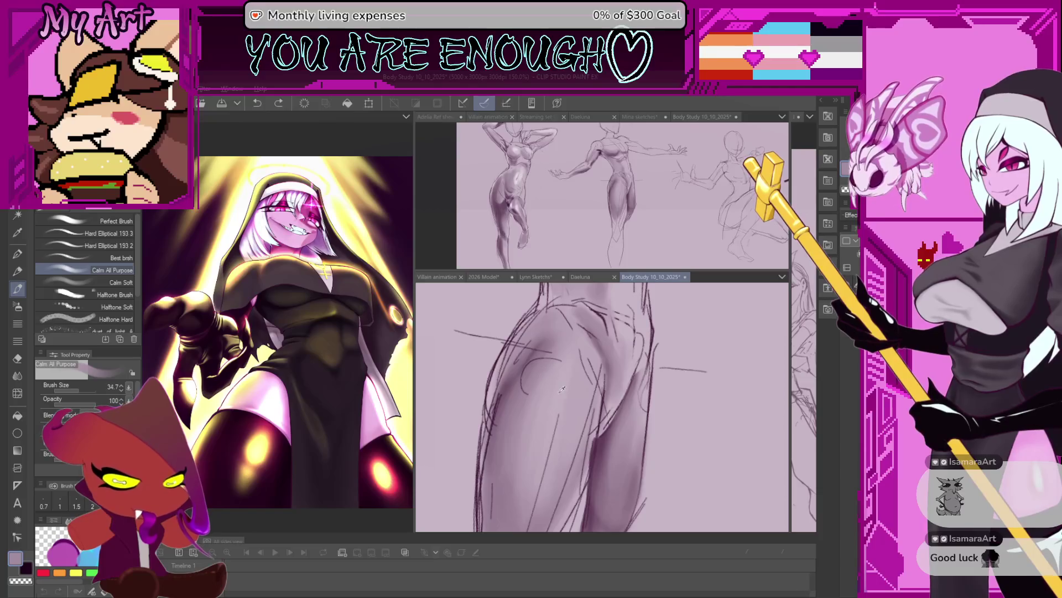
pyautogui.moveTo(562, 388); pyautogui.dragTo(549, 368)
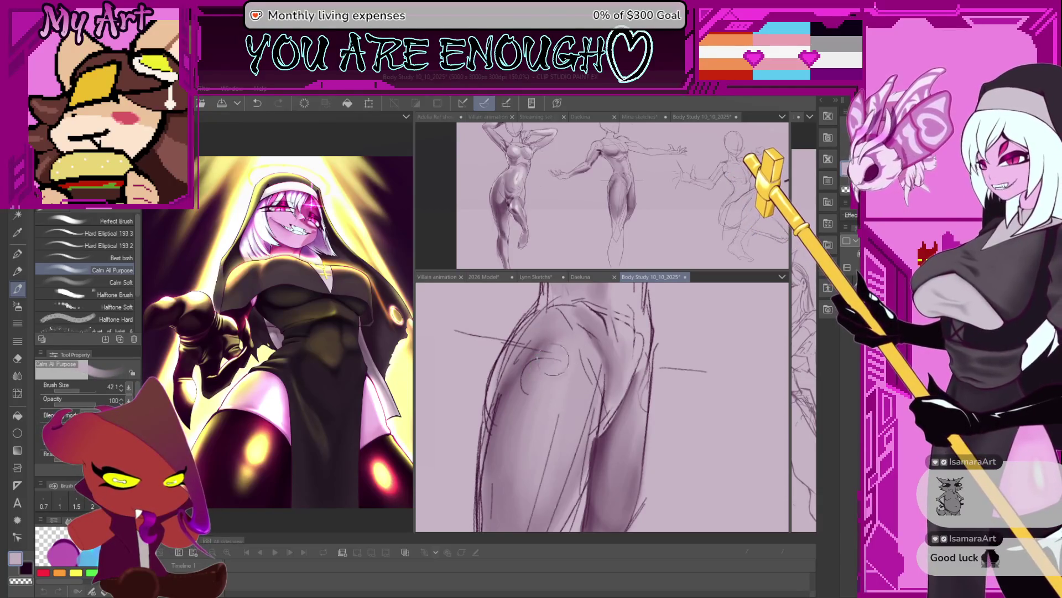
pyautogui.hotkey('ctrl', '-')
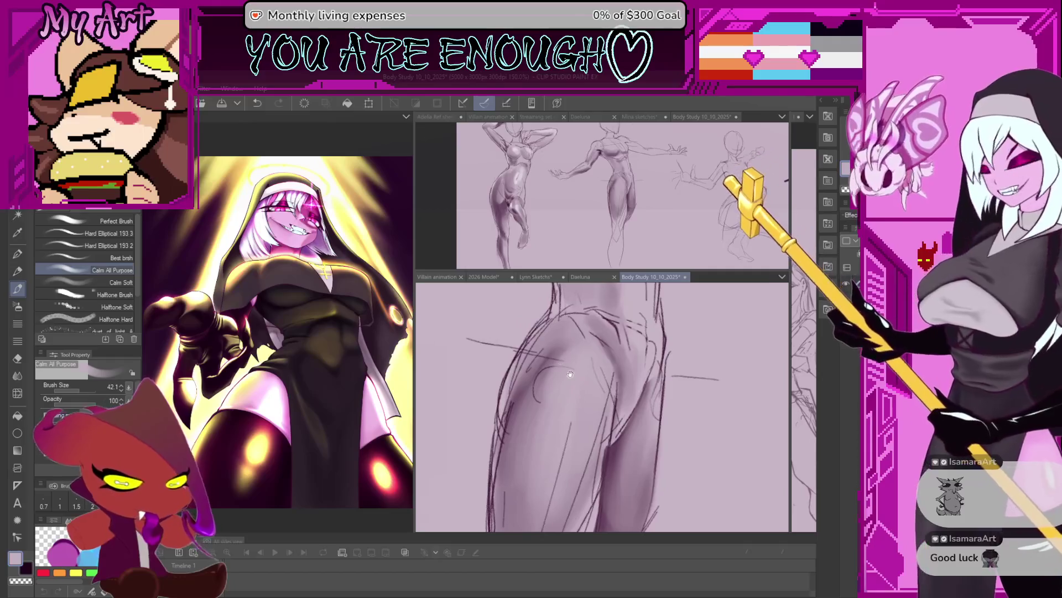
pyautogui.hotkey('ctrl', '-')
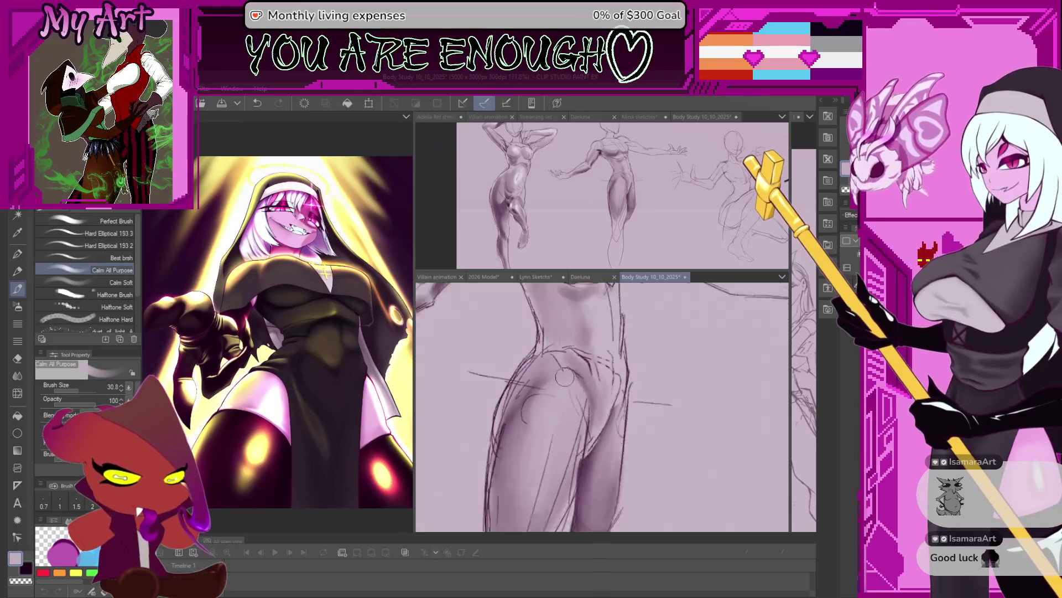
pyautogui.scroll(-3, 565, 371)
pyautogui.scroll(3, 556, 378)
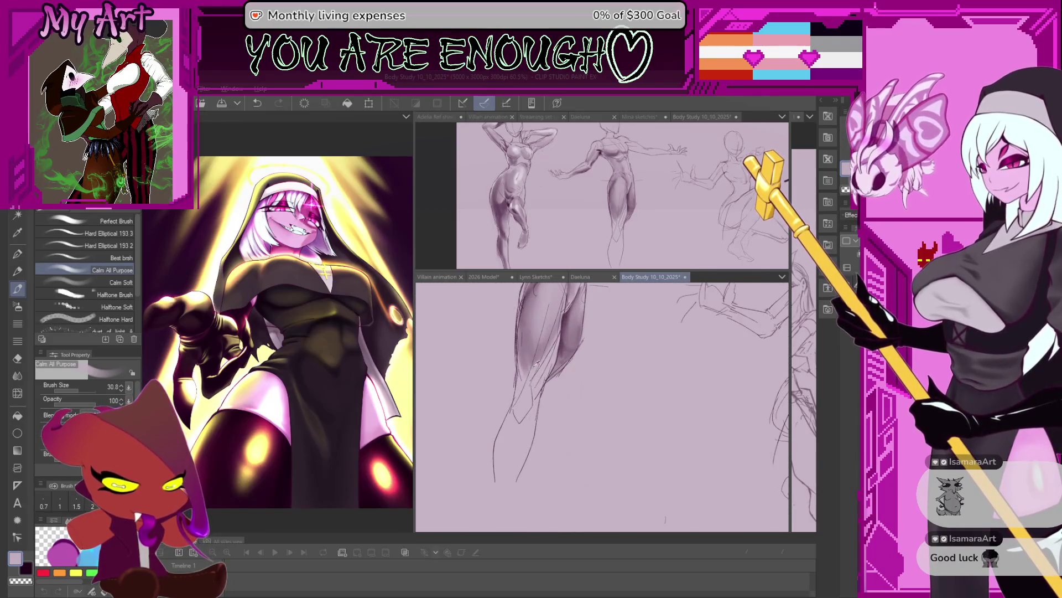
# Step: Smooth and soften the purple shading over the reaching figure's thigh with the Calm All Purpose brush
pyautogui.moveTo(529, 342); pyautogui.dragTo(544, 291)
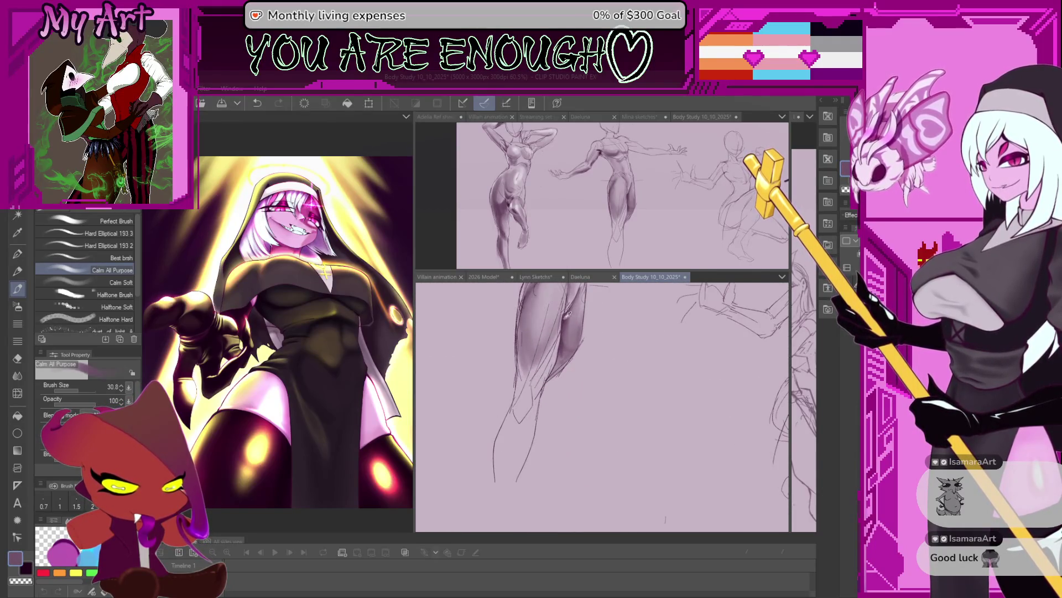
pyautogui.moveTo(540, 332); pyautogui.dragTo(553, 358)
pyautogui.scroll(2, 547, 384)
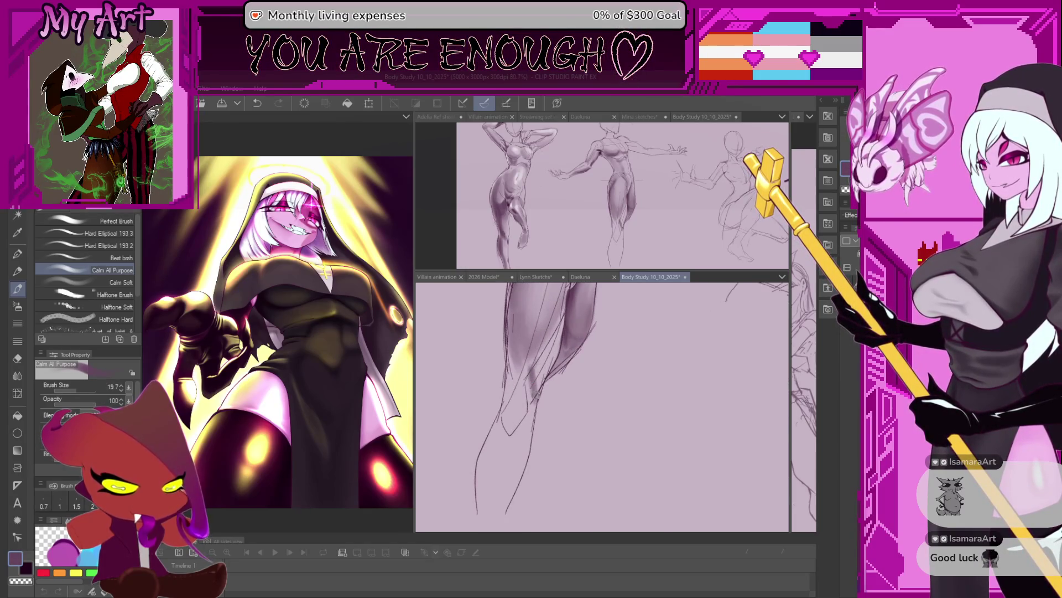
pyautogui.moveTo(565, 374); pyautogui.dragTo(539, 382)
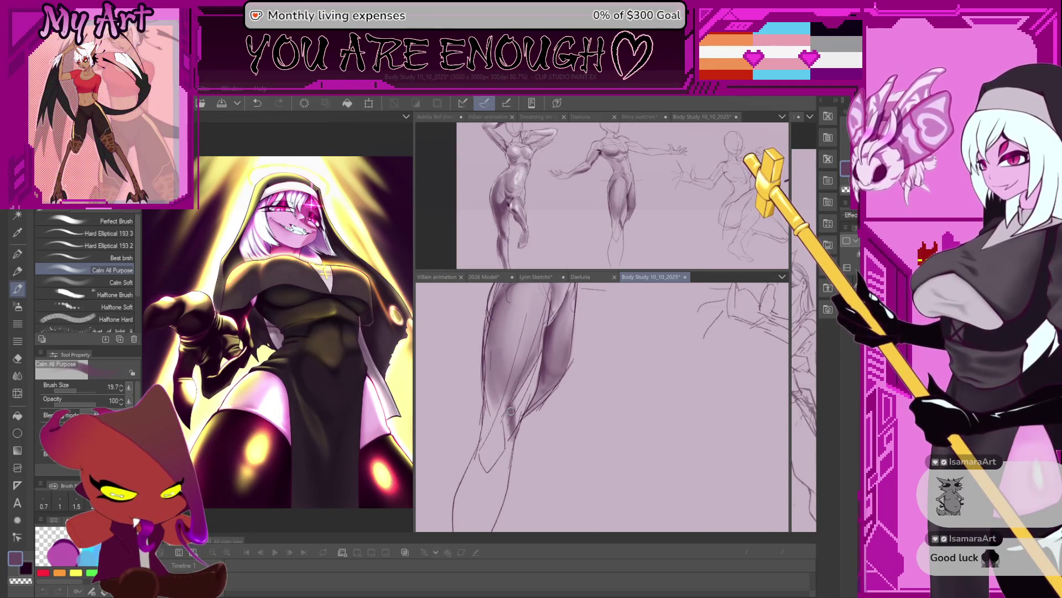
# Step: Add finer shading strokes on the lower leg, adjusting brush size as needed
pyautogui.press('[')
pyautogui.press('[')
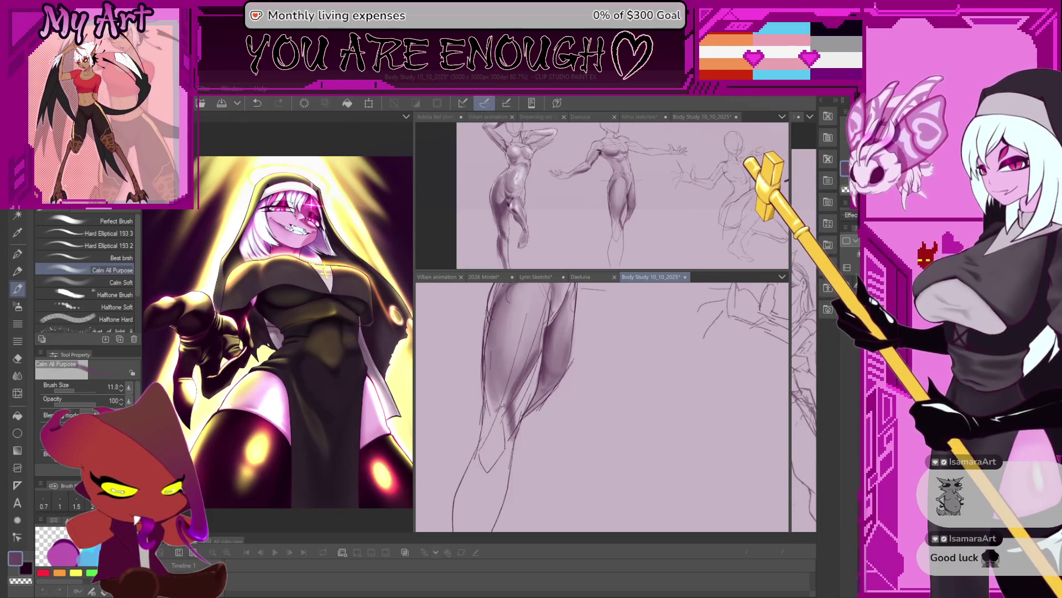
pyautogui.moveTo(493, 412)
pyautogui.mouseDown()
pyautogui.moveTo(507, 402)
pyautogui.moveTo(488, 417)
pyautogui.moveTo(482, 385)
pyautogui.moveTo(497, 402)
pyautogui.mouseUp()
pyautogui.press(']')
pyautogui.press(']')
pyautogui.press(']')
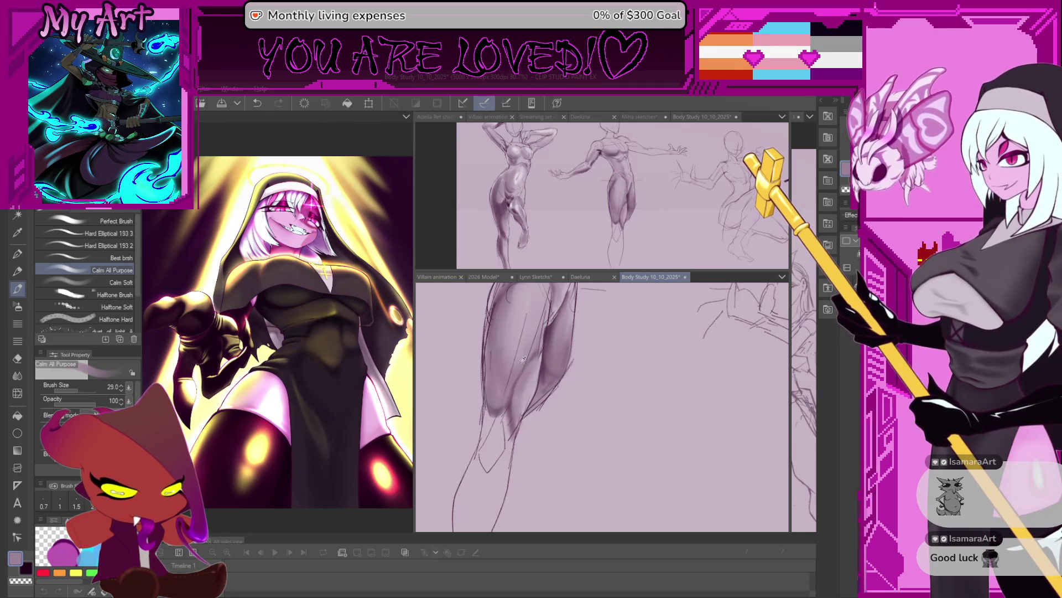
pyautogui.scroll(-3, 523, 360)
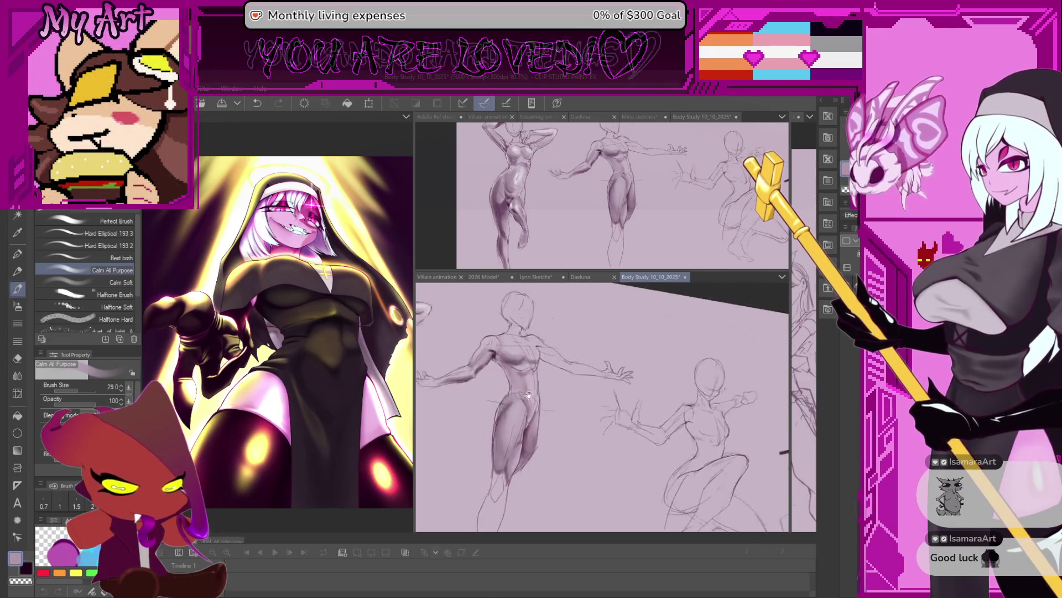
pyautogui.scroll(2, 529, 395)
pyautogui.scroll(2, 528, 395)
pyautogui.scroll(2, 528, 396)
pyautogui.scroll(2, 604, 336)
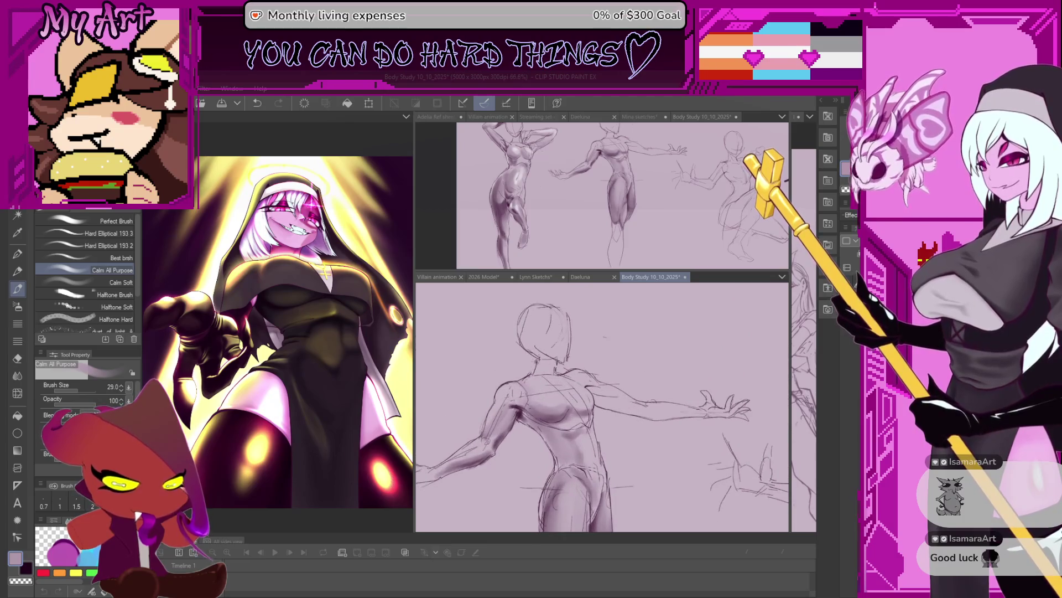
pyautogui.scroll(1, 515, 342)
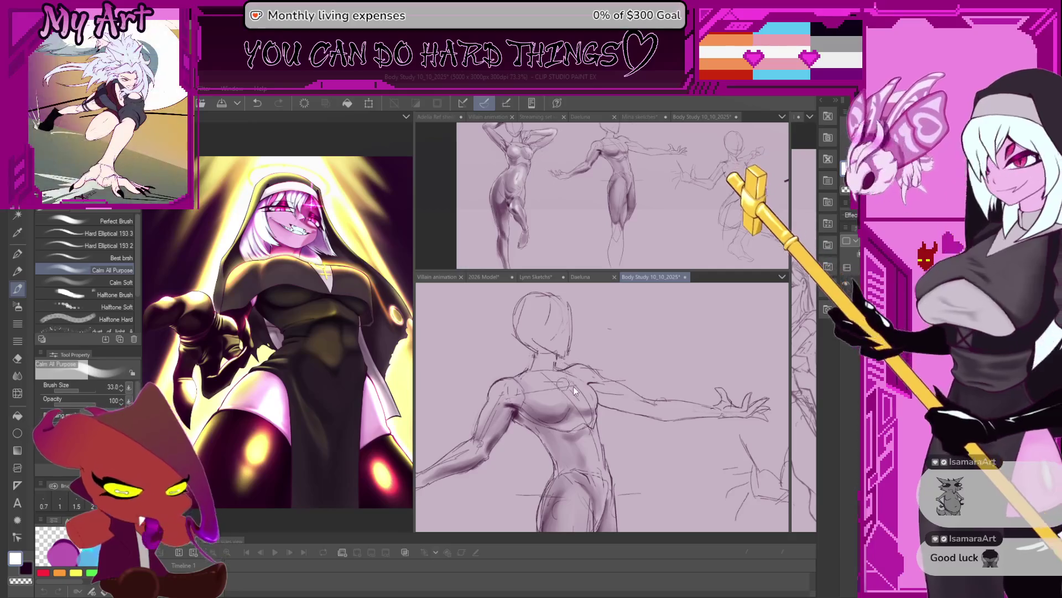
# Step: Adjust the brush size and lay a darker purple band of shading down the upper leg
pyautogui.moveTo(574, 386); pyautogui.dragTo(548, 399)
pyautogui.scroll(2, 574, 377)
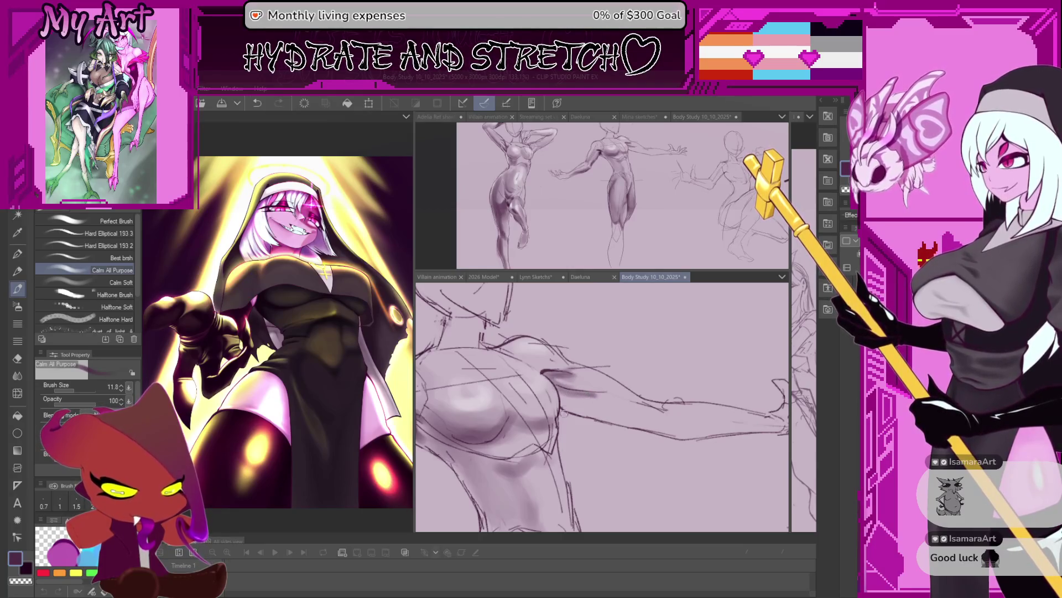
pyautogui.scroll(-2, 576, 407)
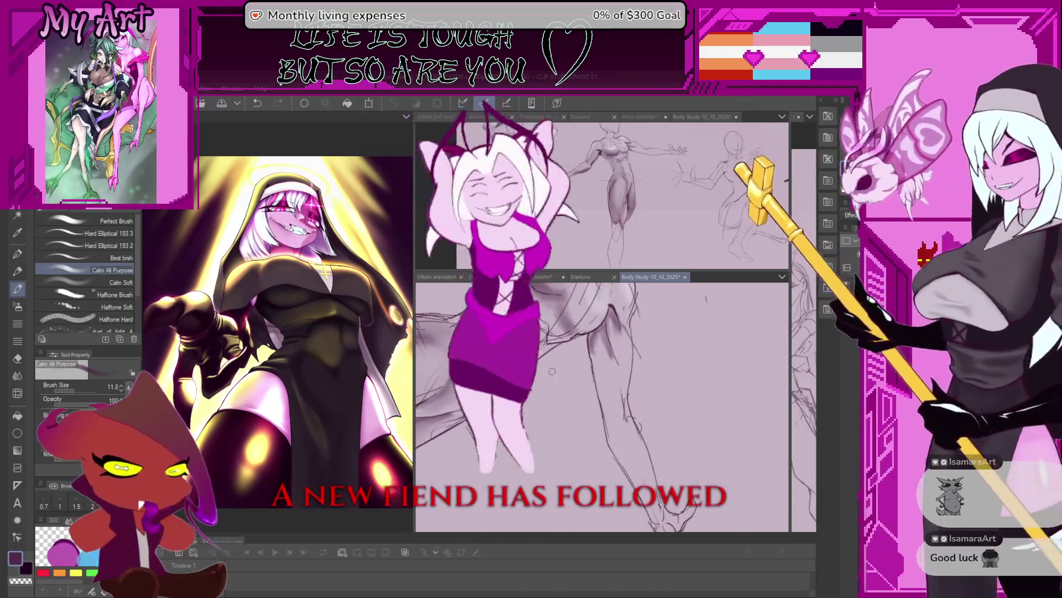
pyautogui.scroll(2, 615, 329)
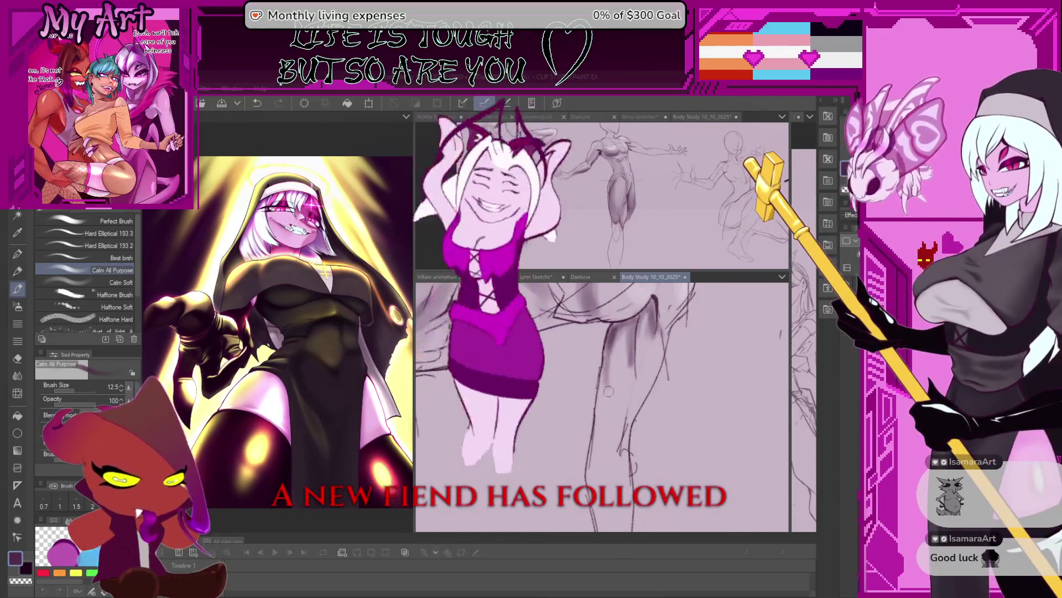
pyautogui.moveTo(614, 327)
pyautogui.mouseDown()
pyautogui.moveTo(624, 341)
pyautogui.moveTo(616, 404)
pyautogui.moveTo(556, 384)
pyautogui.mouseUp()
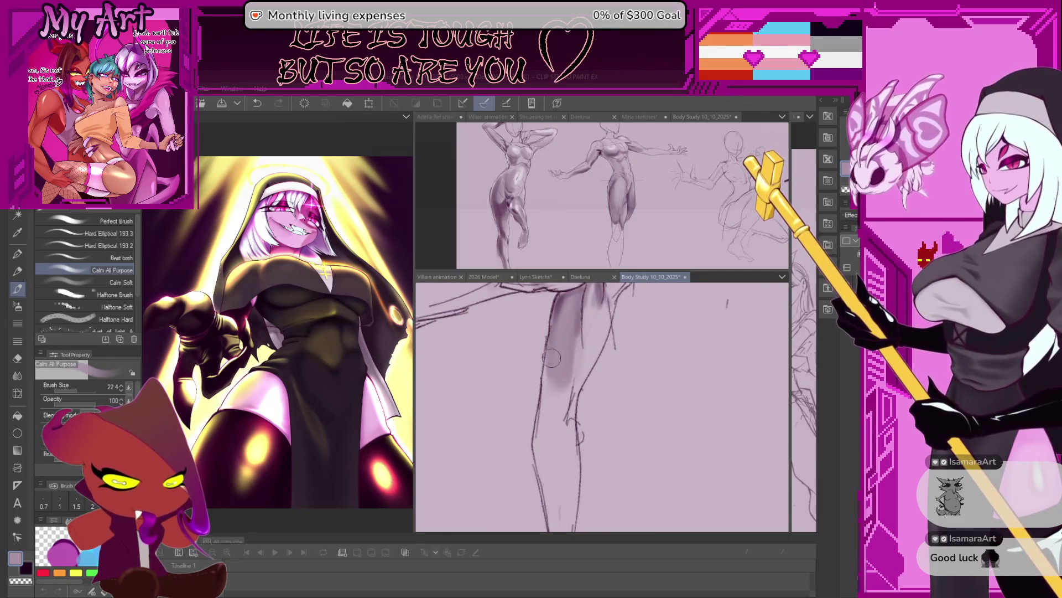
pyautogui.scroll(-3, 551, 482)
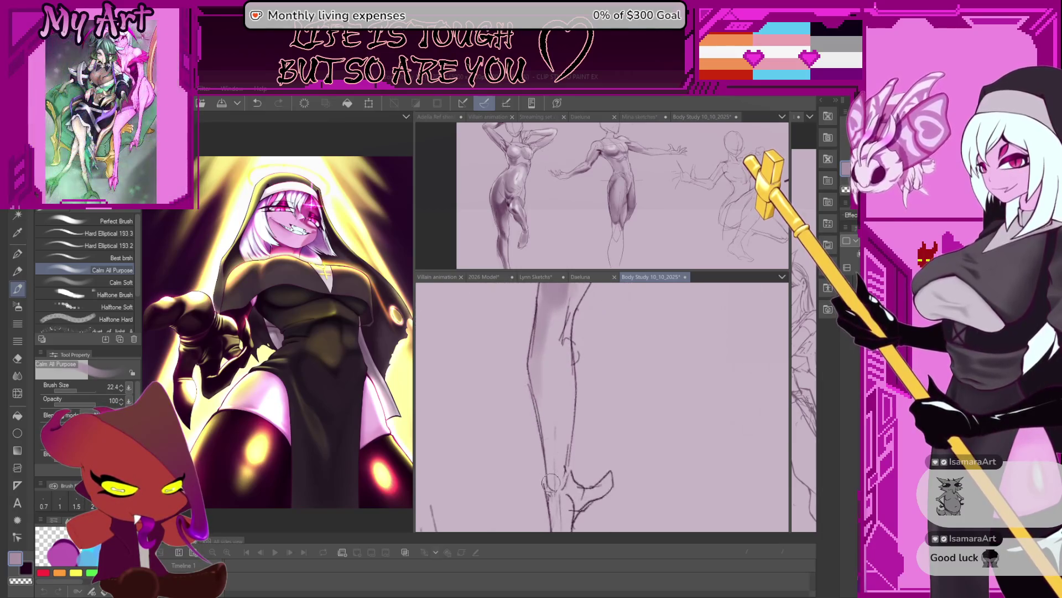
pyautogui.scroll(-2, 549, 425)
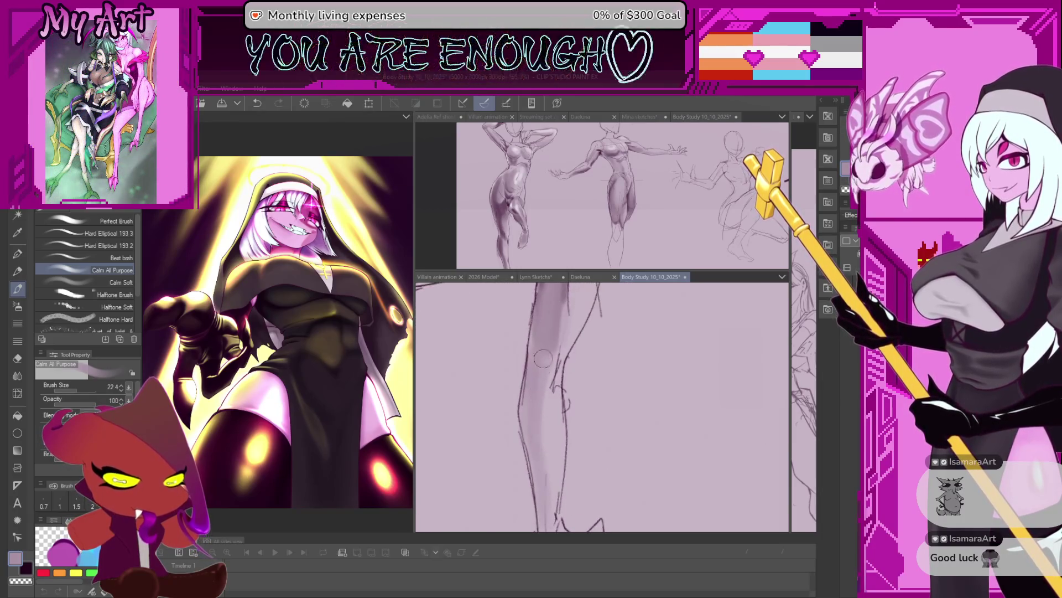
pyautogui.scroll(-1, 544, 417)
pyautogui.moveTo(544, 417)
pyautogui.mouseDown()
pyautogui.moveTo(567, 440)
pyautogui.moveTo(553, 456)
pyautogui.mouseUp()
pyautogui.moveTo(539, 415); pyautogui.dragTo(514, 414)
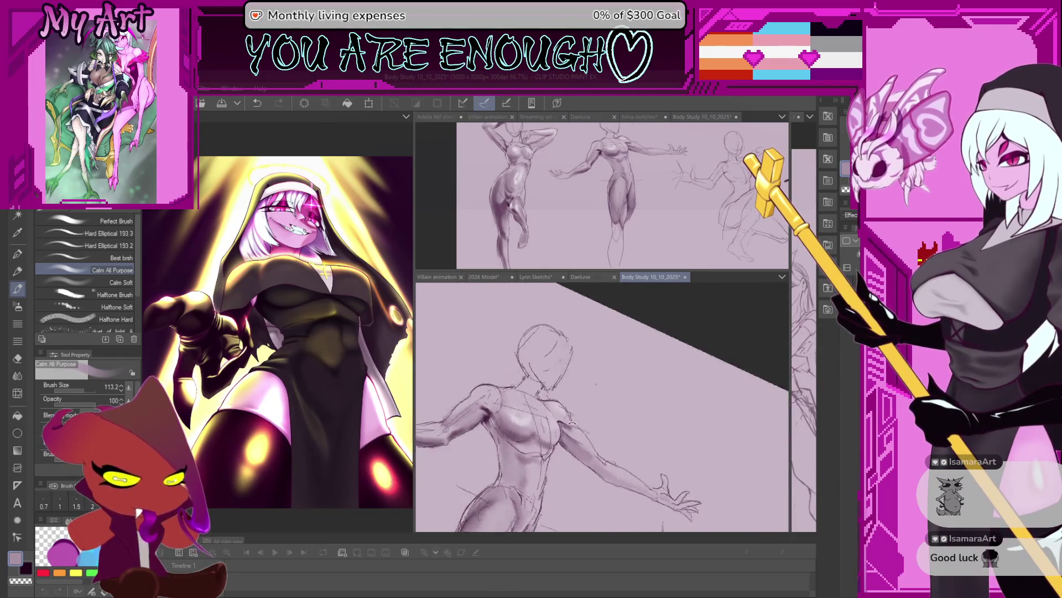
pyautogui.scroll(1, 514, 415)
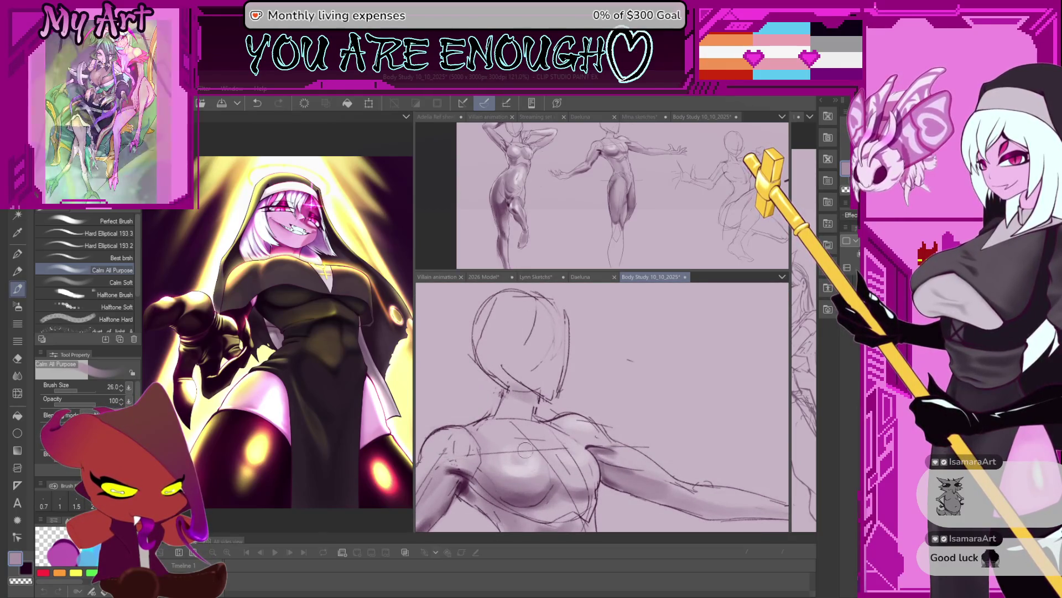
# Step: Darken the chest shading, then level the view and recentre on the figures
pyautogui.moveTo(478, 469); pyautogui.dragTo(459, 497)
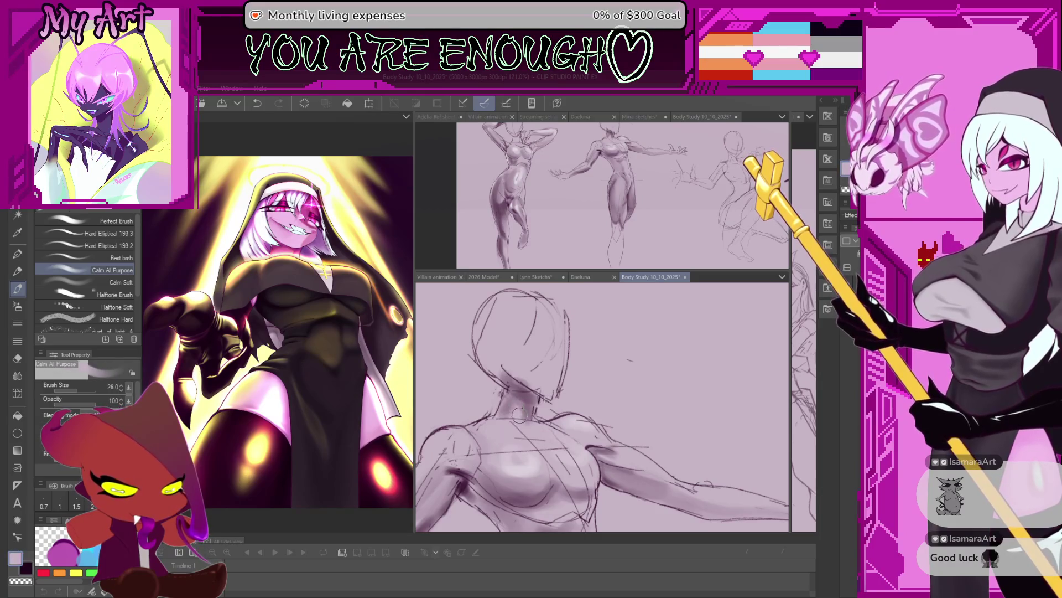
pyautogui.scroll(-3, 505, 395)
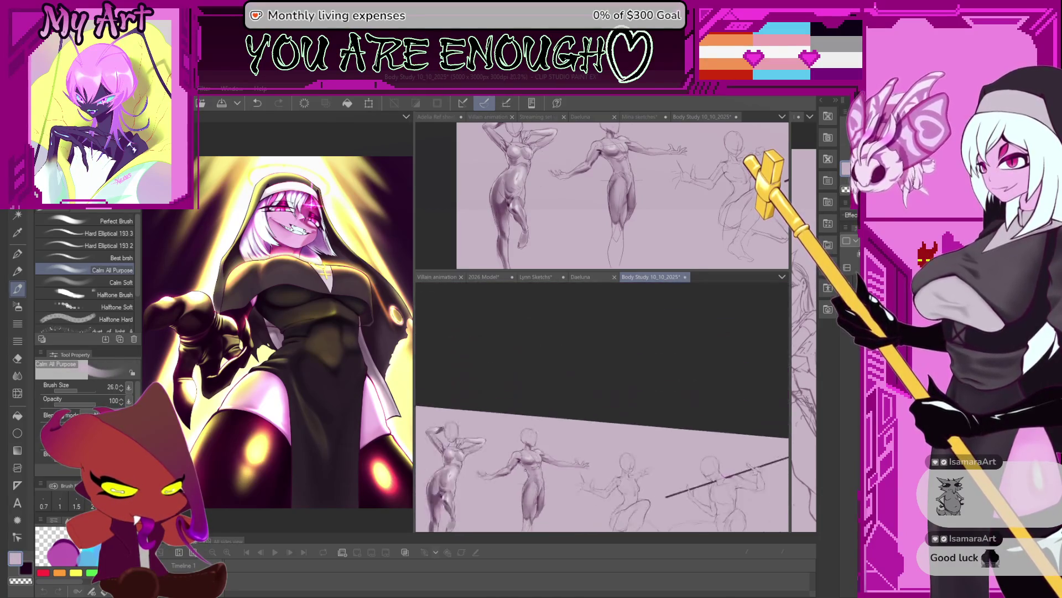
pyautogui.scroll(-2, 531, 415)
pyautogui.moveTo(537, 420); pyautogui.dragTo(558, 442)
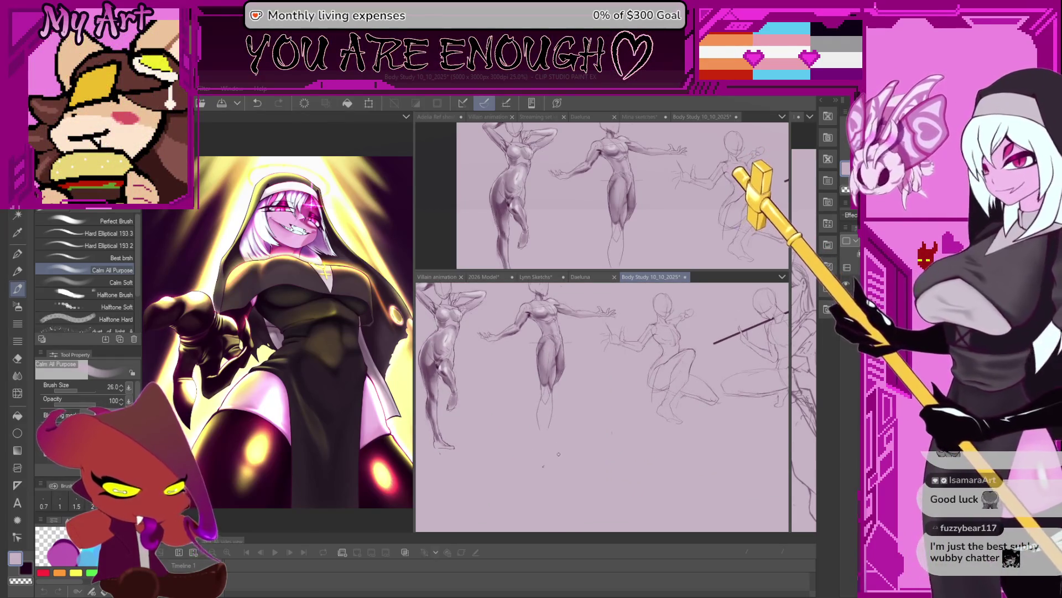
pyautogui.scroll(2, 559, 443)
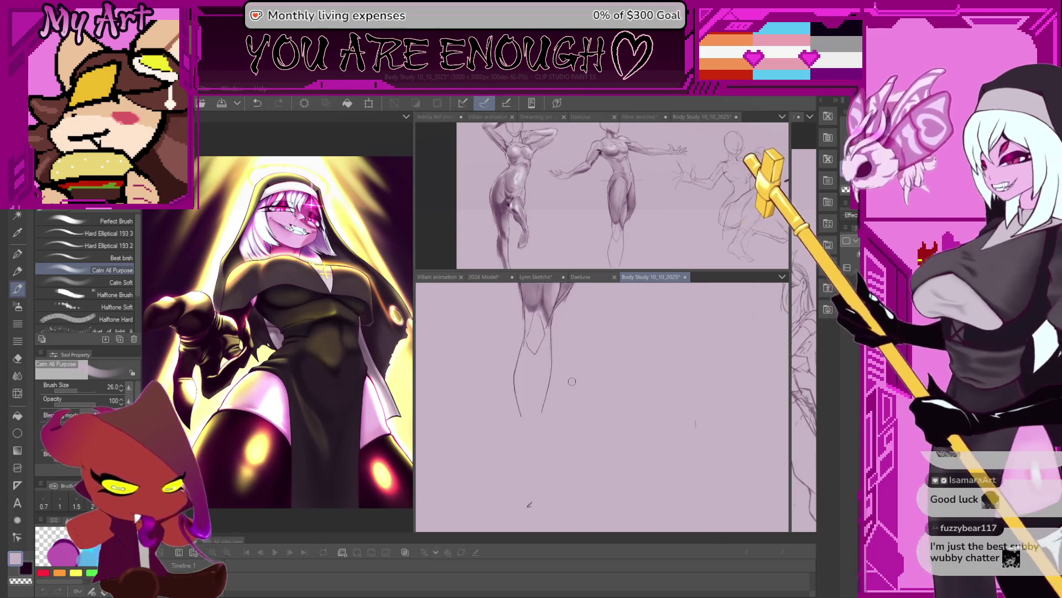
pyautogui.scroll(2, 558, 430)
pyautogui.scroll(1, 511, 409)
pyautogui.scroll(1, 512, 408)
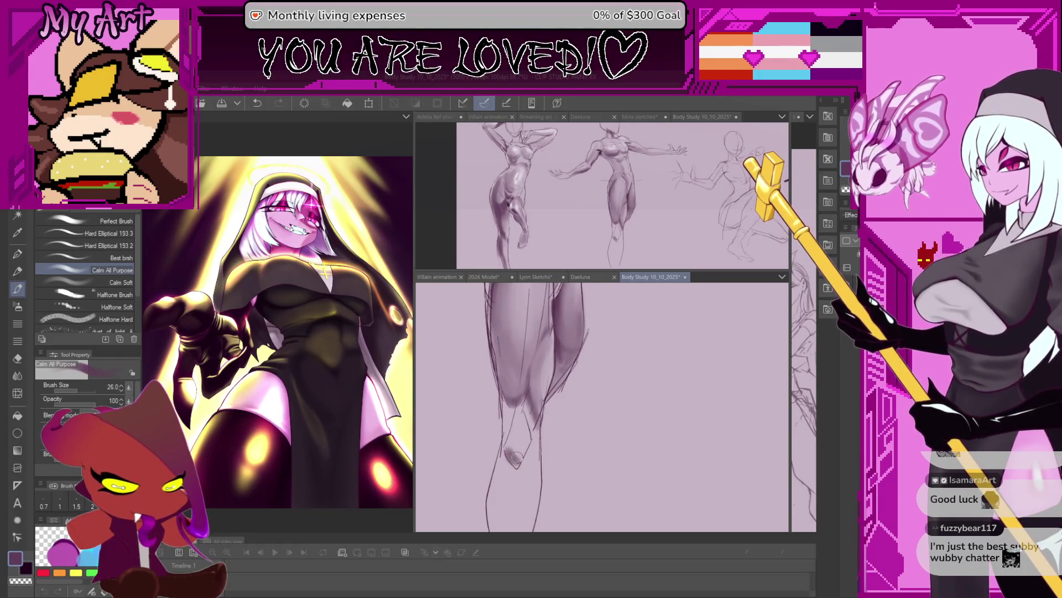
# Step: Run soft purple shading down the knee and shin toward the ankle, varying the brush size
pyautogui.moveTo(508, 455); pyautogui.dragTo(503, 413)
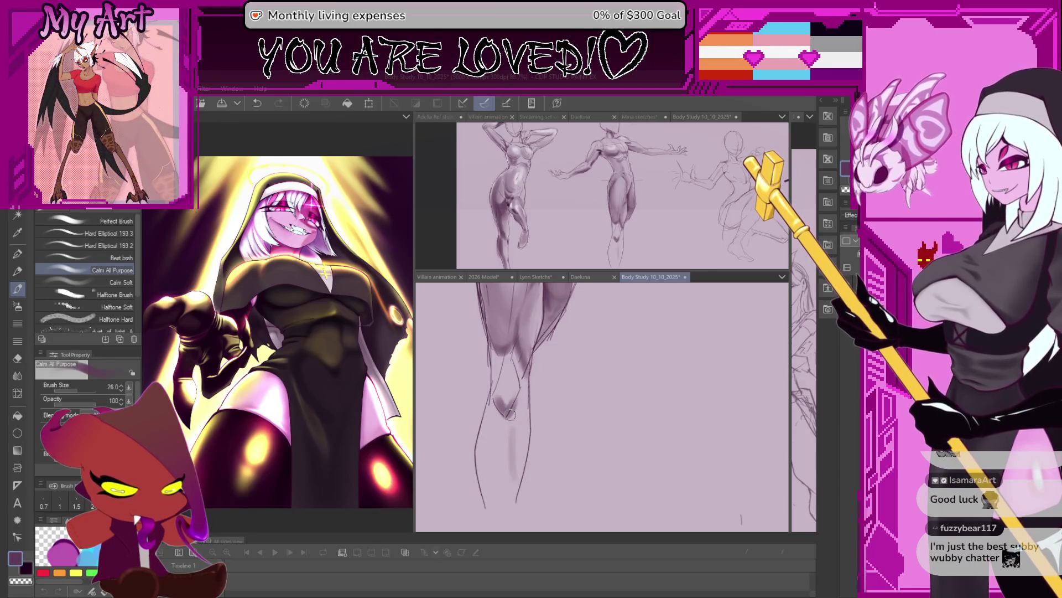
pyautogui.moveTo(512, 492); pyautogui.dragTo(508, 409)
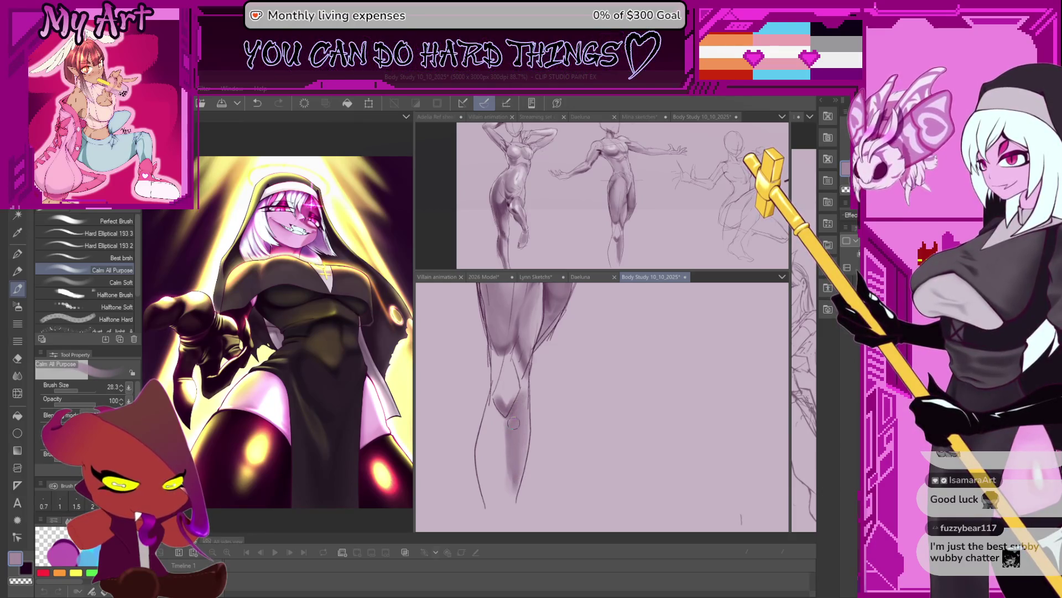
pyautogui.scroll(2, 514, 419)
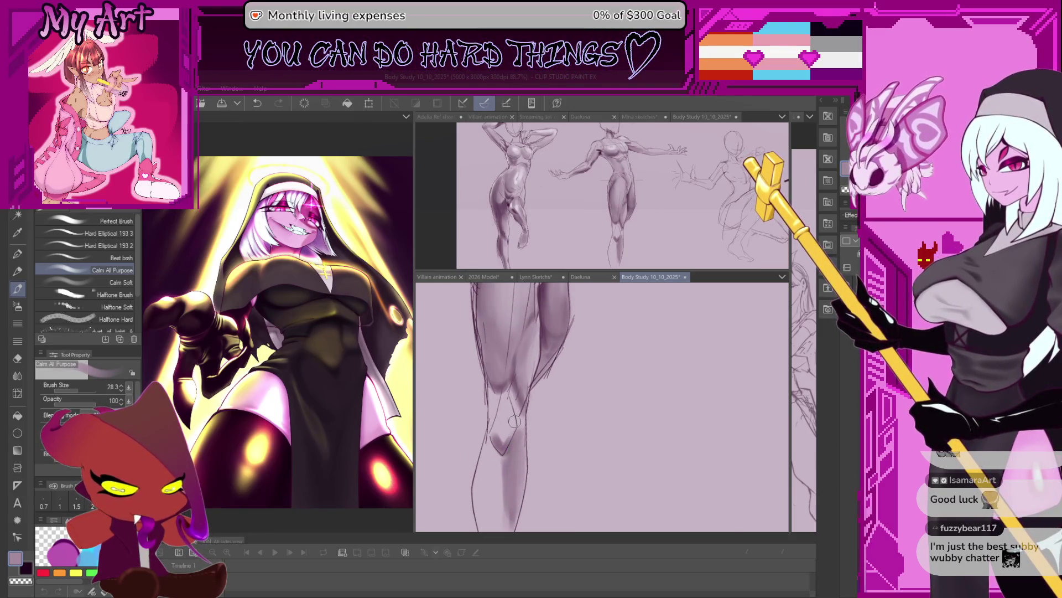
pyautogui.moveTo(516, 397); pyautogui.dragTo(512, 412)
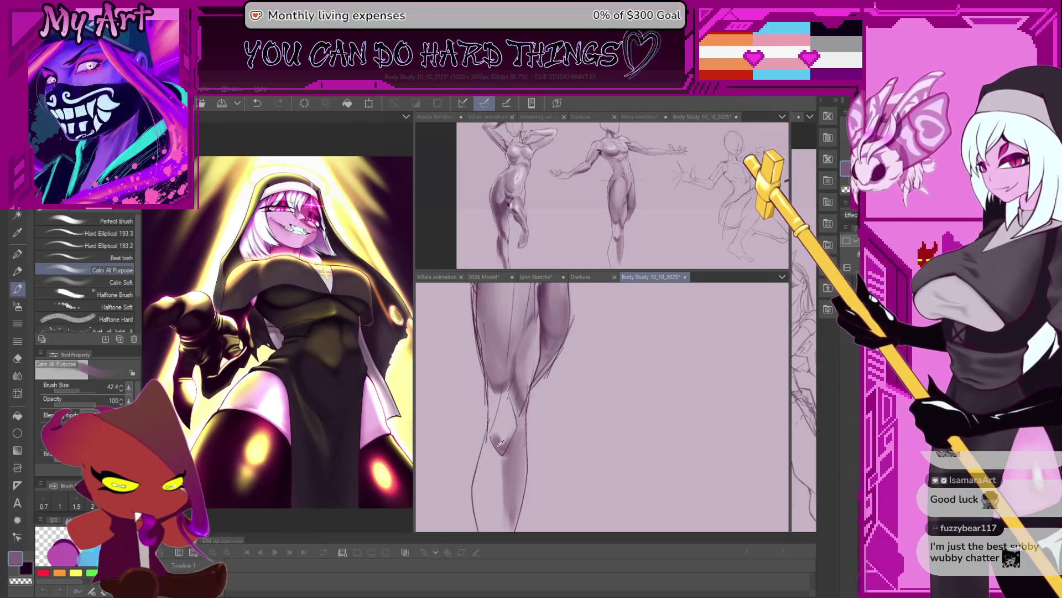
pyautogui.moveTo(498, 444); pyautogui.dragTo(502, 427)
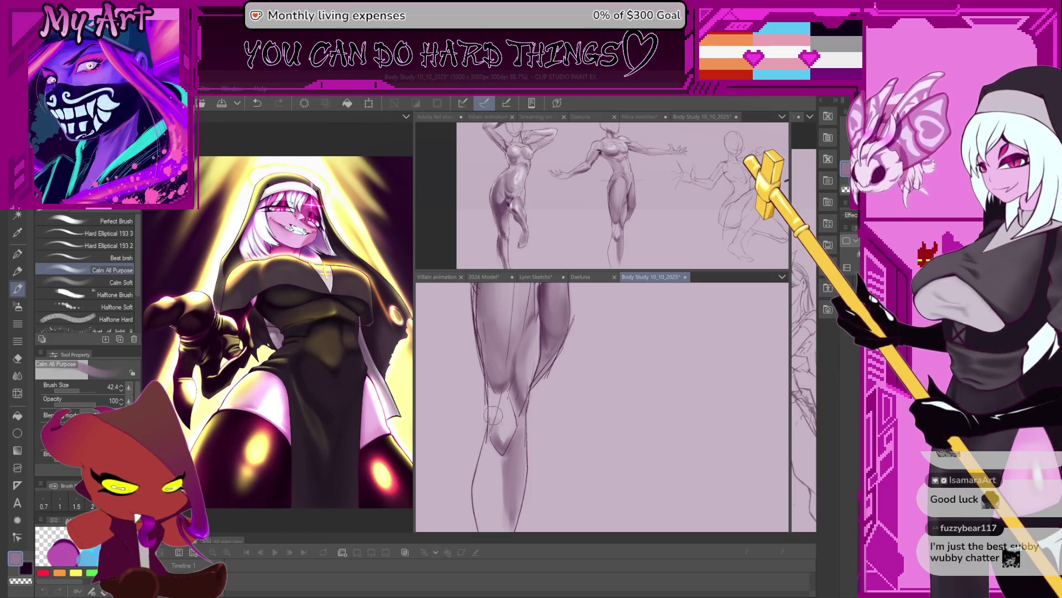
pyautogui.moveTo(497, 472)
pyautogui.mouseDown()
pyautogui.moveTo(495, 403)
pyautogui.moveTo(494, 440)
pyautogui.moveTo(481, 378)
pyautogui.mouseUp()
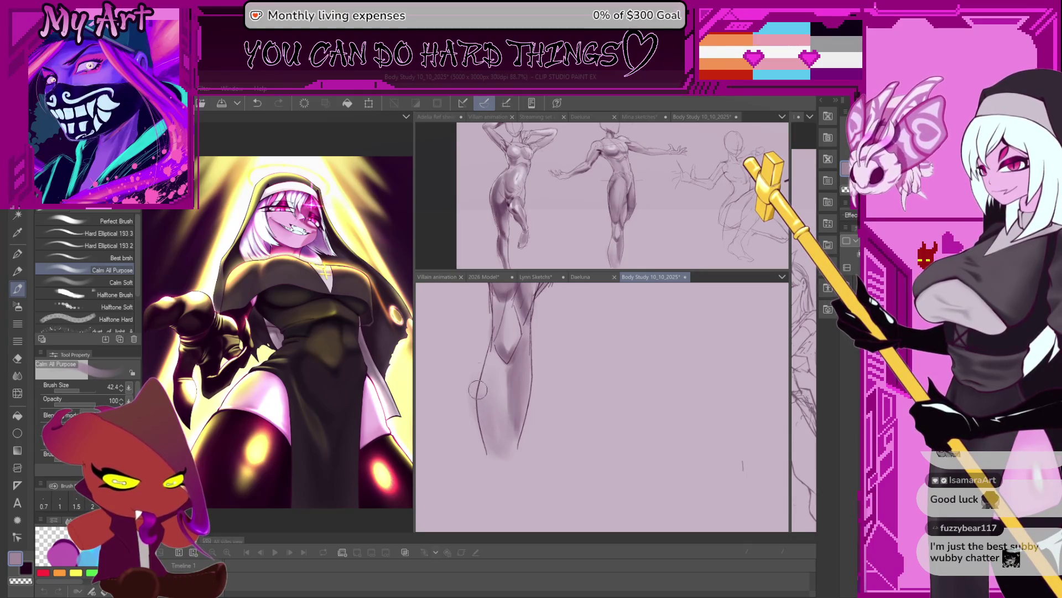
pyautogui.scroll(-1, 505, 408)
pyautogui.scroll(-1, 515, 411)
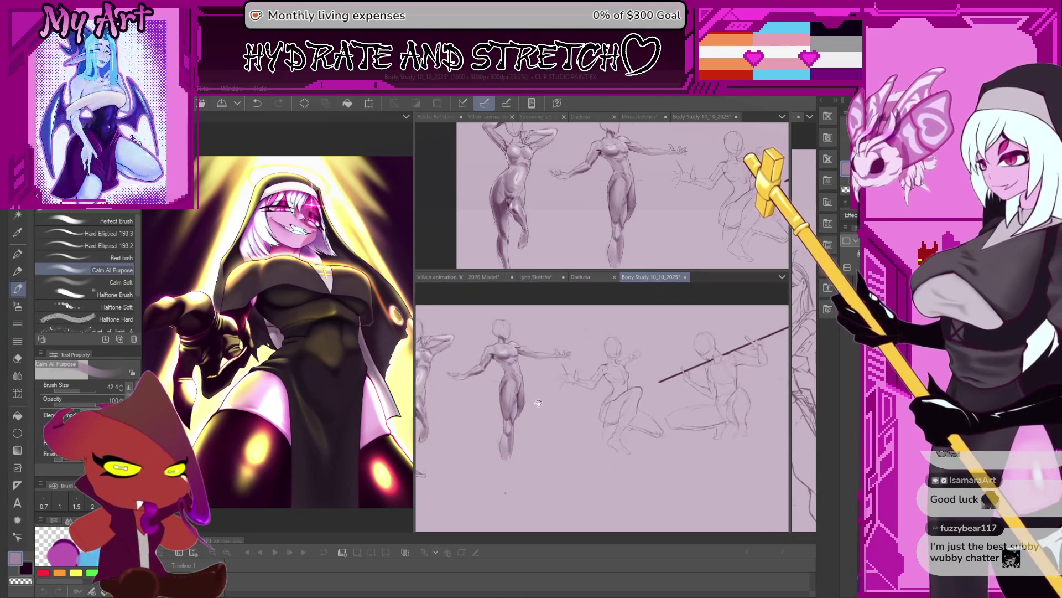
pyautogui.scroll(-2, 531, 415)
pyautogui.scroll(2, 544, 422)
pyautogui.scroll(1, 540, 411)
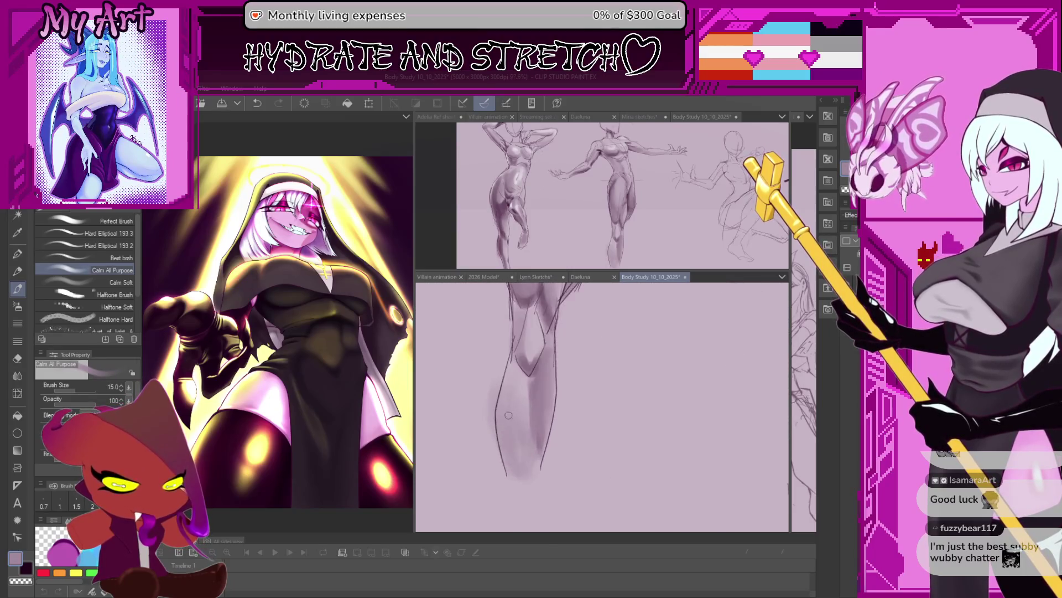
pyautogui.scroll(1, 533, 391)
# Step: Sketch V-shaped knee lines and connect the knee into the lower-leg outline
pyautogui.moveTo(513, 348); pyautogui.dragTo(544, 359)
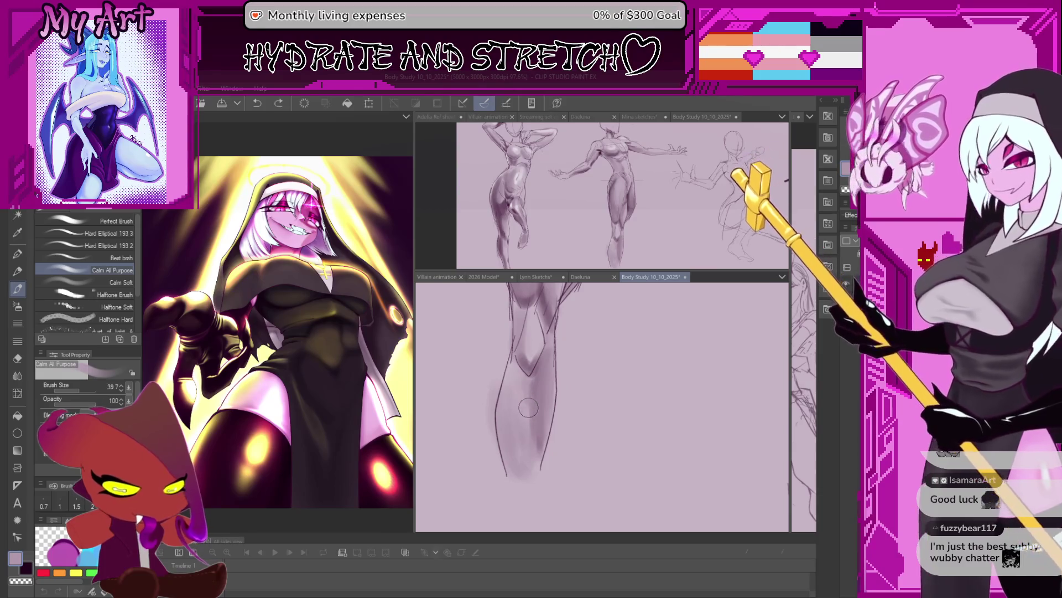
pyautogui.press(']')
pyautogui.moveTo(520, 365); pyautogui.dragTo(497, 410)
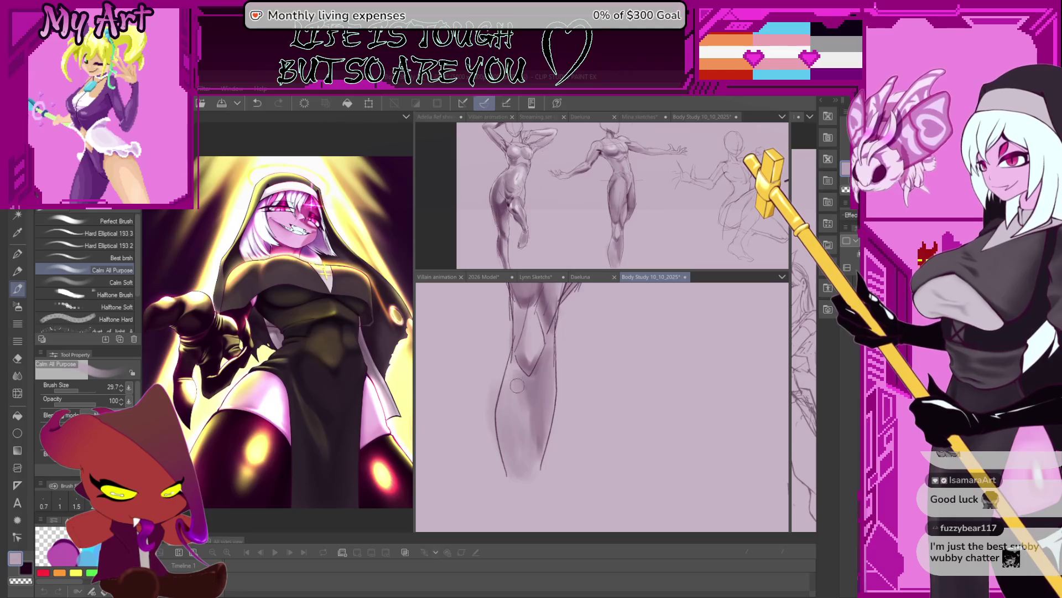
pyautogui.press('[')
pyautogui.press('[')
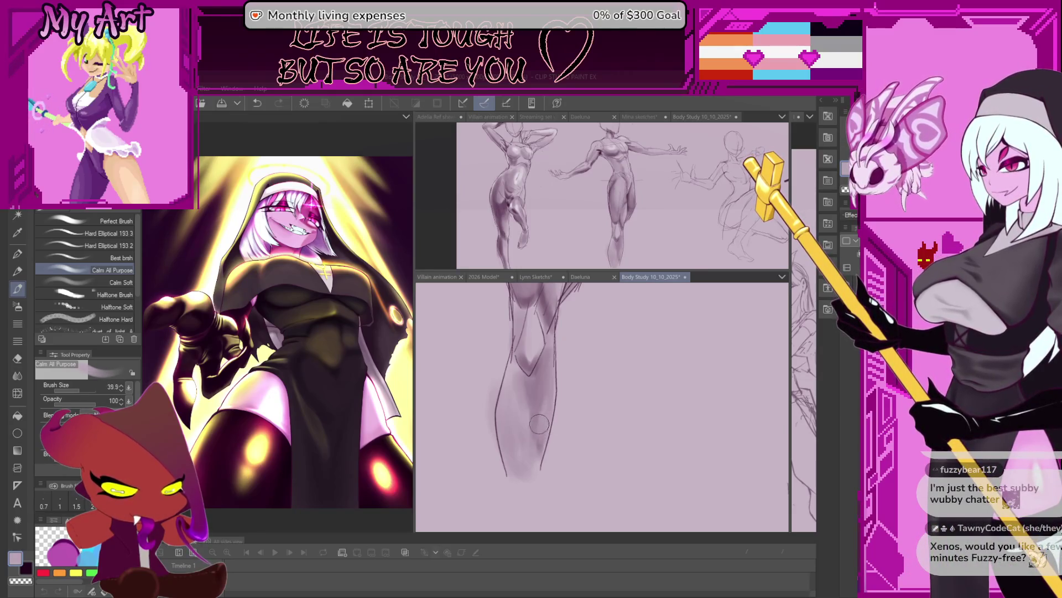
pyautogui.press('[')
pyautogui.press('[')
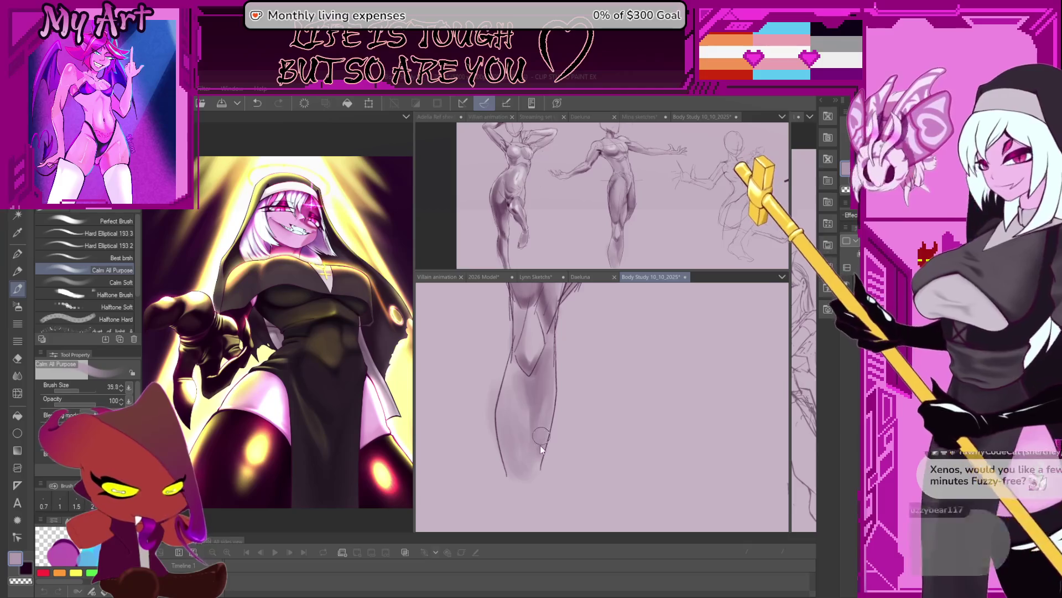
# Step: Undo stray strokes and resize the brush for broad soft shading on the calf
pyautogui.hotkey('ctrl', 'z')
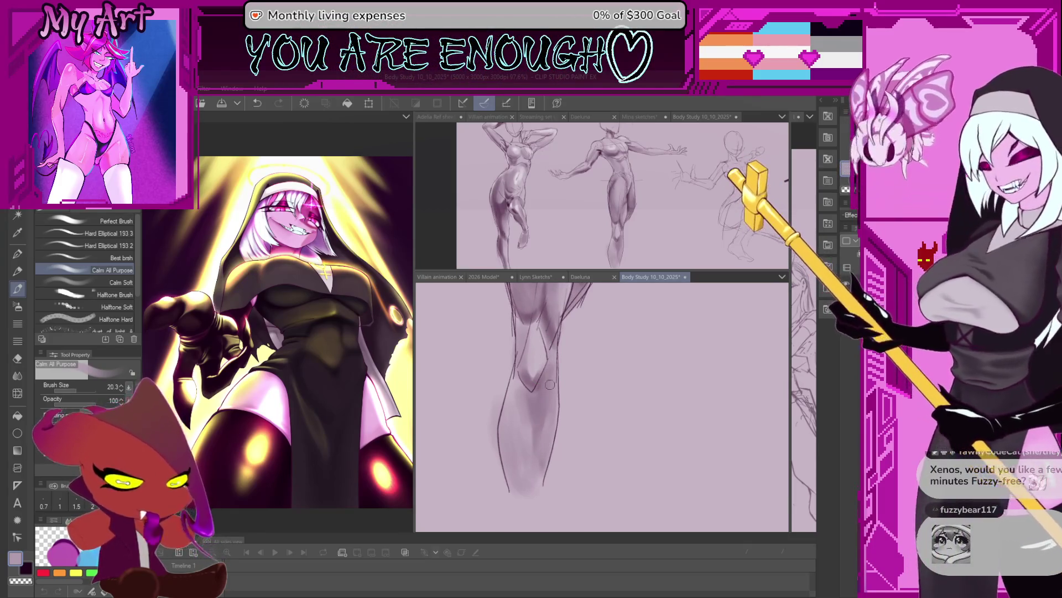
pyautogui.press(']')
pyautogui.press(']')
pyautogui.press(']')
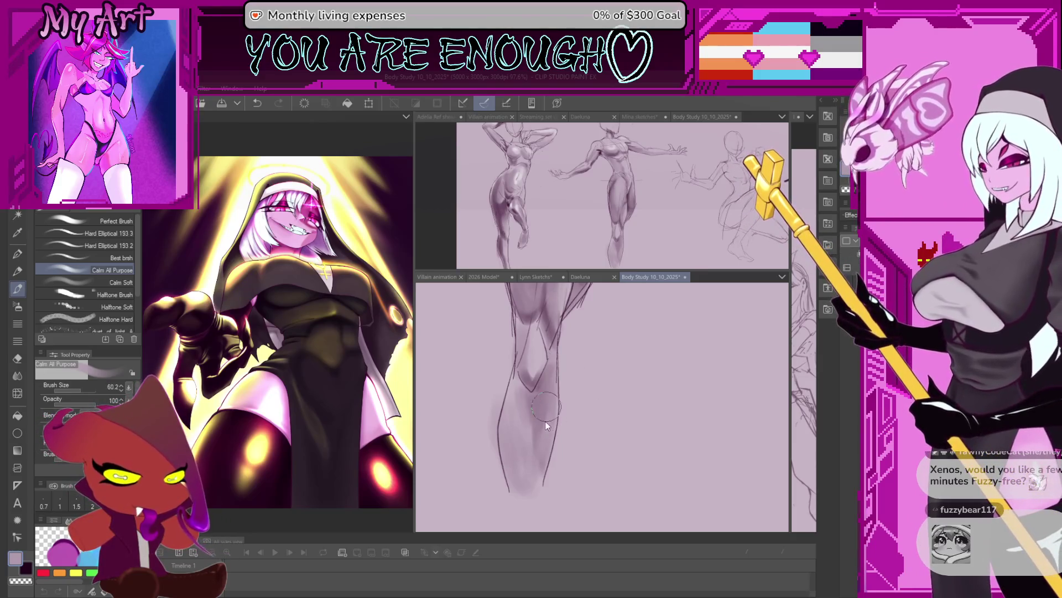
pyautogui.hotkey('ctrl', 'z')
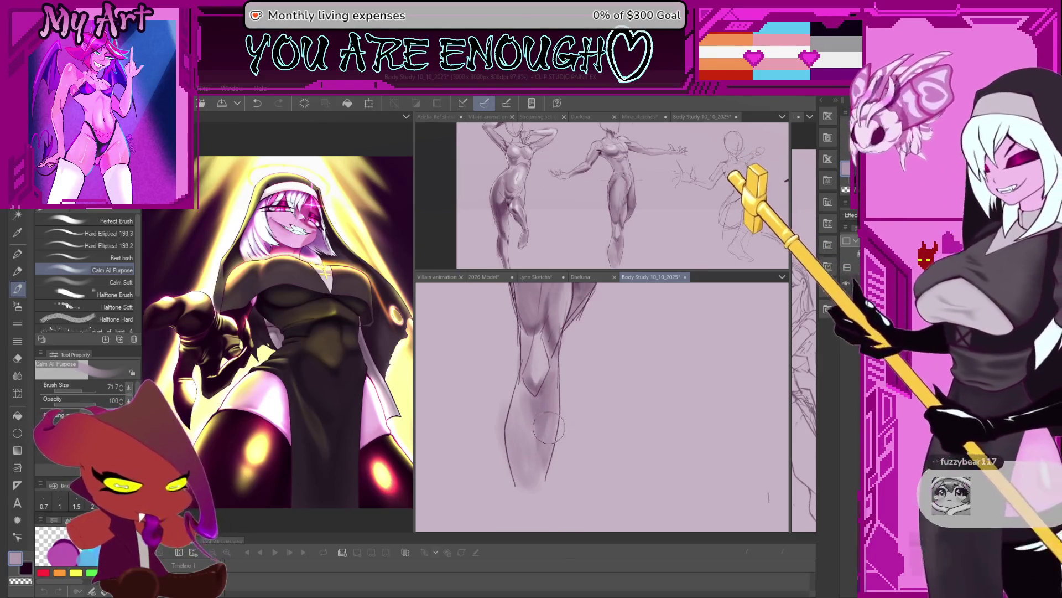
pyautogui.press(']')
pyautogui.press(']')
pyautogui.press(']')
pyautogui.press('[')
pyautogui.press('[')
pyautogui.press('[')
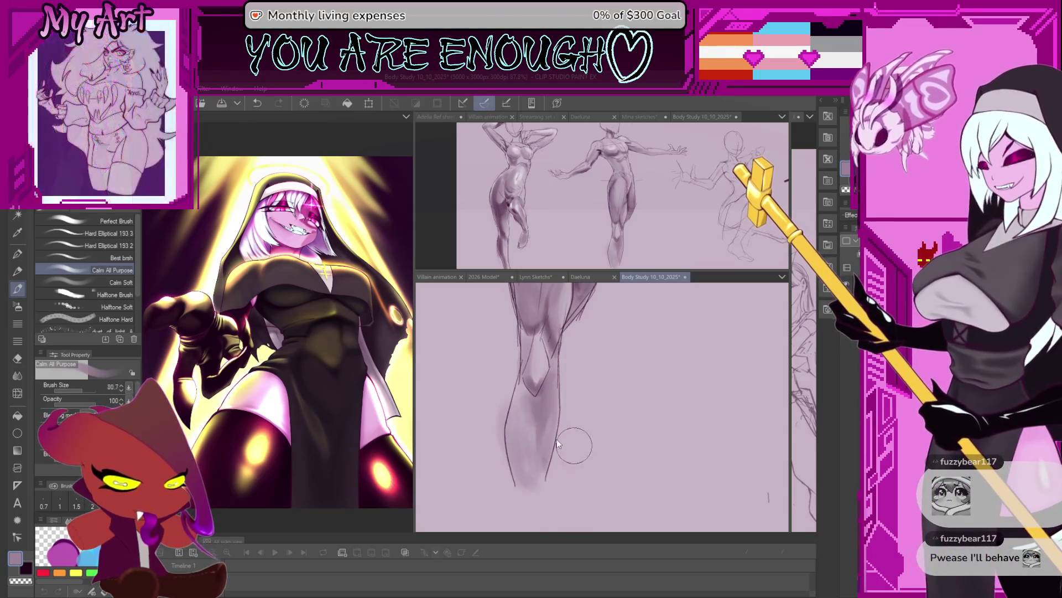
pyautogui.scroll(-3, 549, 420)
pyautogui.scroll(-3, 551, 414)
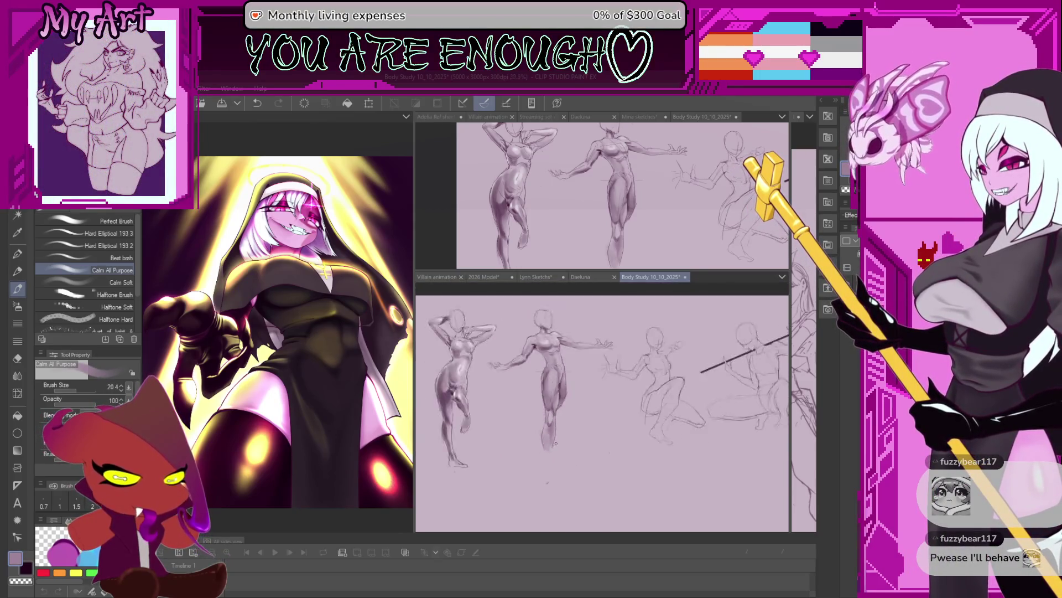
# Step: Zoom out to see the figures and select the Xenos half texture brush
pyautogui.press('[')
pyautogui.press('[')
pyautogui.scroll(-2, 598, 393)
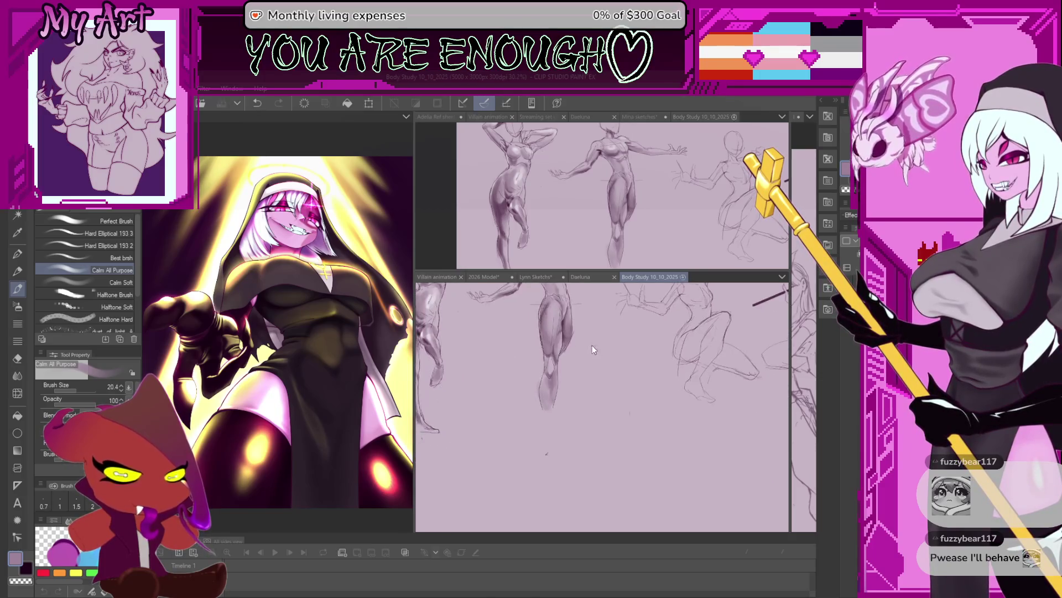
pyautogui.scroll(-2, 592, 345)
pyautogui.scroll(3, 575, 354)
pyautogui.scroll(-1, 563, 430)
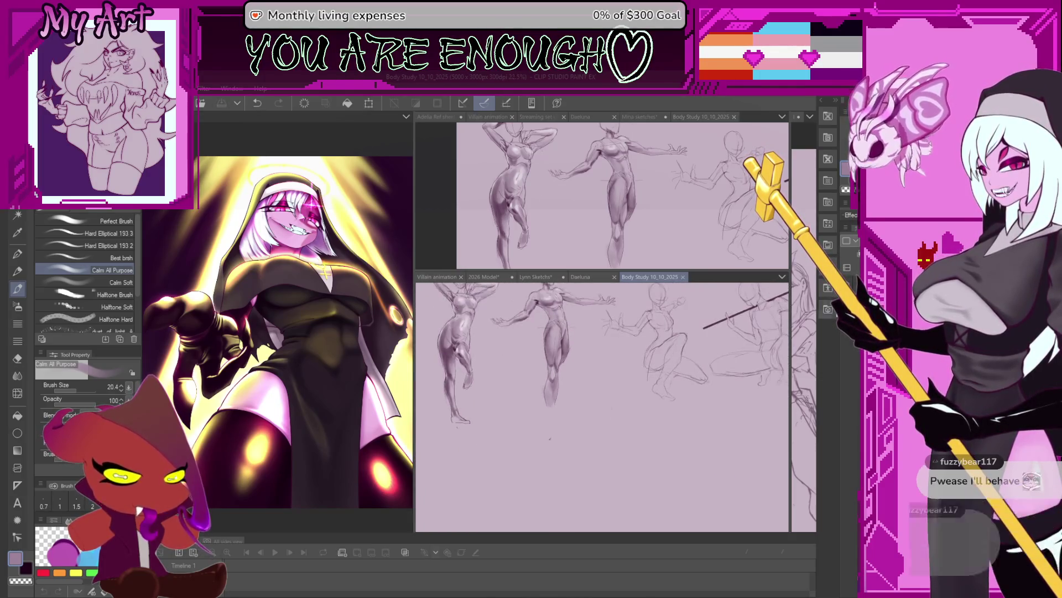
pyautogui.press('p')
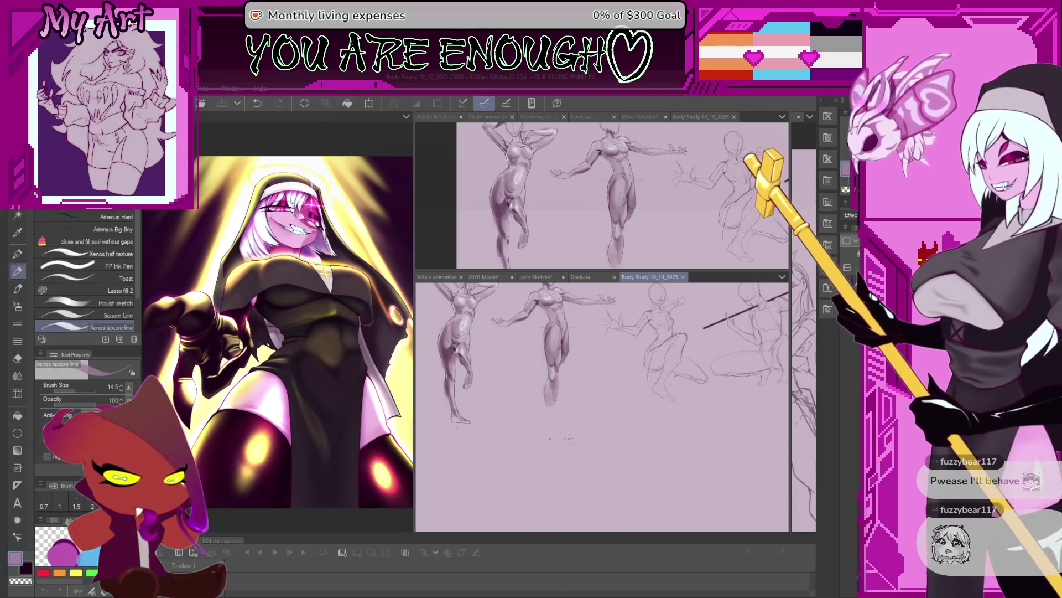
pyautogui.press('Up')
pyautogui.press('Up')
pyautogui.press('Up')
pyautogui.press('Up')
pyautogui.press('Up')
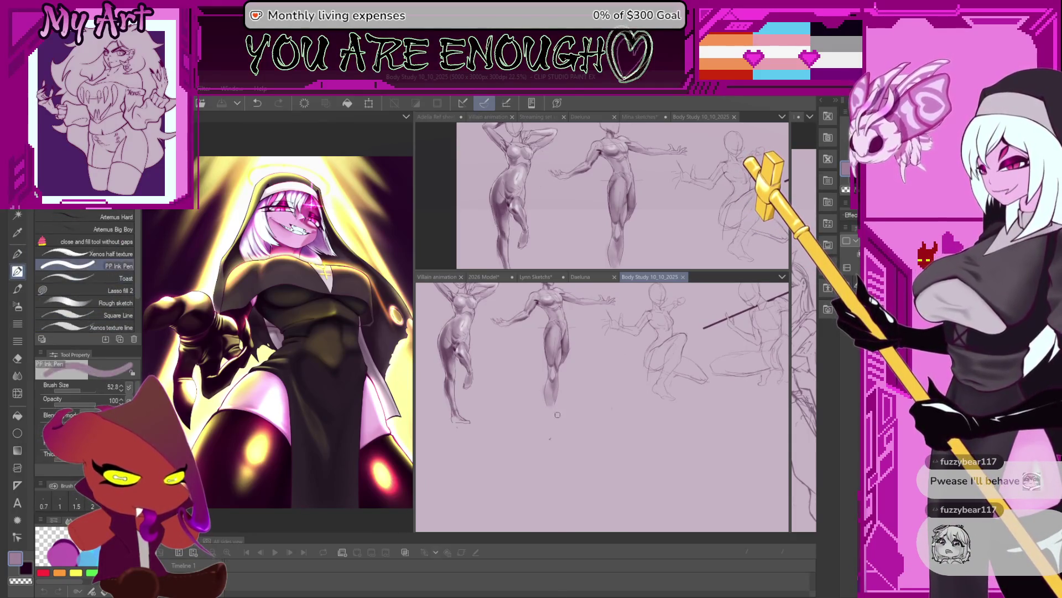
pyautogui.press('Up')
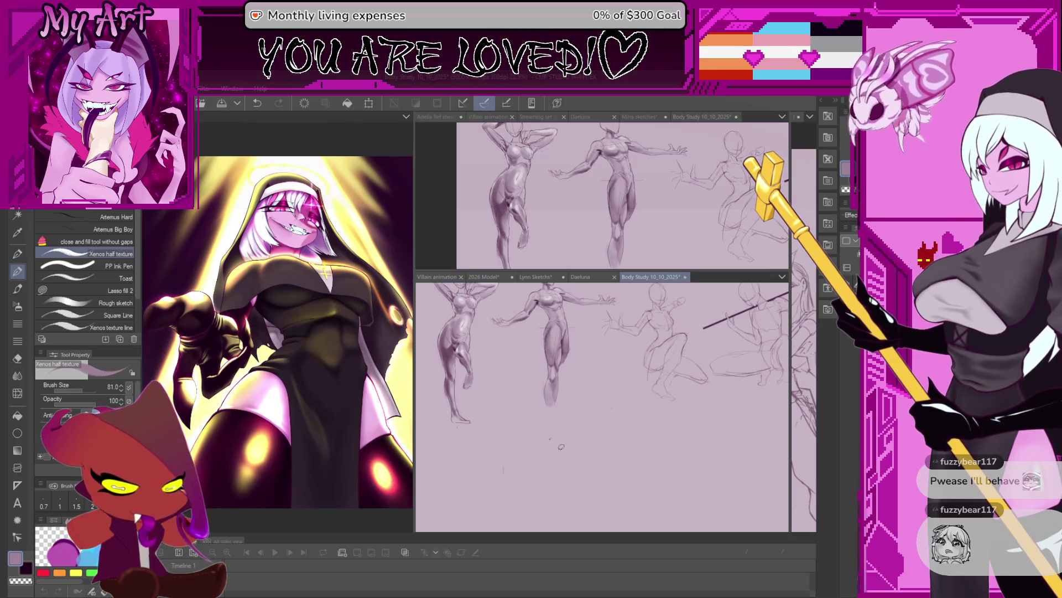
pyautogui.scroll(-3, 560, 445)
pyautogui.scroll(-1, 506, 379)
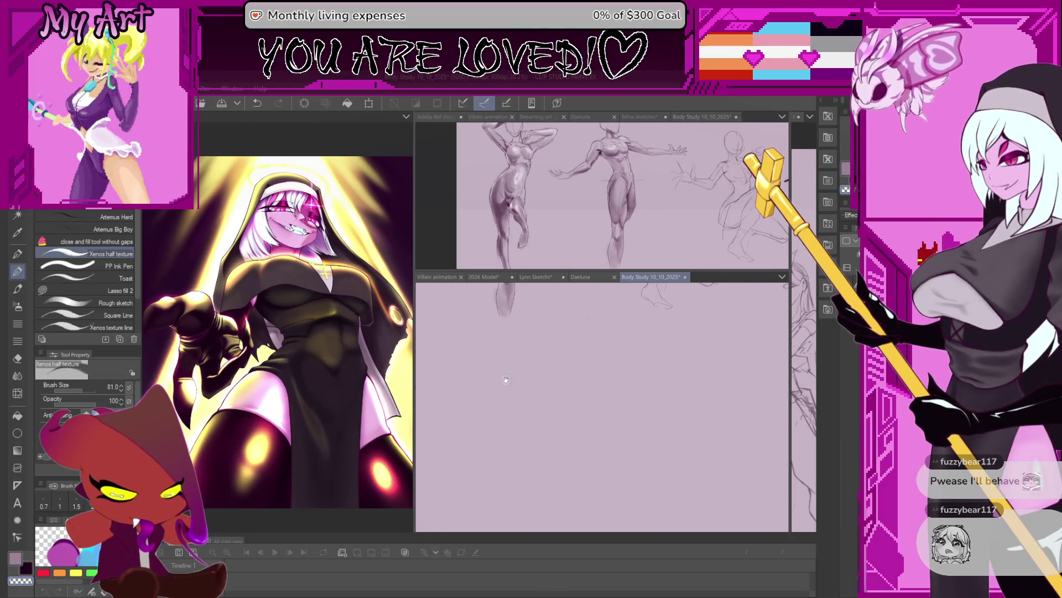
pyautogui.scroll(2, 505, 380)
pyautogui.scroll(2, 532, 390)
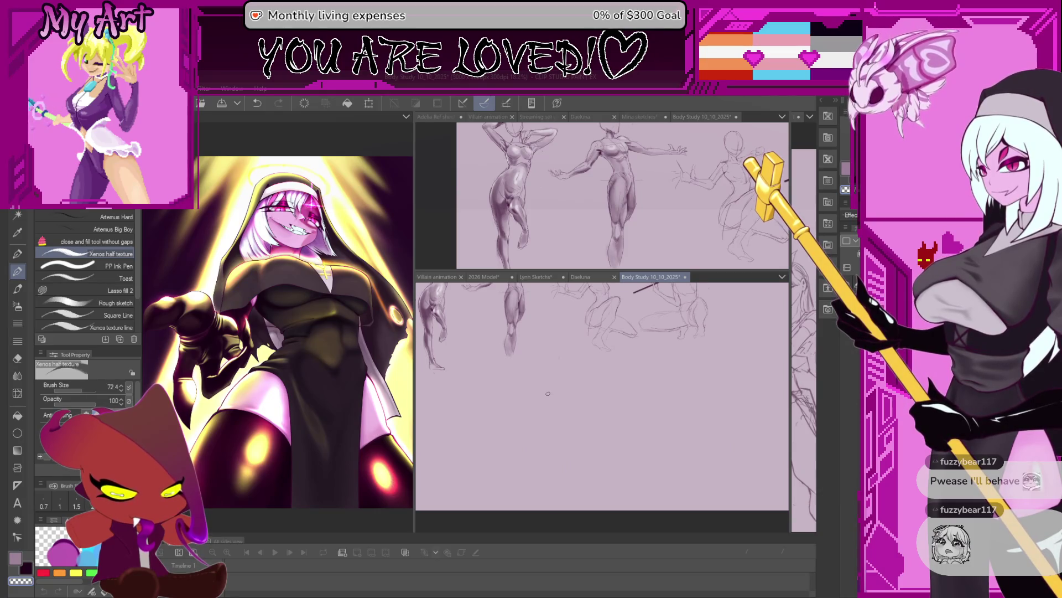
pyautogui.scroll(1, 547, 393)
pyautogui.scroll(1, 550, 382)
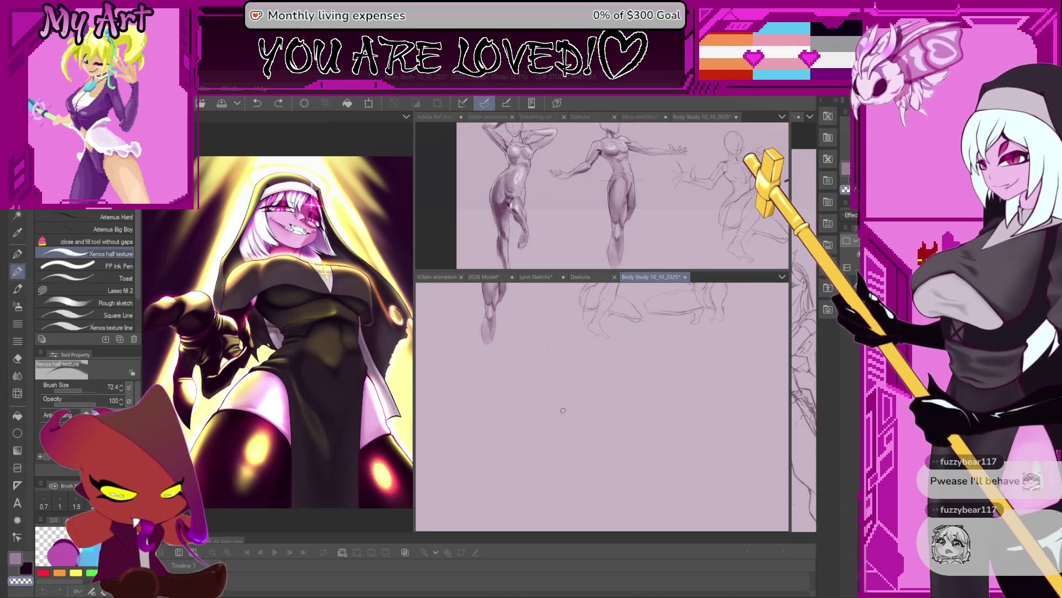
# Step: Sketch a rough oval head for a new figure in the empty space below the studies
pyautogui.moveTo(558, 425); pyautogui.dragTo(572, 383)
pyautogui.press('[')
pyautogui.press('[')
pyautogui.press('[')
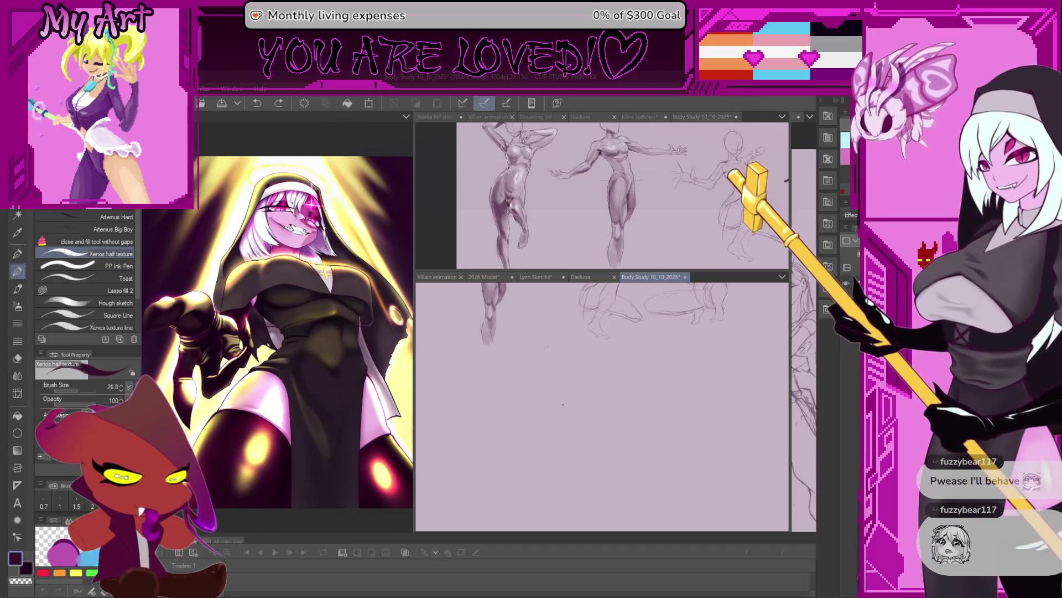
pyautogui.scroll(1, 564, 429)
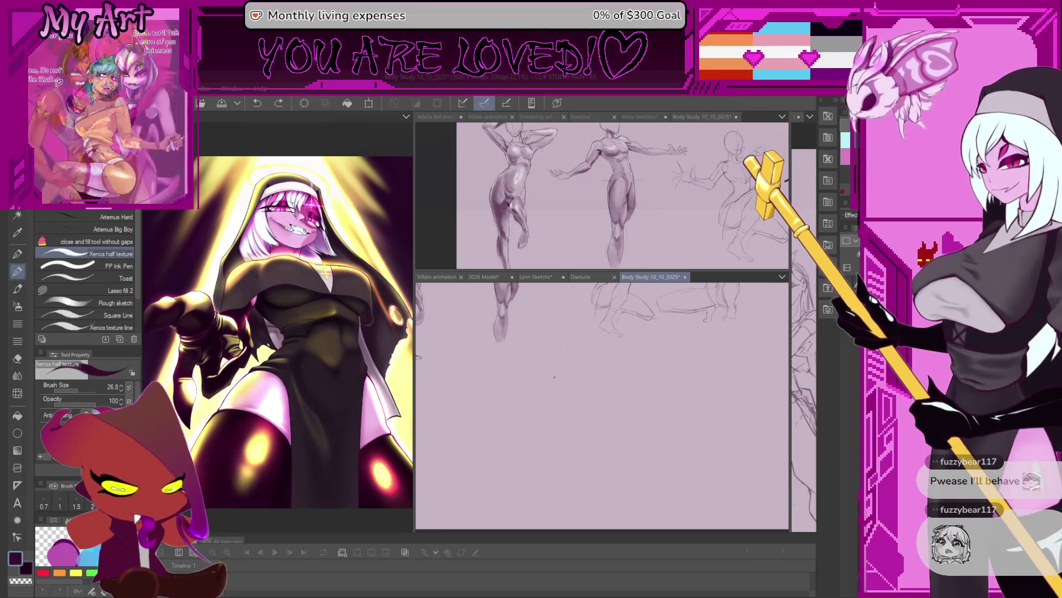
pyautogui.scroll(1, 562, 435)
pyautogui.scroll(-1, 562, 438)
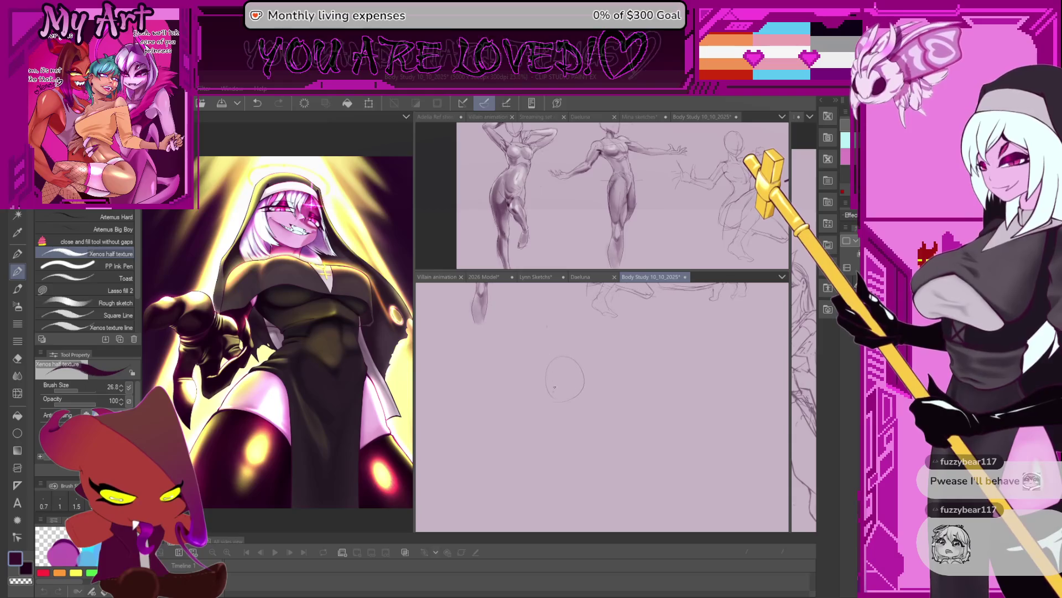
pyautogui.moveTo(550, 364); pyautogui.dragTo(571, 353)
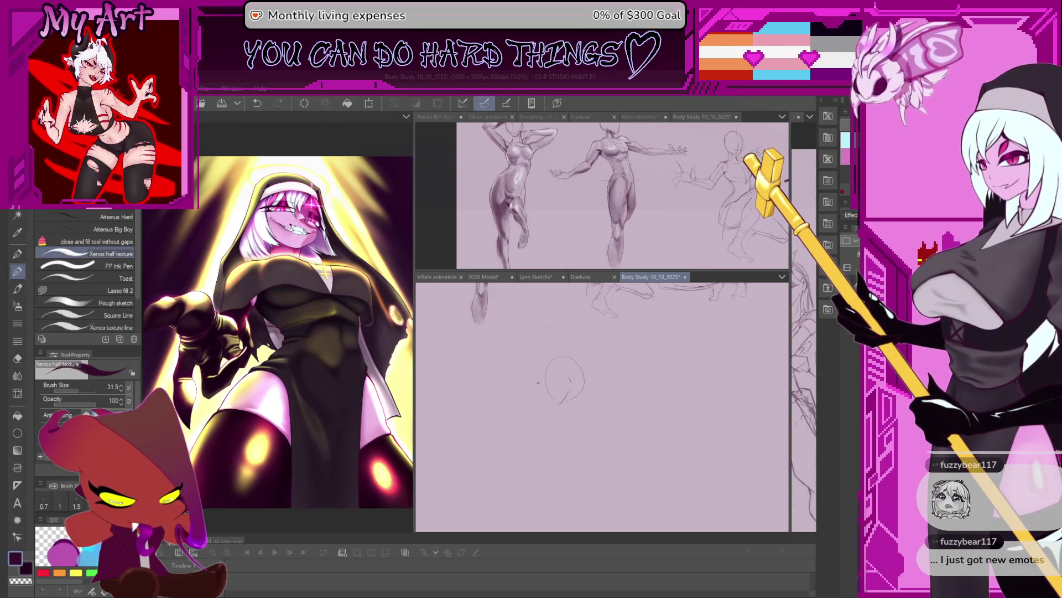
pyautogui.moveTo(545, 384); pyautogui.dragTo(547, 398)
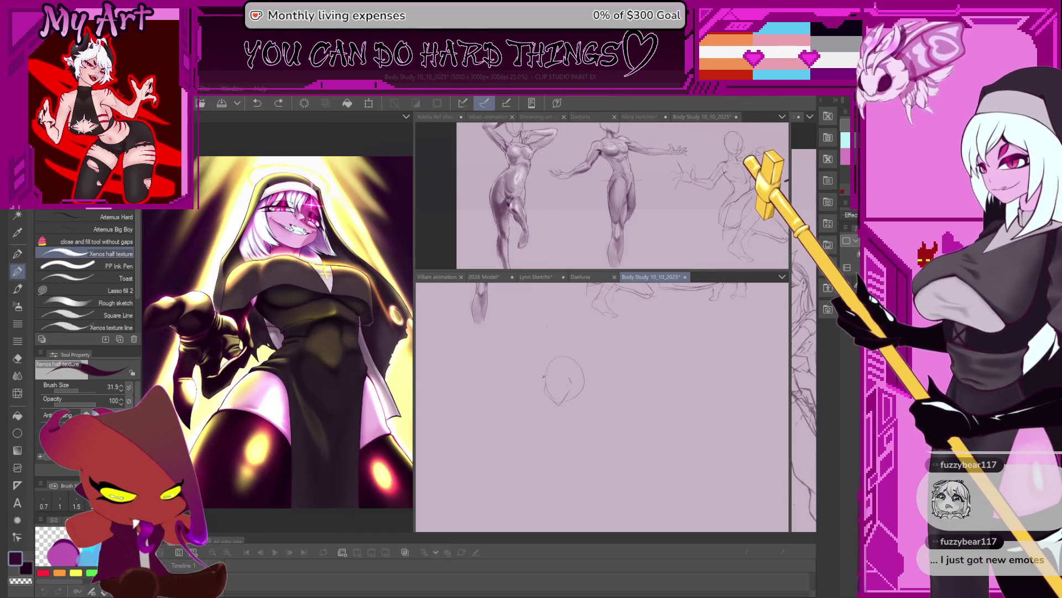
pyautogui.moveTo(549, 359); pyautogui.dragTo(540, 381)
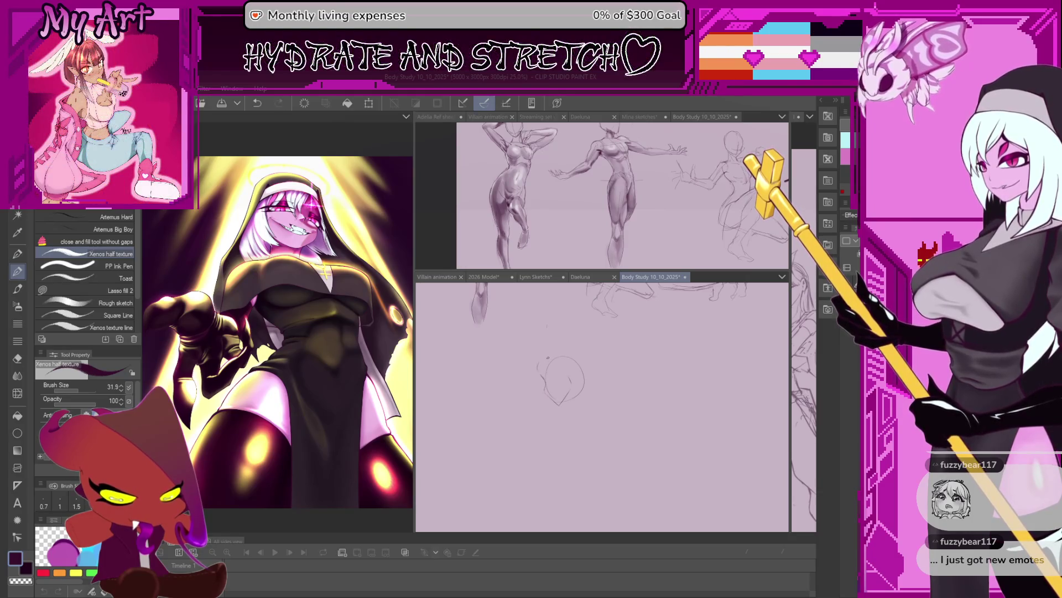
pyautogui.scroll(2, 543, 347)
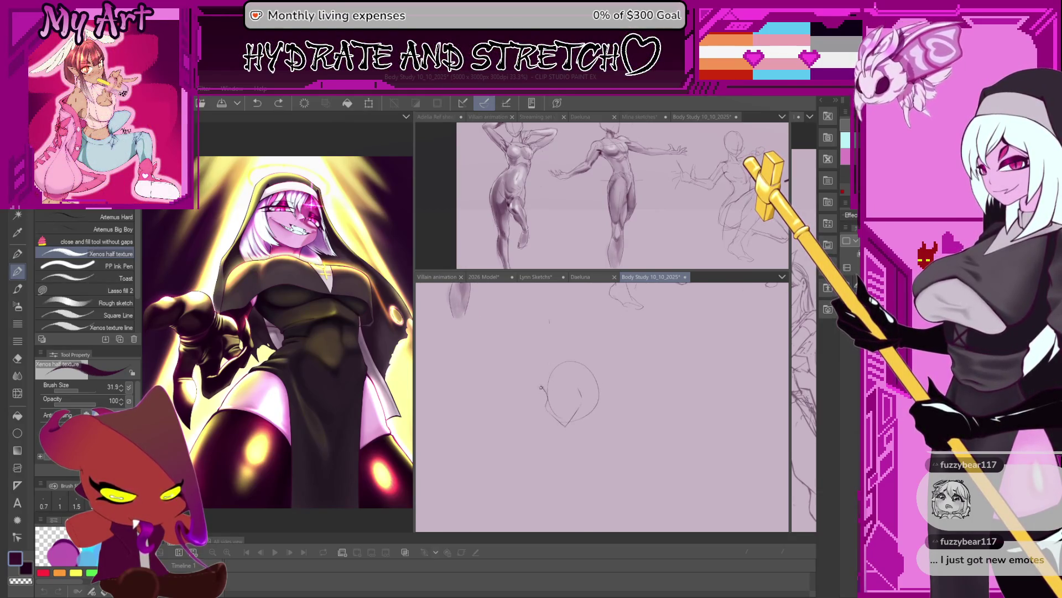
pyautogui.scroll(1, 560, 418)
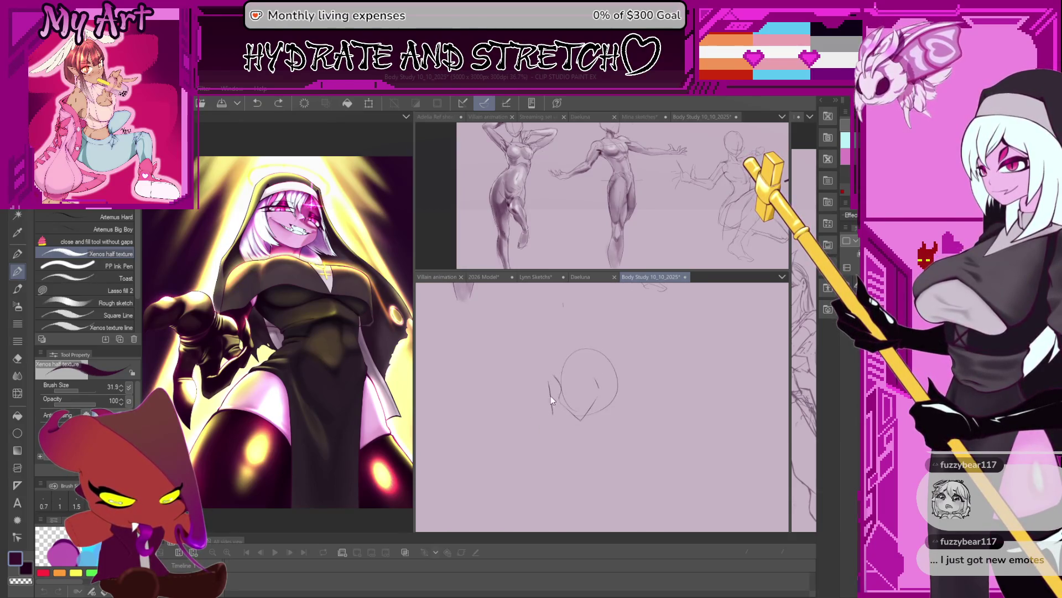
pyautogui.scroll(-1, 555, 407)
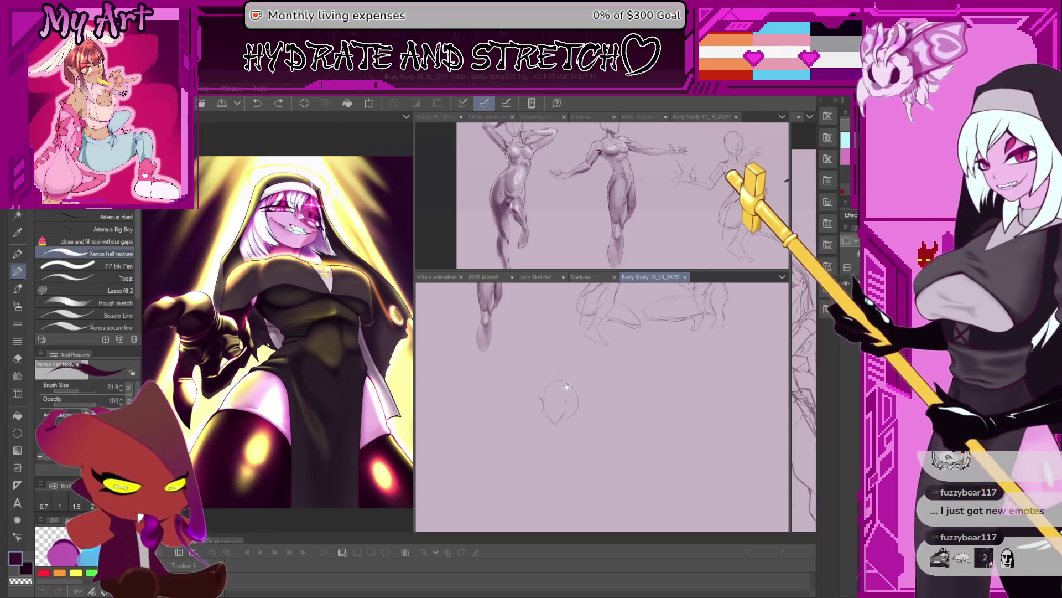
pyautogui.scroll(-1, 551, 406)
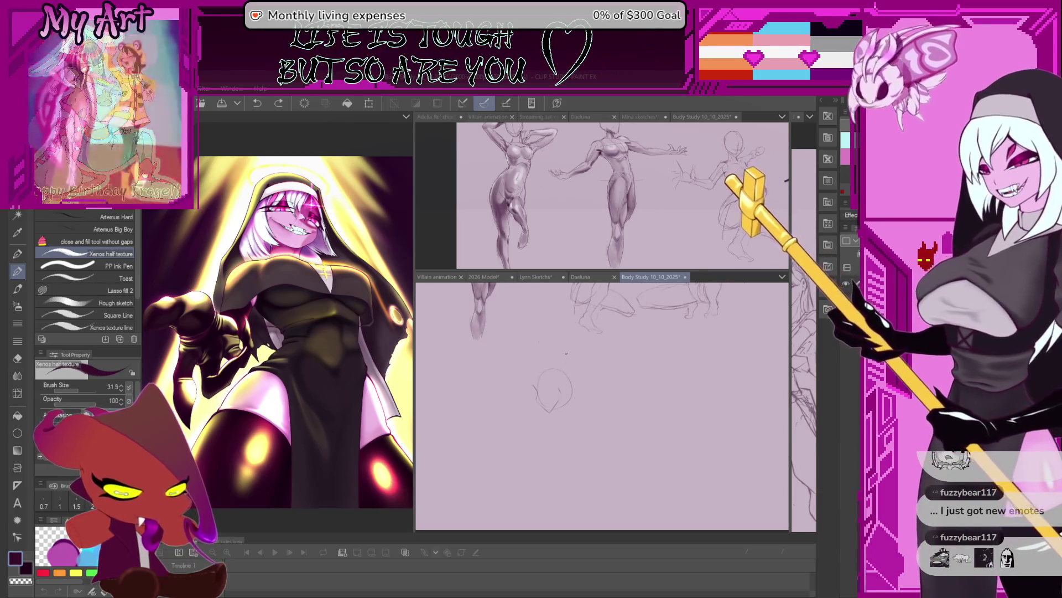
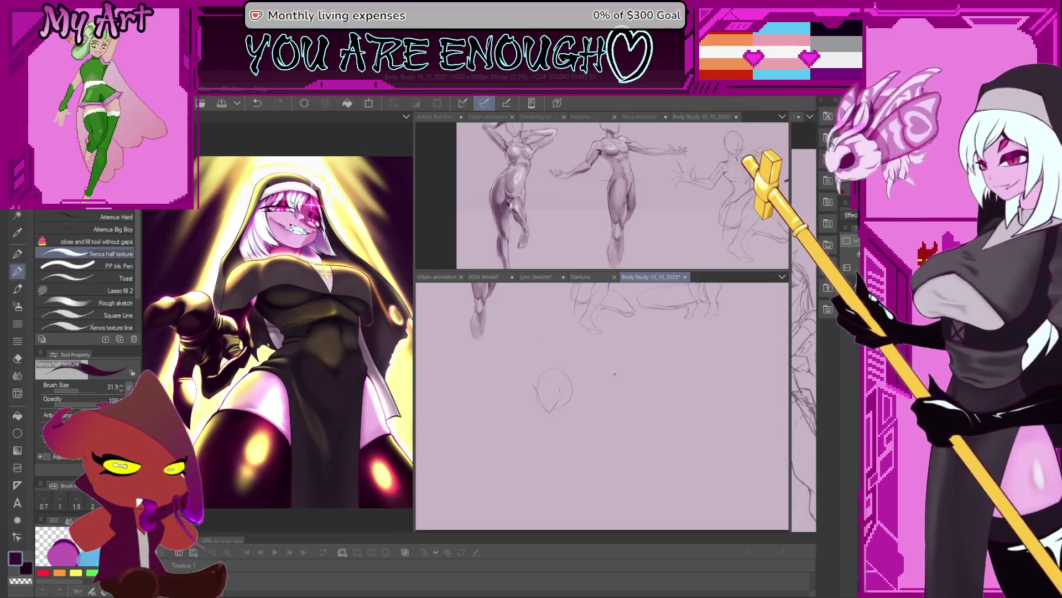
pyautogui.scroll(2, 625, 413)
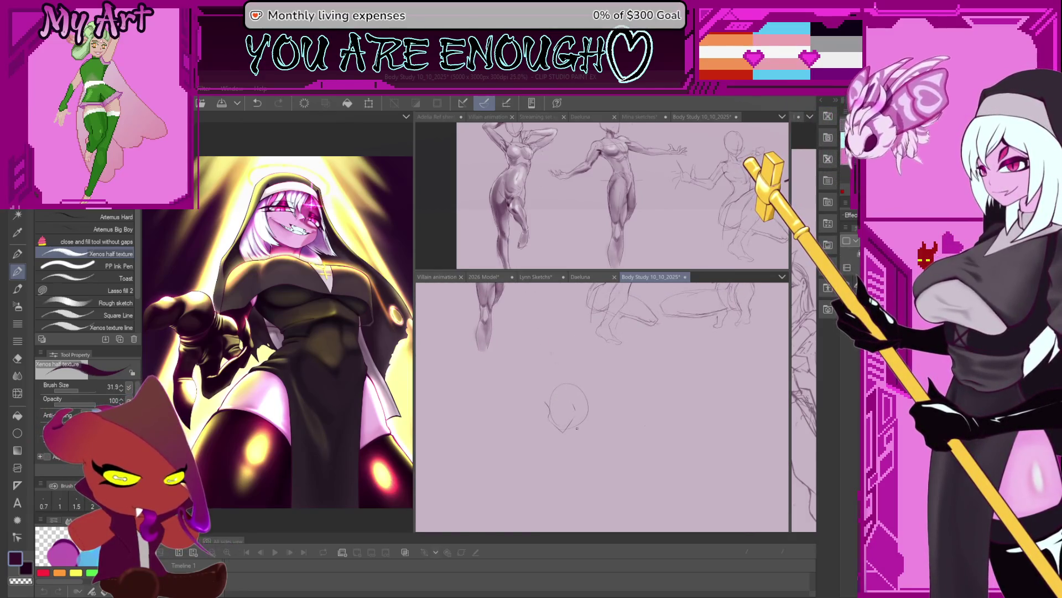
pyautogui.scroll(-1, 540, 374)
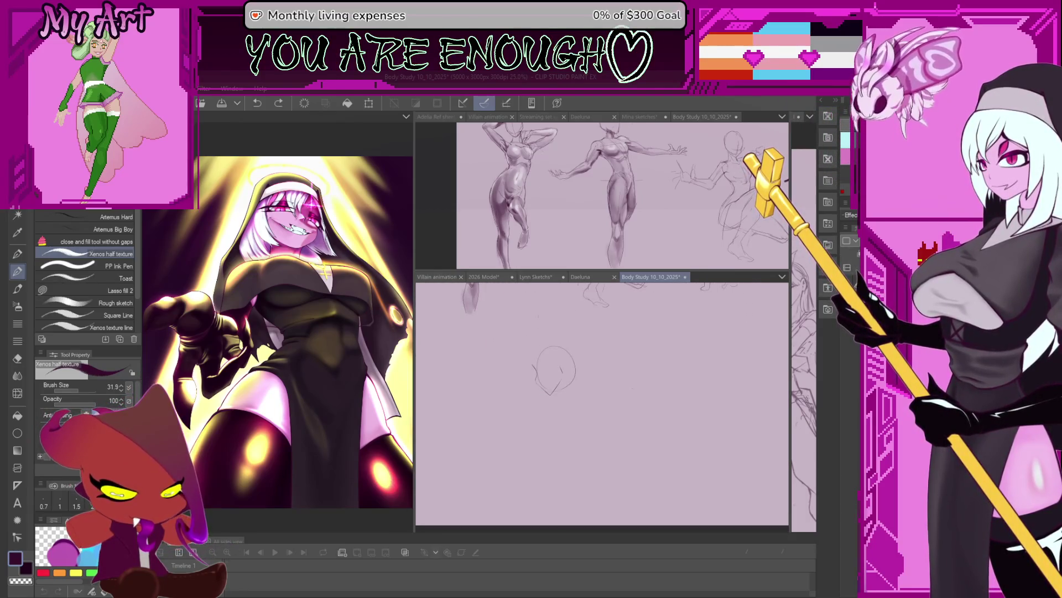
# Step: Sketch the jaw edge and short strokes along the head's right side with the pencil
pyautogui.moveTo(555, 419); pyautogui.dragTo(574, 355)
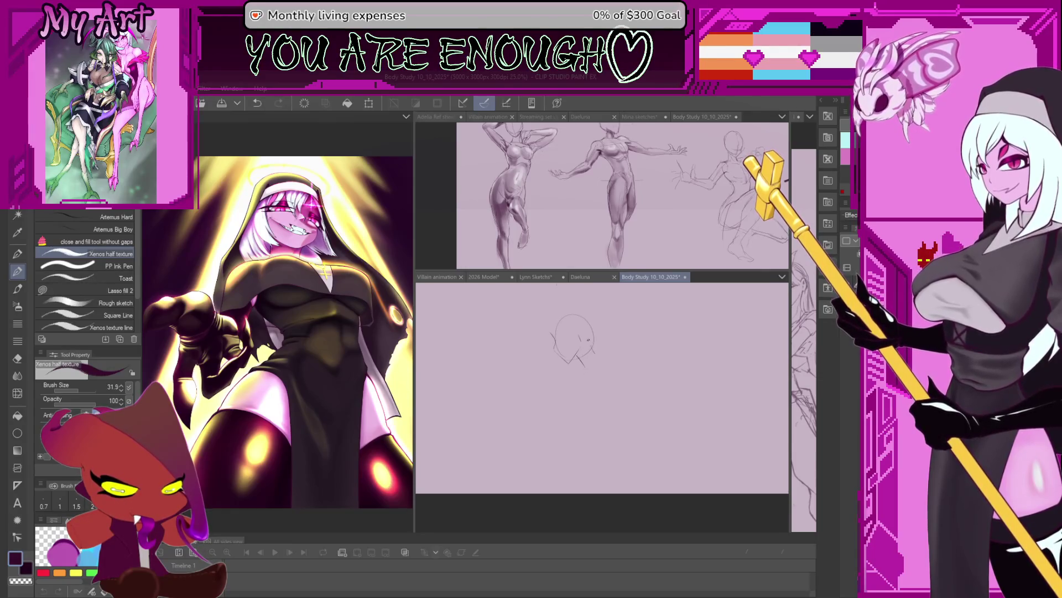
pyautogui.moveTo(600, 354); pyautogui.dragTo(586, 363)
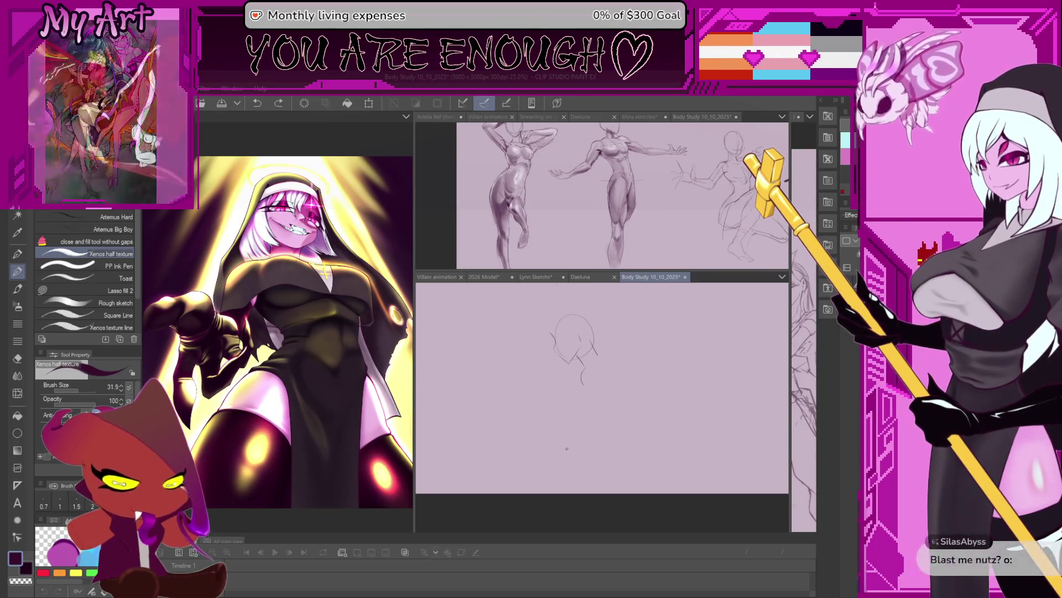
pyautogui.moveTo(593, 369); pyautogui.dragTo(576, 377)
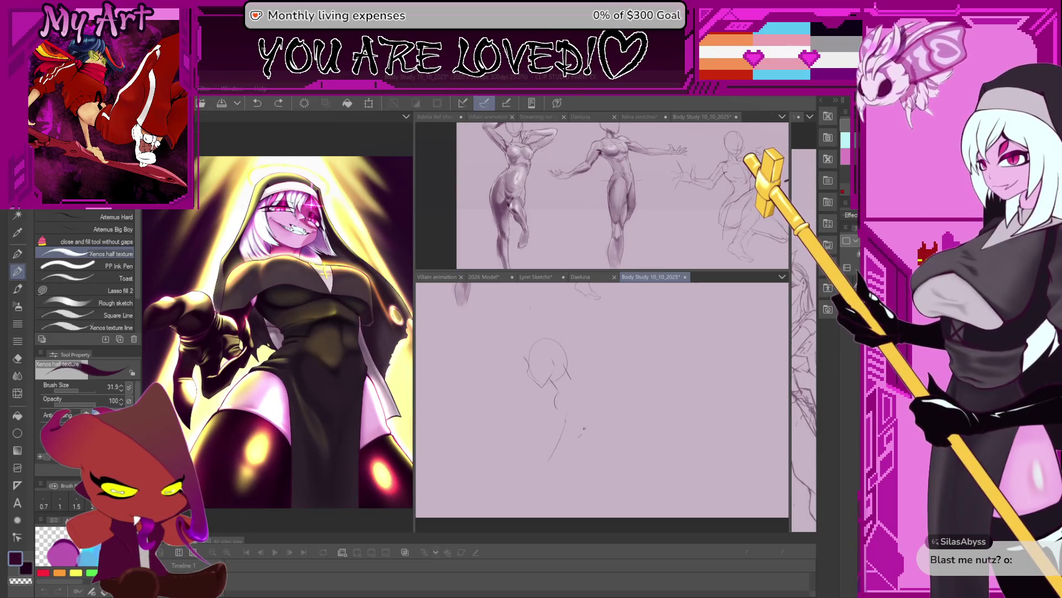
pyautogui.moveTo(534, 339); pyautogui.dragTo(555, 356)
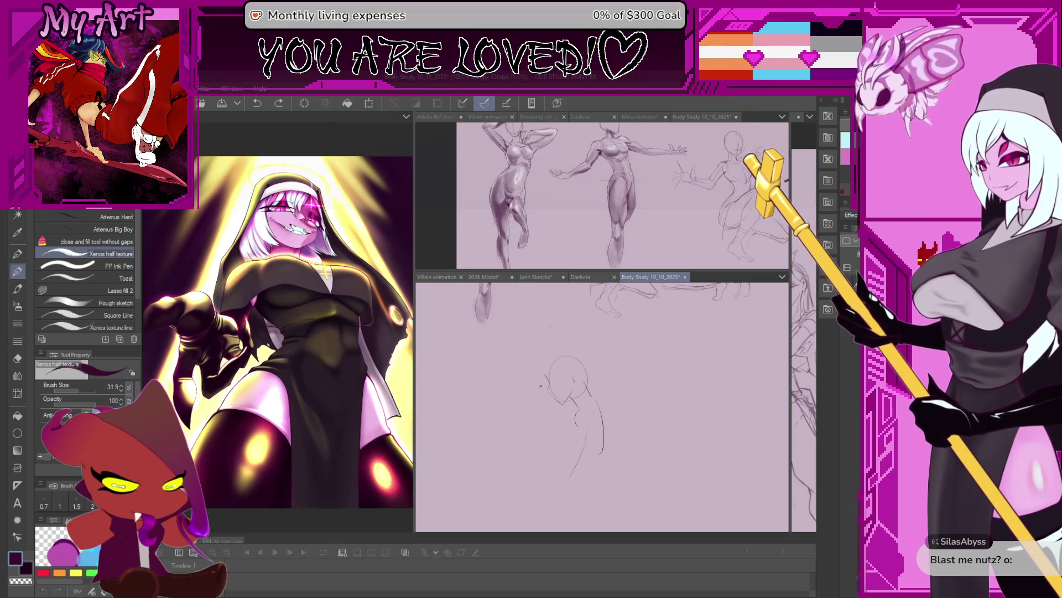
pyautogui.moveTo(555, 340); pyautogui.dragTo(538, 401)
pyautogui.scroll(1, 540, 365)
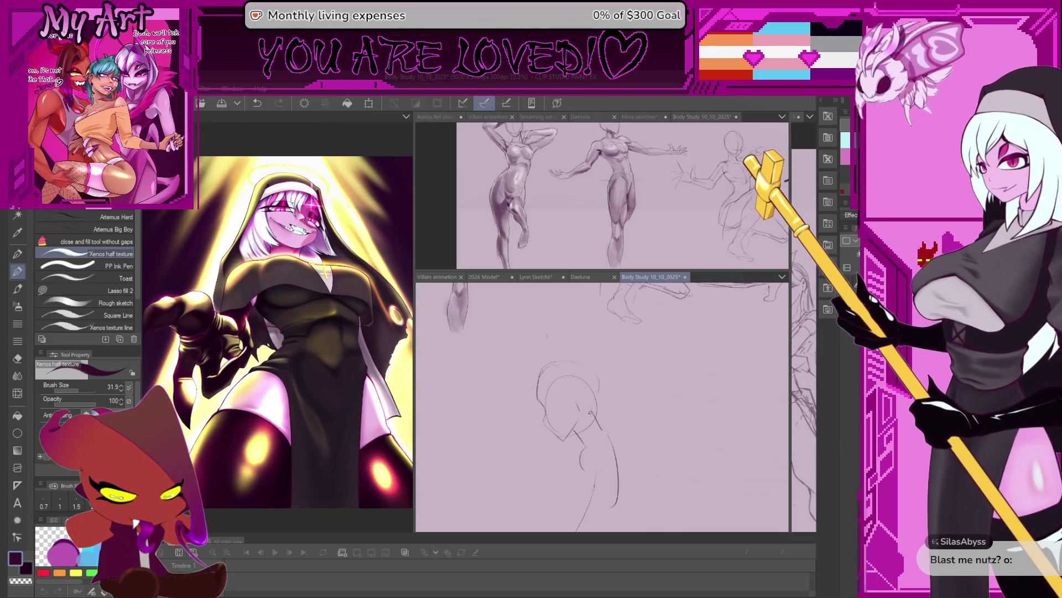
pyautogui.moveTo(590, 407); pyautogui.dragTo(594, 385)
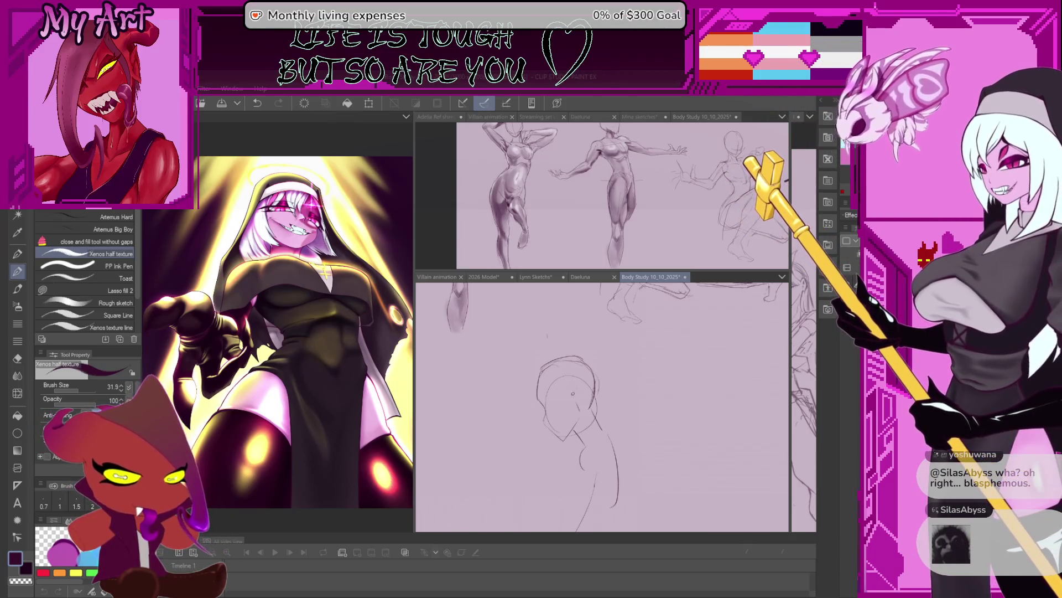
pyautogui.scroll(2, 602, 406)
# Step: Lasso the head outline and transform it larger, wider and tilted, then confirm
pyautogui.press('m')
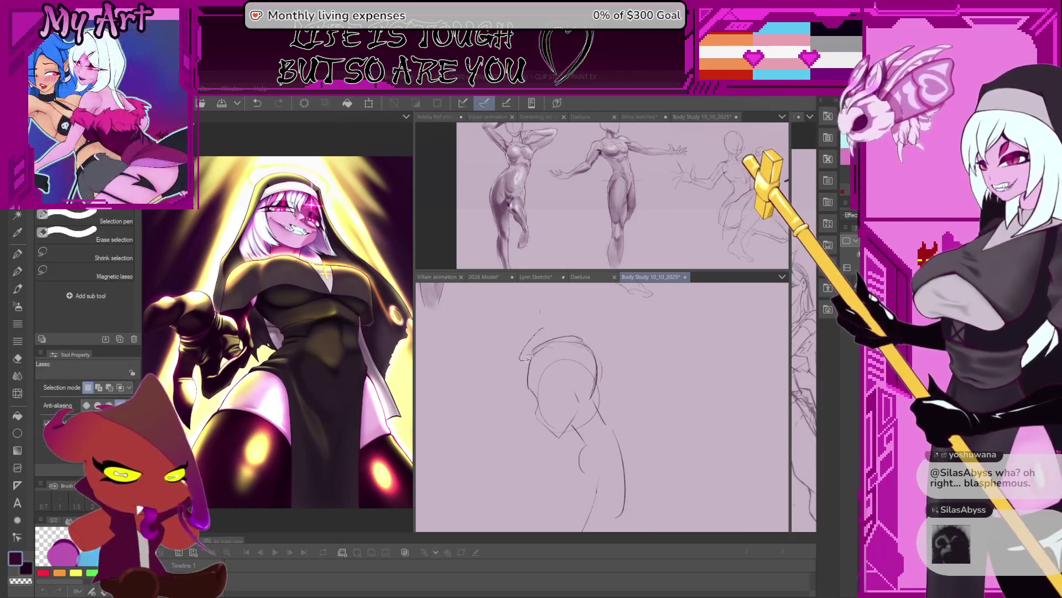
pyautogui.hotkey('ctrl', 't')
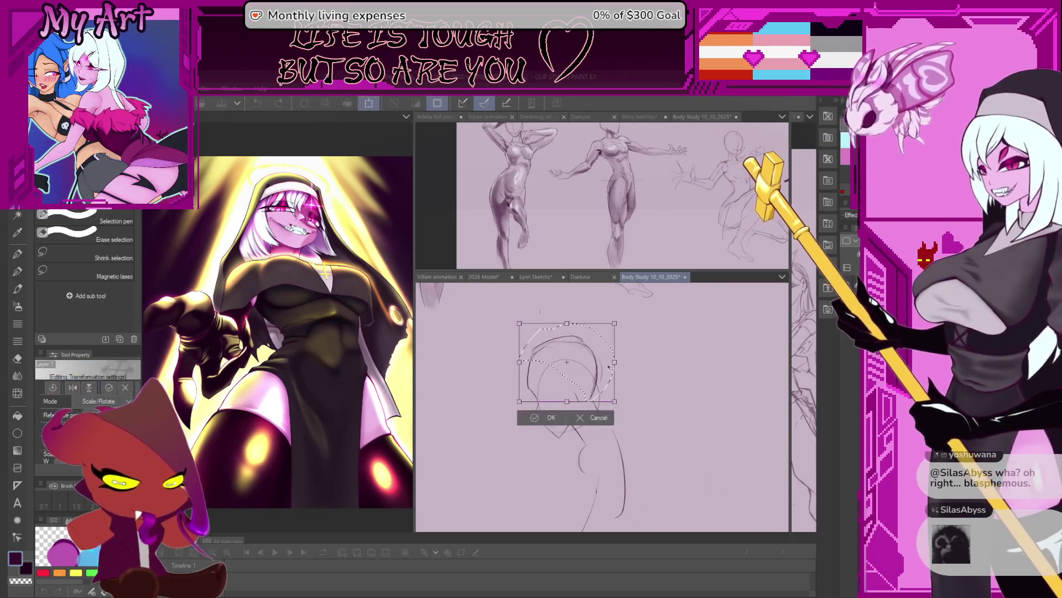
pyautogui.moveTo(616, 323); pyautogui.dragTo(616, 318)
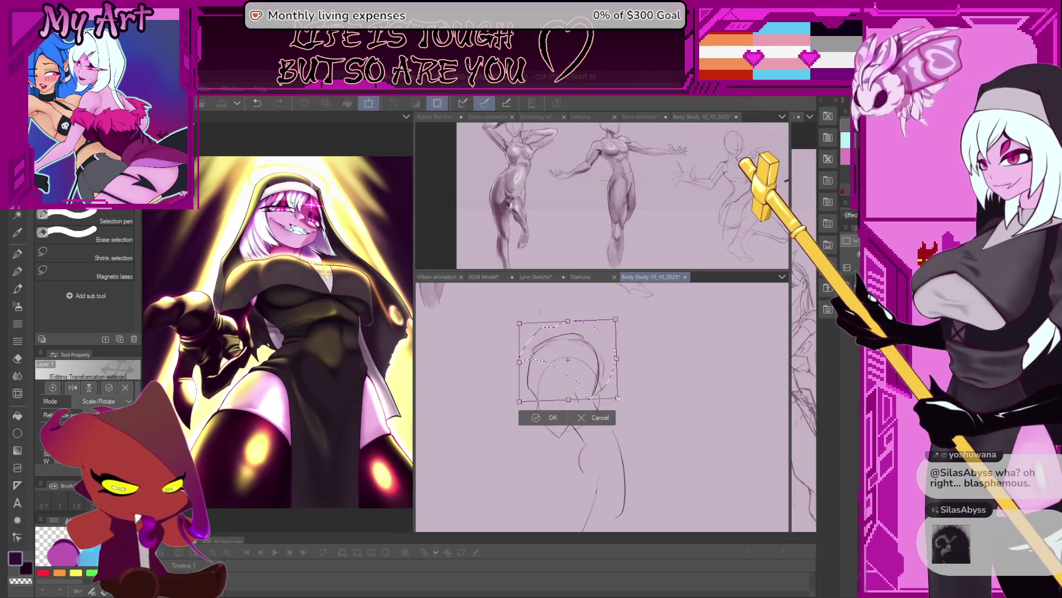
pyautogui.moveTo(616, 400); pyautogui.dragTo(620, 399)
pyautogui.moveTo(519, 324); pyautogui.dragTo(517, 328)
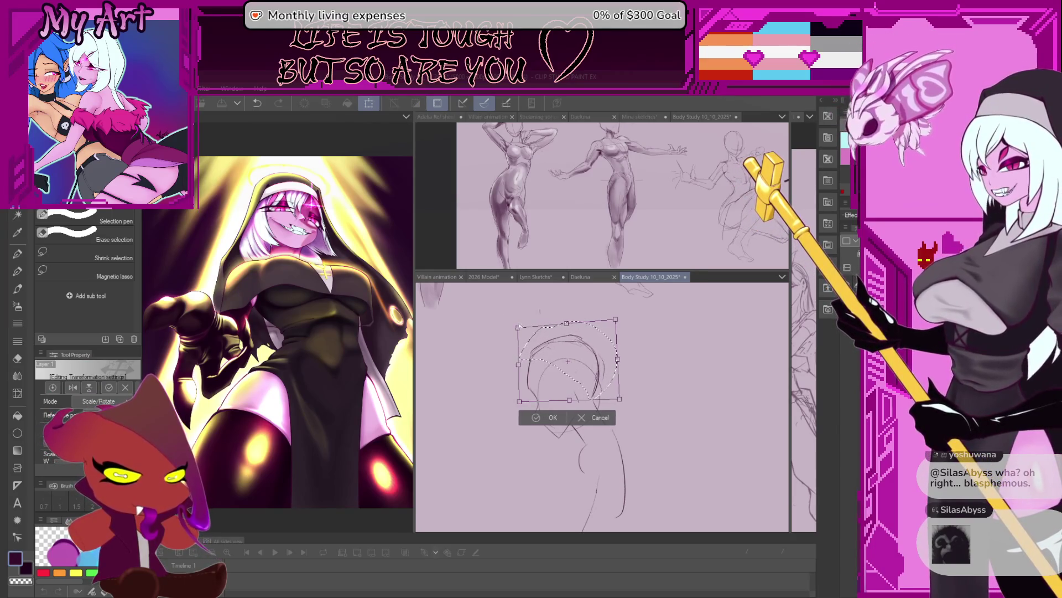
pyautogui.click(540, 419)
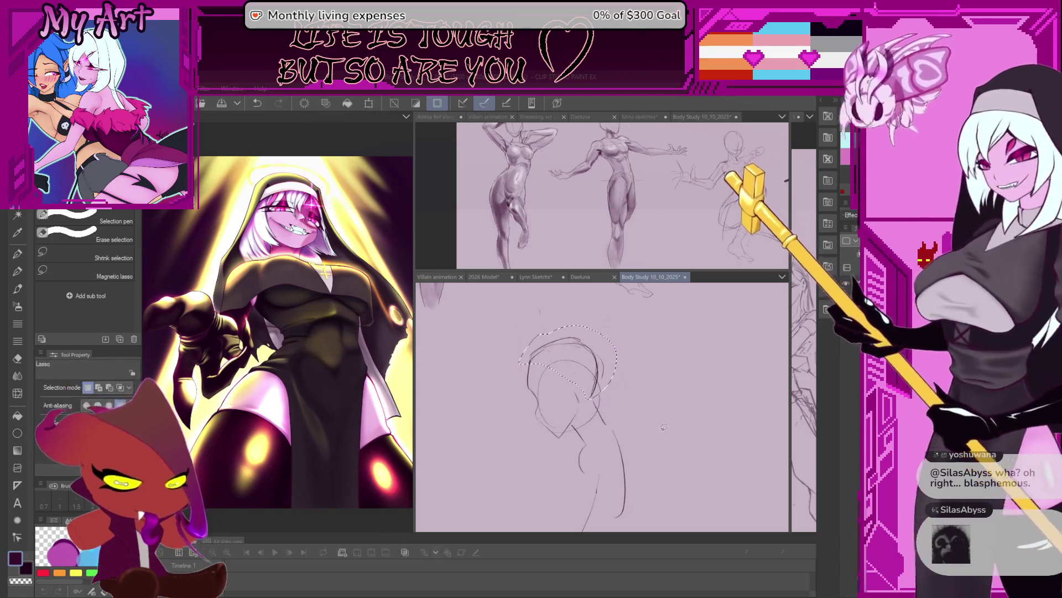
# Step: Lasso the top of the head again, apply a second transform and confirm it
pyautogui.press('p')
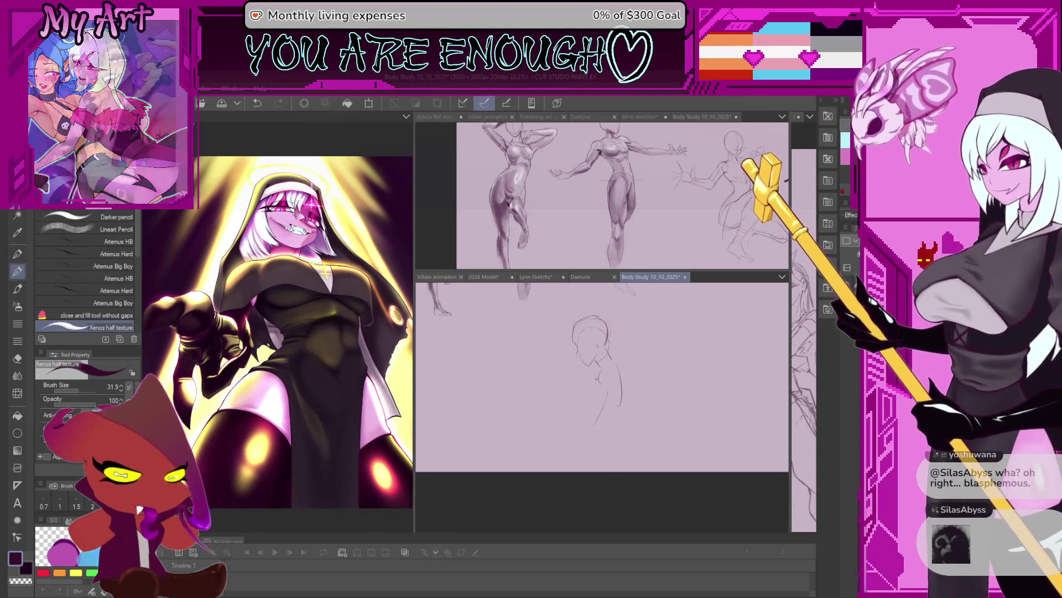
pyautogui.scroll(-2, 601, 407)
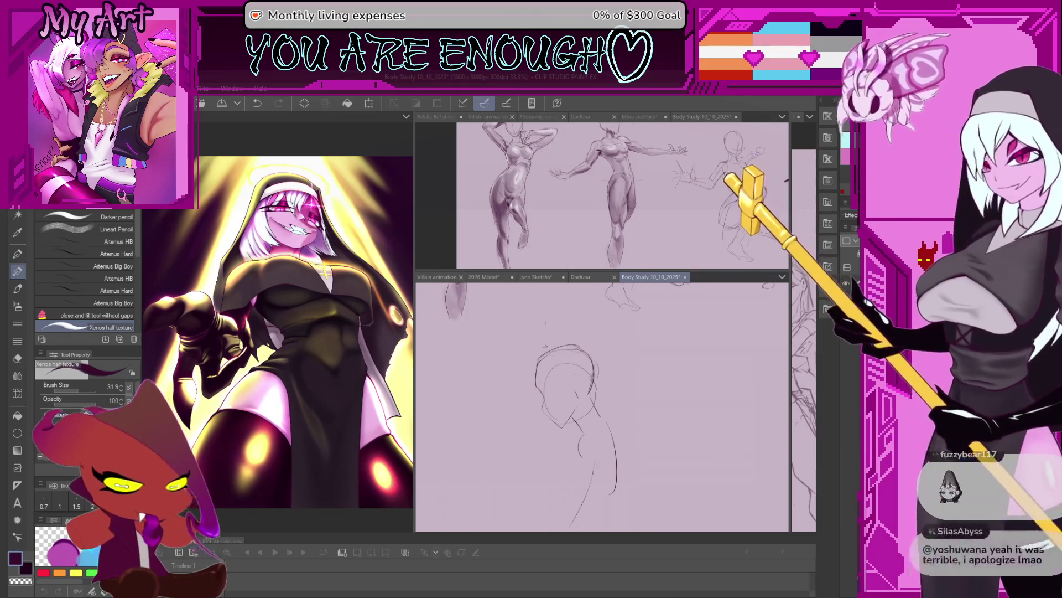
pyautogui.press('m')
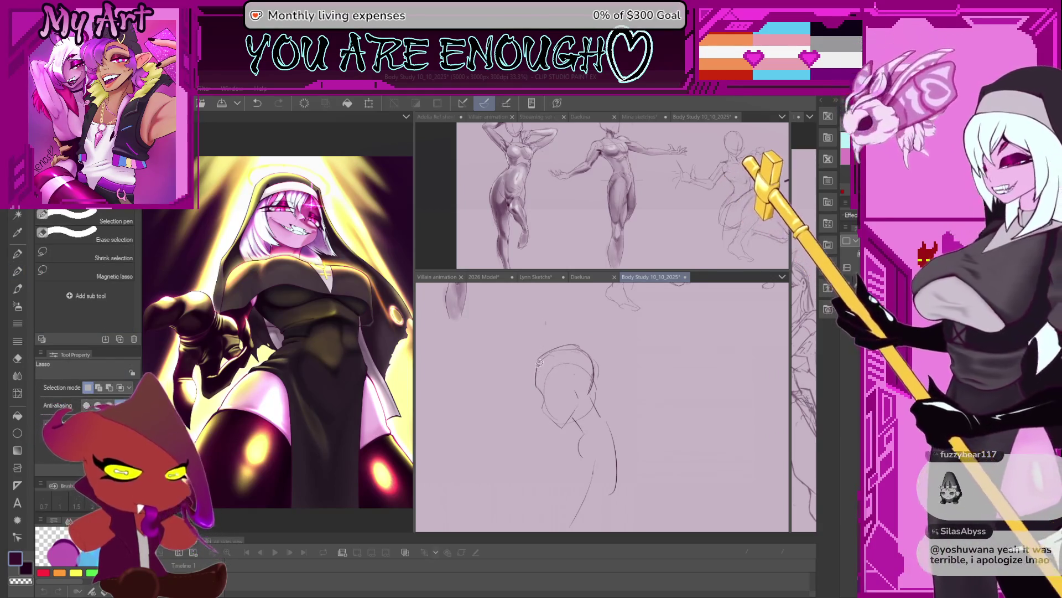
pyautogui.moveTo(581, 349); pyautogui.dragTo(531, 372)
pyautogui.hotkey('ctrl', 't')
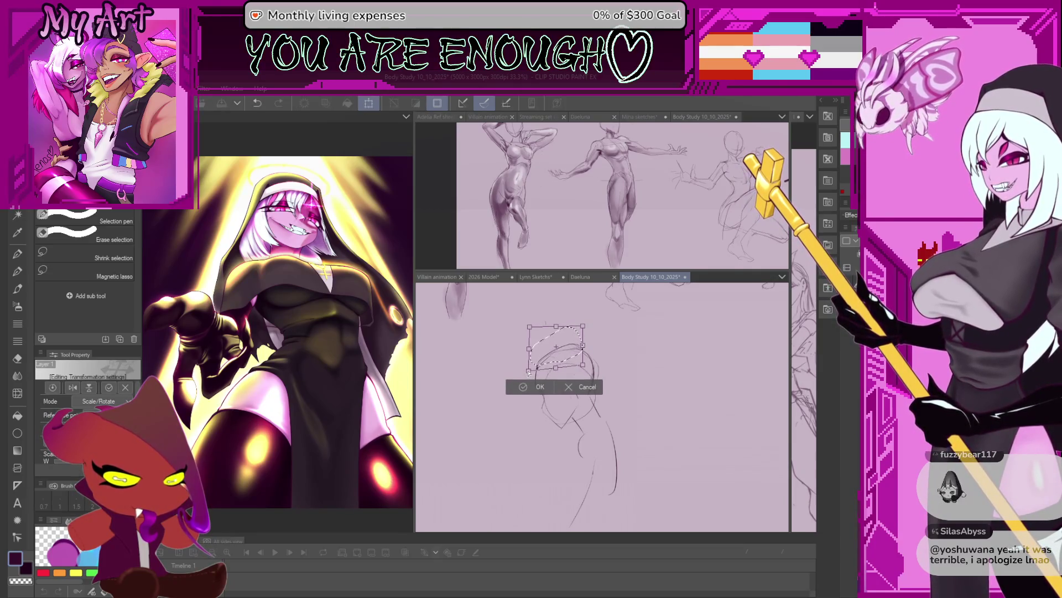
pyautogui.click(540, 387)
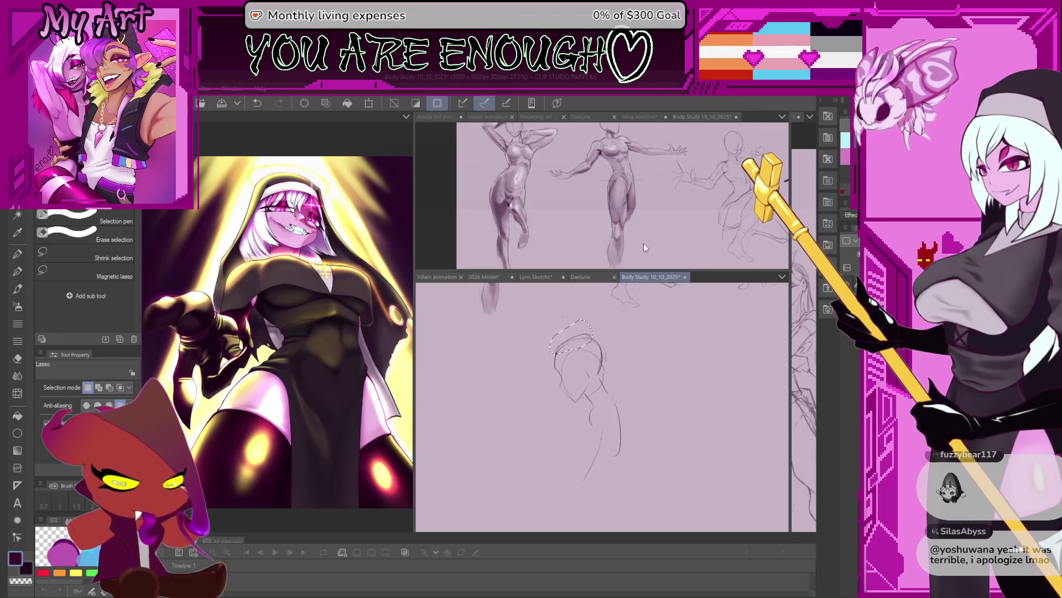
pyautogui.scroll(-2, 643, 243)
pyautogui.scroll(1, 631, 220)
pyautogui.scroll(1, 659, 233)
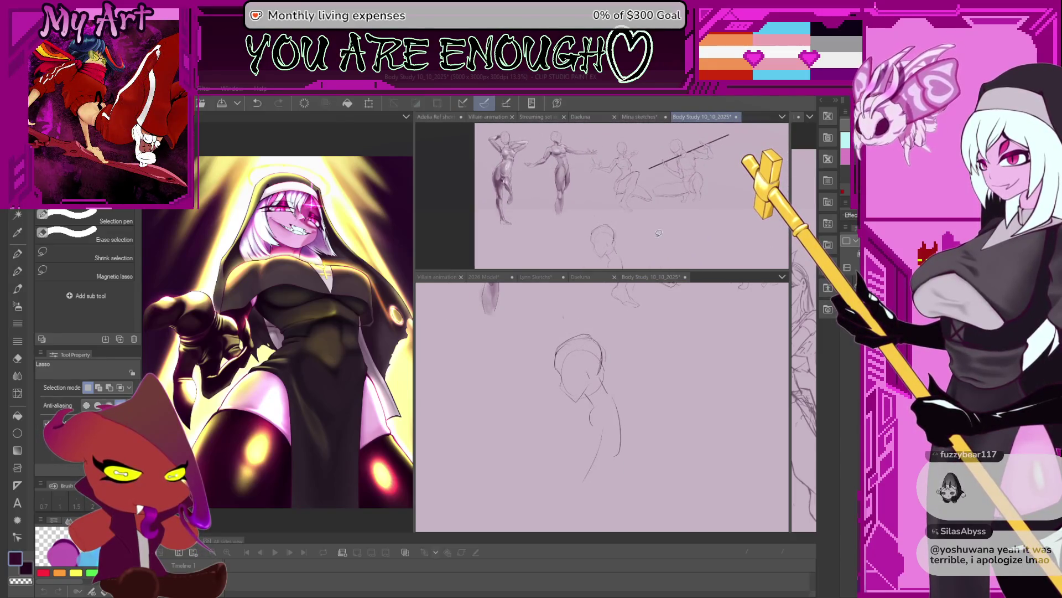
pyautogui.click(602, 304)
# Step: Redraw the head outline wider with a larger pencil and extend the body line down from the neck
pyautogui.press('p')
pyautogui.moveTo(581, 326); pyautogui.dragTo(631, 415)
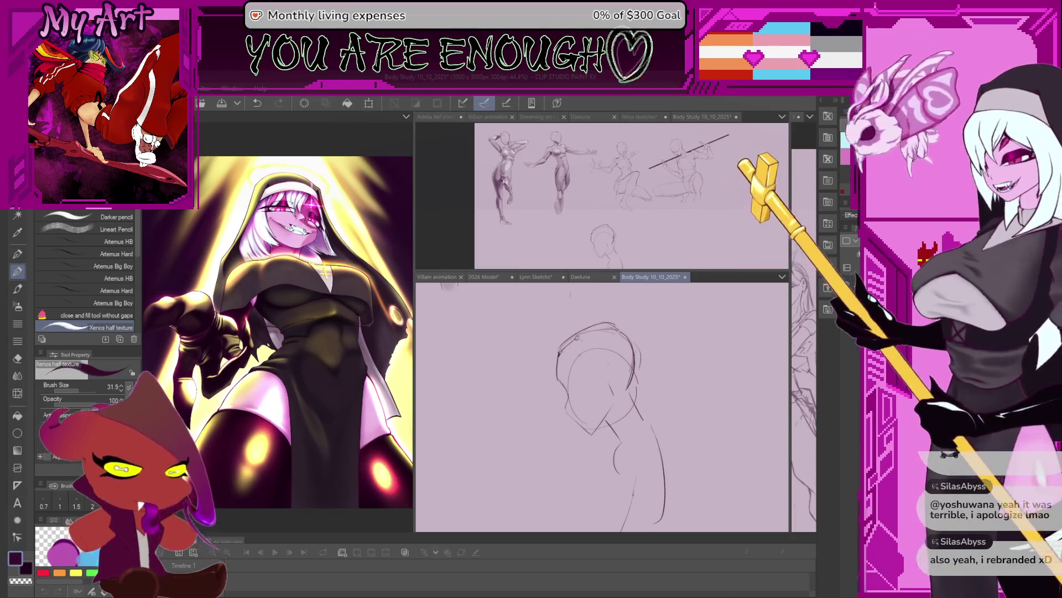
pyautogui.moveTo(600, 328); pyautogui.dragTo(564, 419)
pyautogui.press(']')
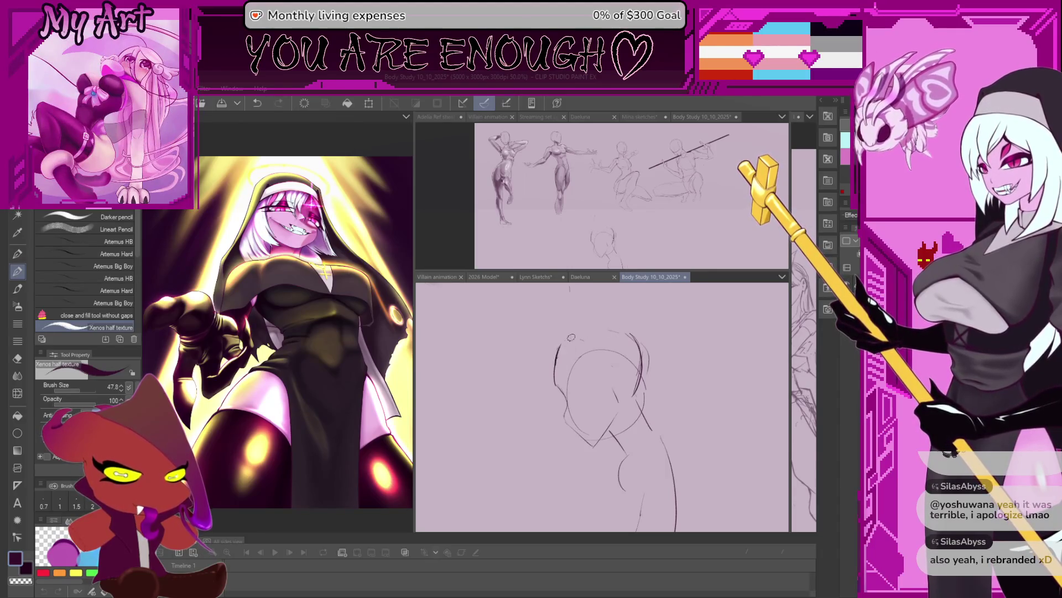
pyautogui.moveTo(556, 353); pyautogui.dragTo(580, 336)
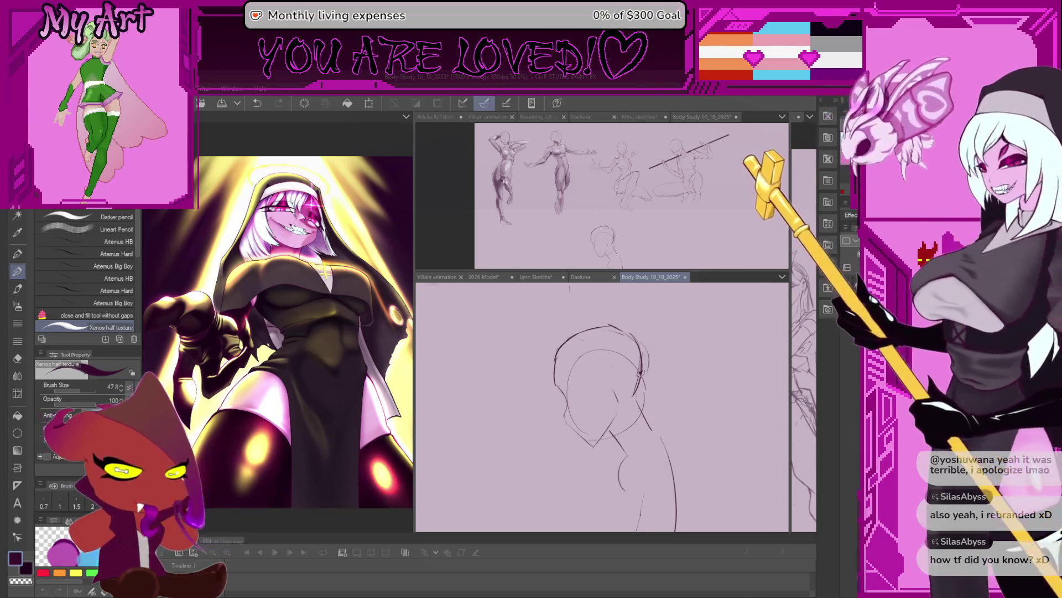
pyautogui.scroll(-2, 629, 399)
pyautogui.scroll(2, 629, 399)
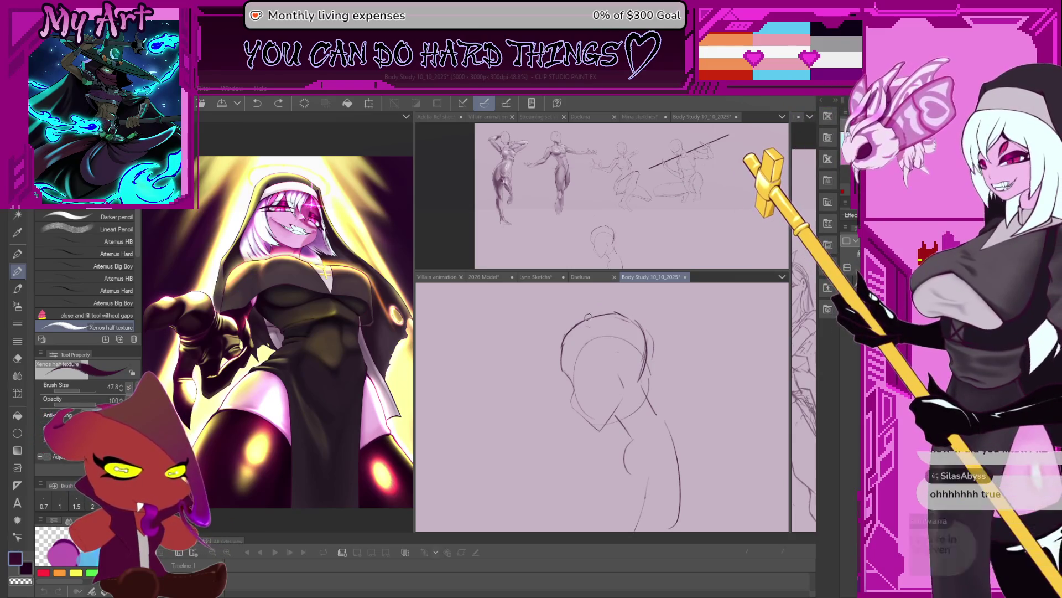
pyautogui.scroll(2, 594, 343)
pyautogui.press('m')
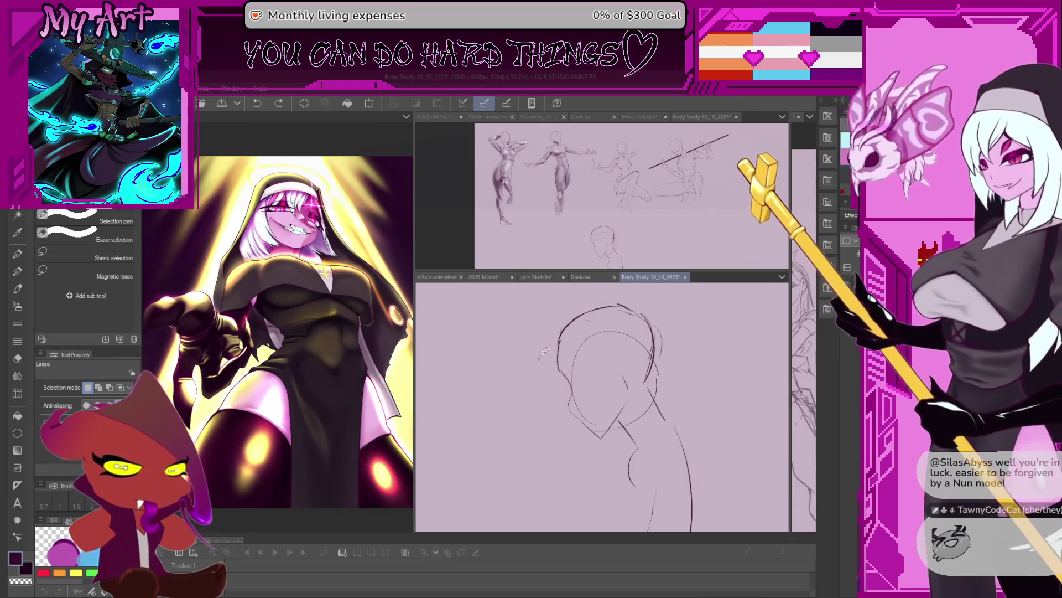
# Step: Drop the face selection, enlarge the pencil and touch up the small marks near the chin
pyautogui.moveTo(540, 360); pyautogui.dragTo(614, 436)
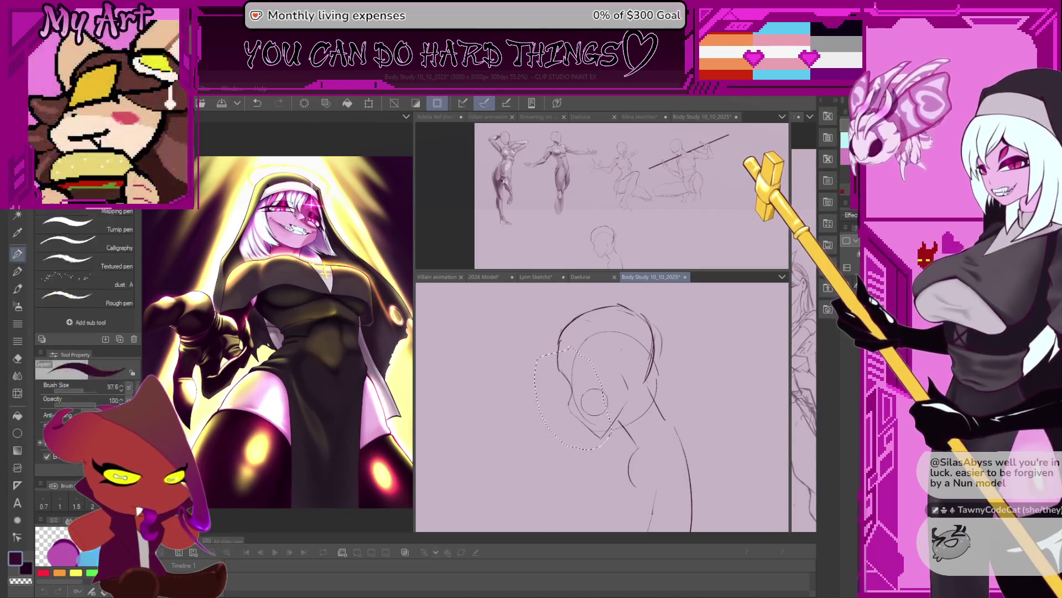
pyautogui.press('p')
pyautogui.scroll(1, 591, 413)
pyautogui.press('m')
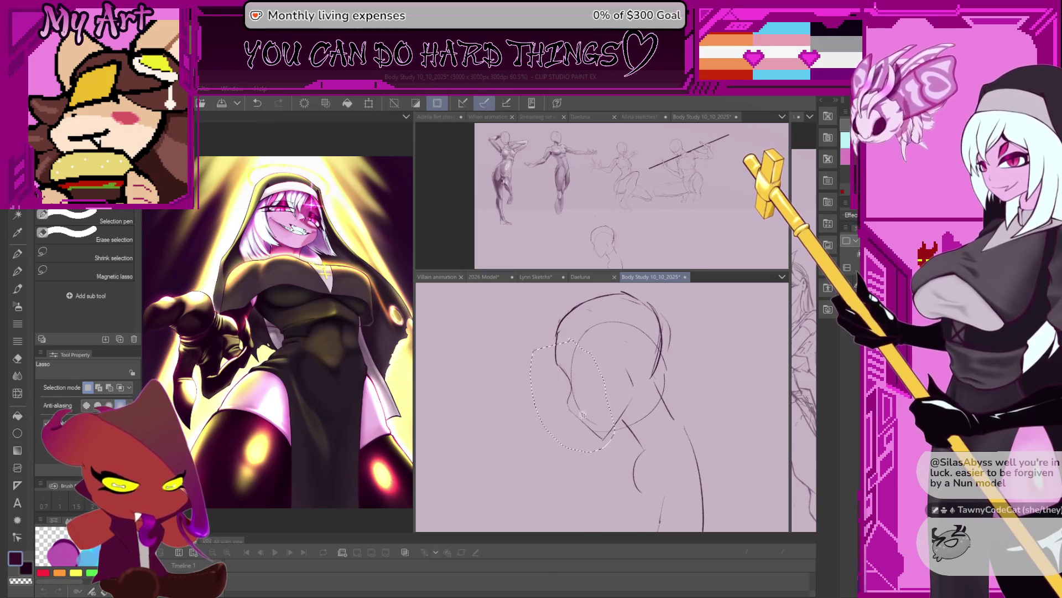
pyautogui.press('p')
pyautogui.hotkey('ctrl', 'd')
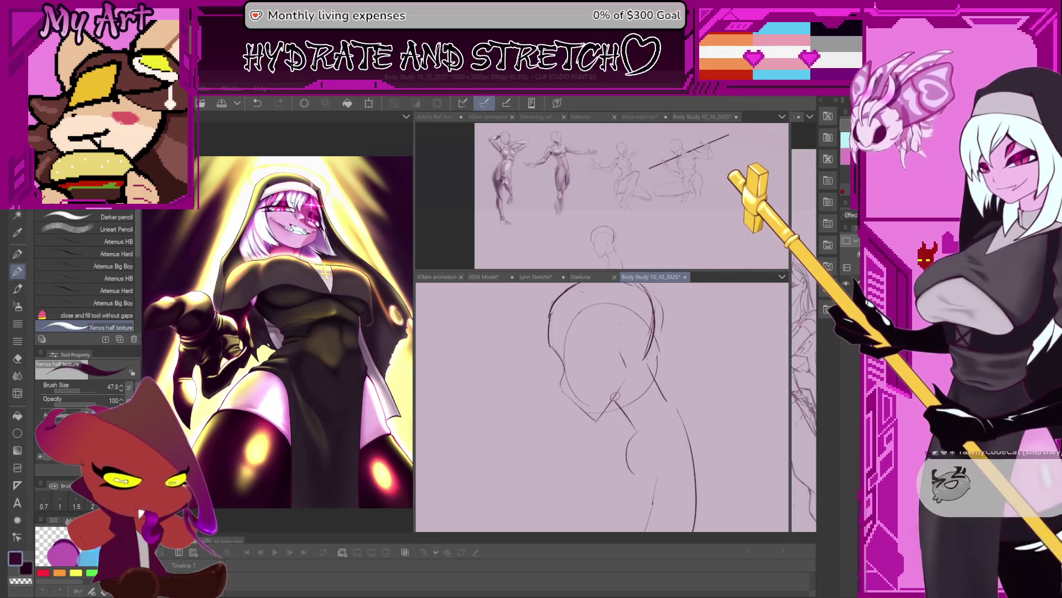
pyautogui.scroll(1, 574, 399)
pyautogui.scroll(1, 573, 400)
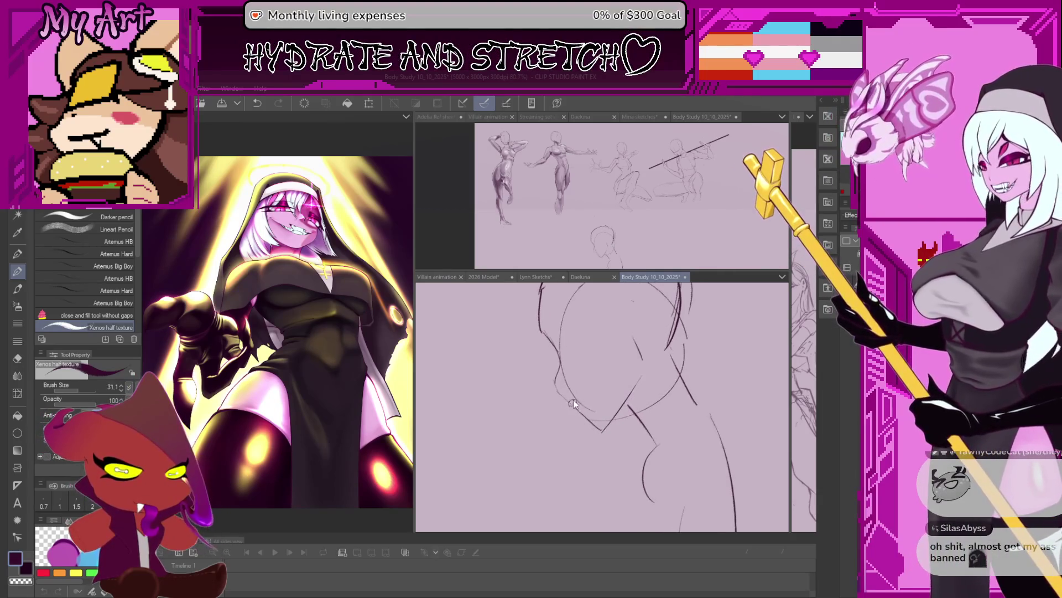
pyautogui.moveTo(548, 374)
pyautogui.mouseDown()
pyautogui.moveTo(558, 381)
pyautogui.moveTo(559, 359)
pyautogui.mouseUp()
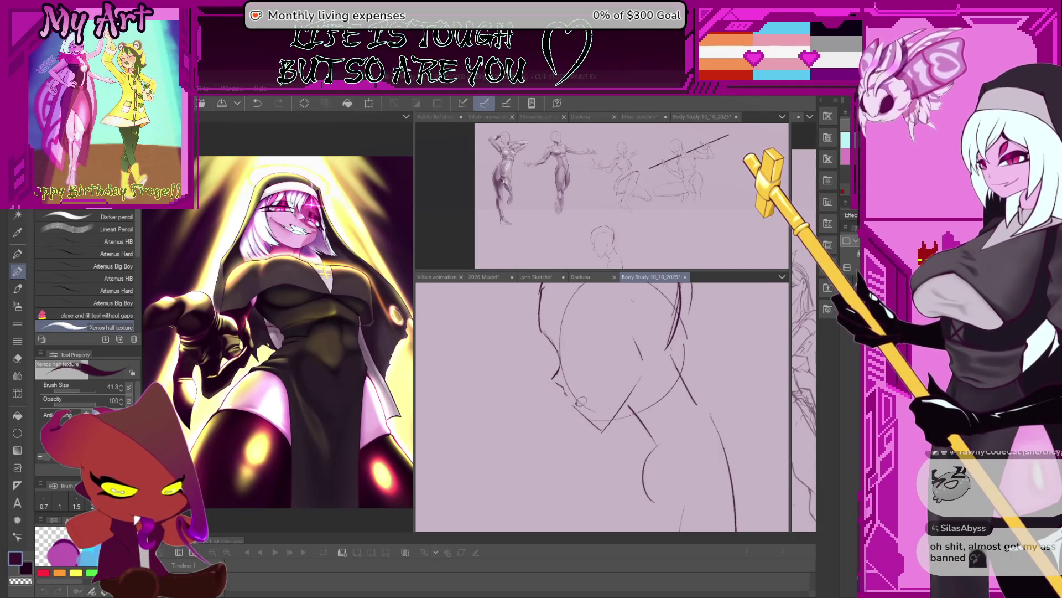
pyautogui.moveTo(581, 402); pyautogui.dragTo(566, 369)
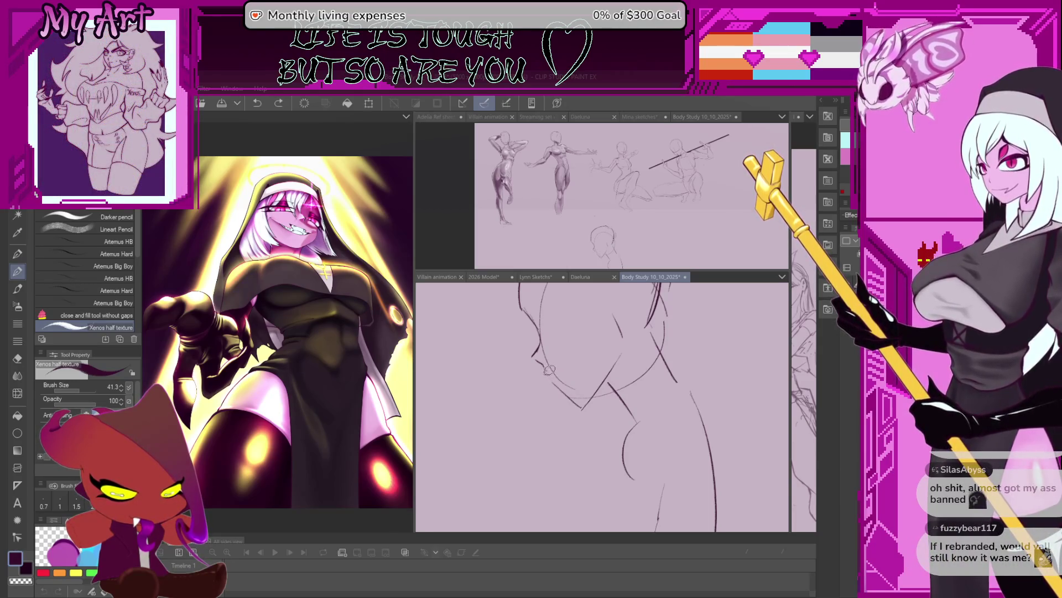
pyautogui.moveTo(561, 368)
pyautogui.mouseDown()
pyautogui.moveTo(538, 364)
pyautogui.moveTo(576, 376)
pyautogui.mouseUp()
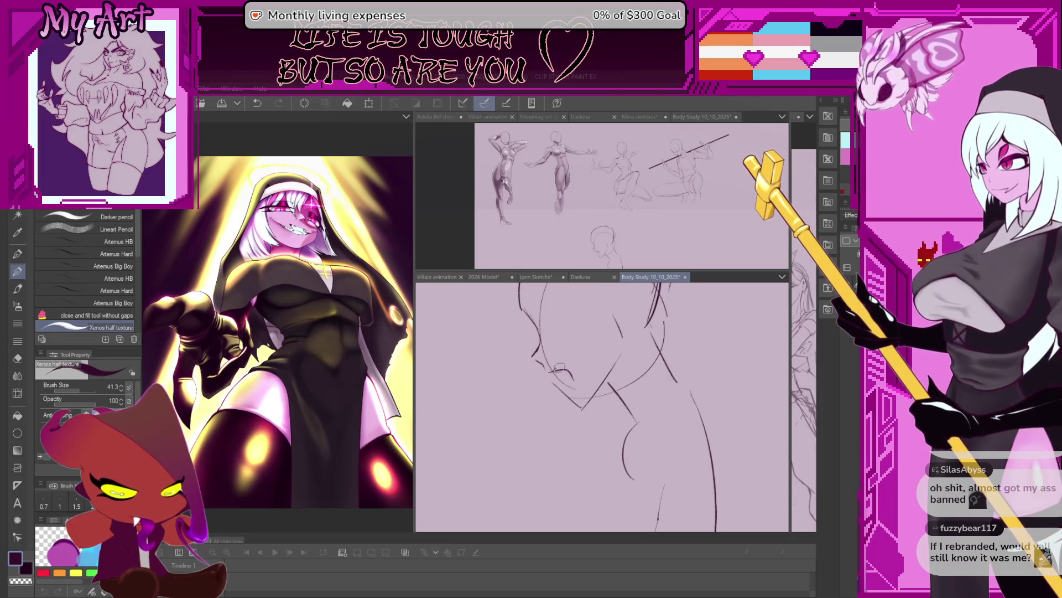
pyautogui.moveTo(569, 373)
pyautogui.mouseDown()
pyautogui.moveTo(580, 380)
pyautogui.moveTo(573, 374)
pyautogui.mouseUp()
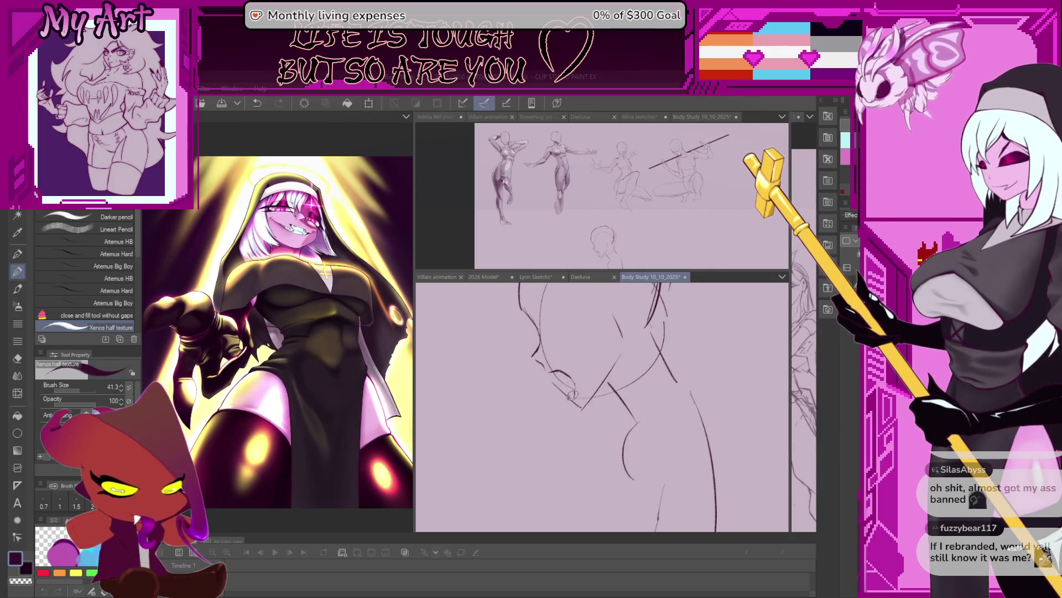
pyautogui.scroll(-1, 563, 382)
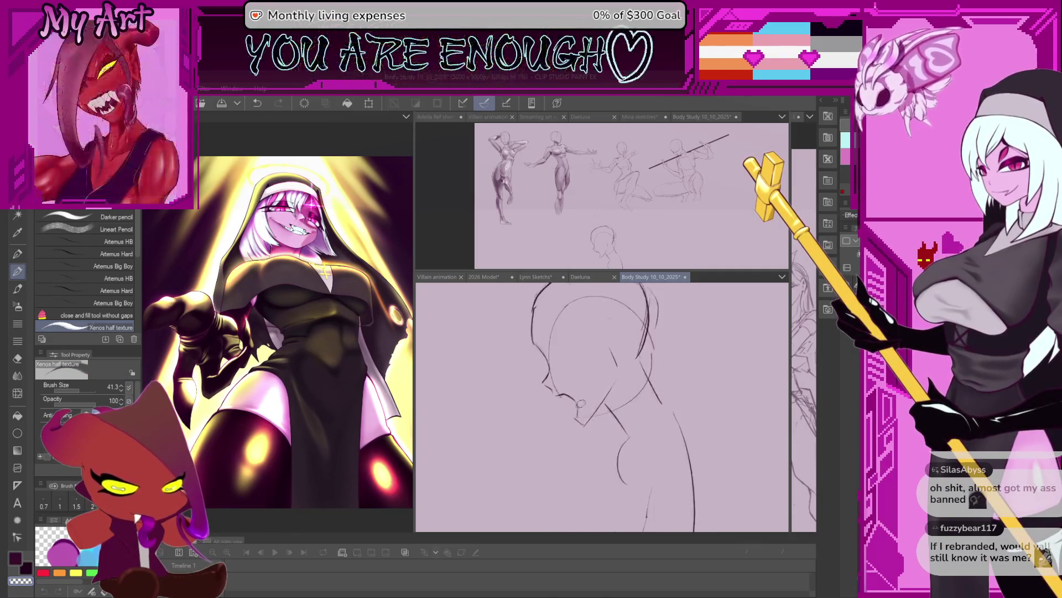
pyautogui.scroll(-1, 581, 415)
pyautogui.scroll(-1, 614, 399)
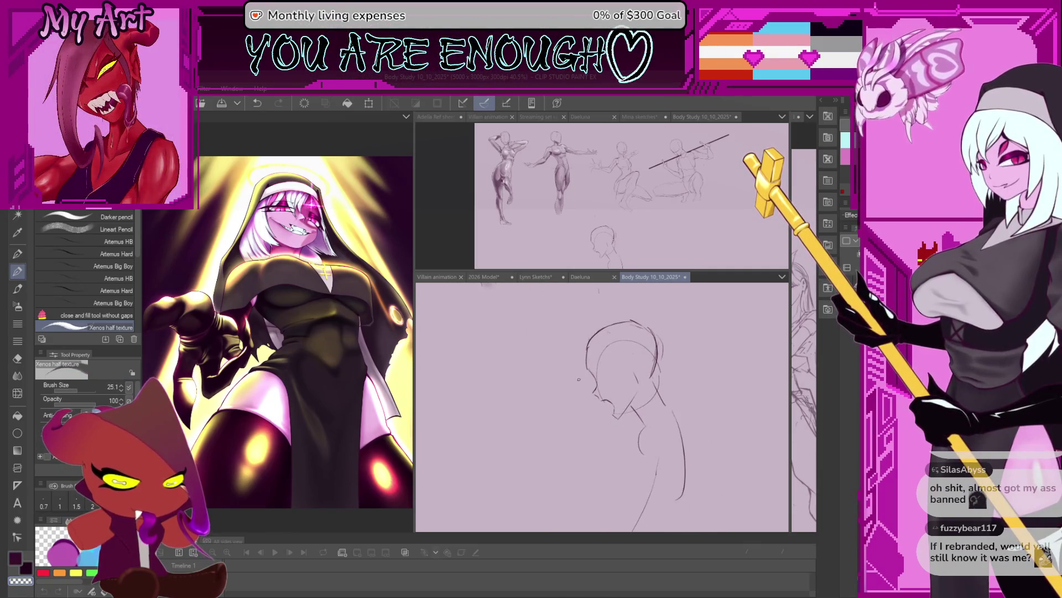
pyautogui.scroll(-1, 631, 399)
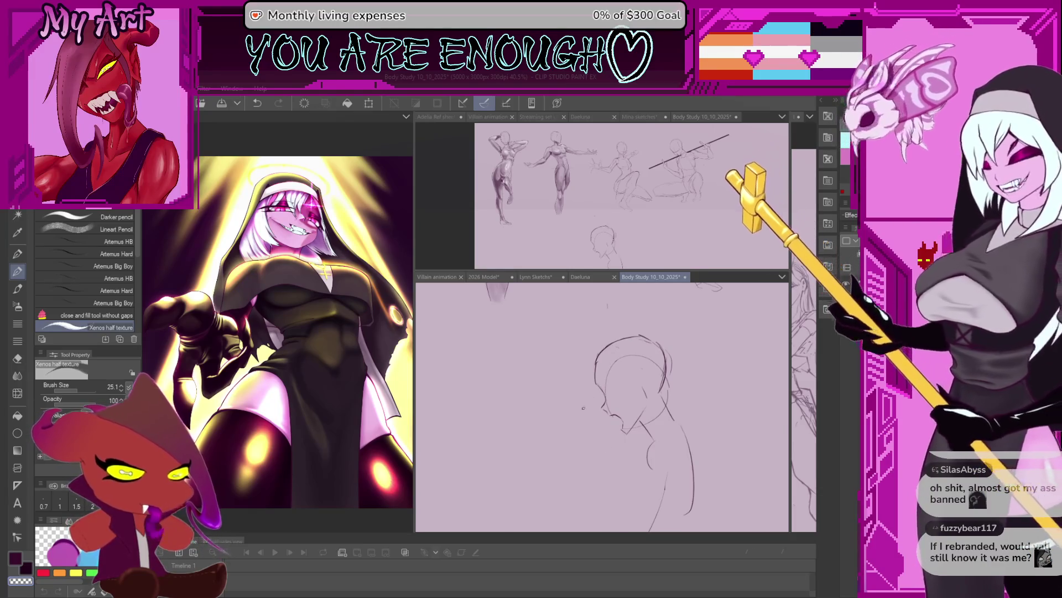
# Step: Resize the pencil to about 37.9, redraw the outer head arc and undo the recent head strokes
pyautogui.moveTo(603, 430); pyautogui.dragTo(591, 392)
pyautogui.scroll(2, 591, 393)
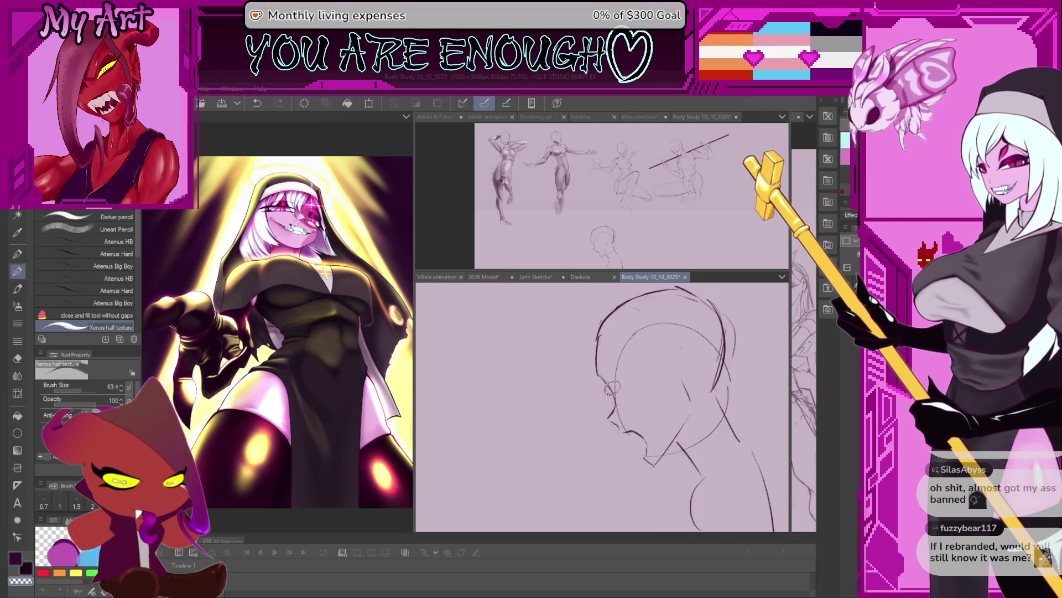
pyautogui.scroll(1, 629, 397)
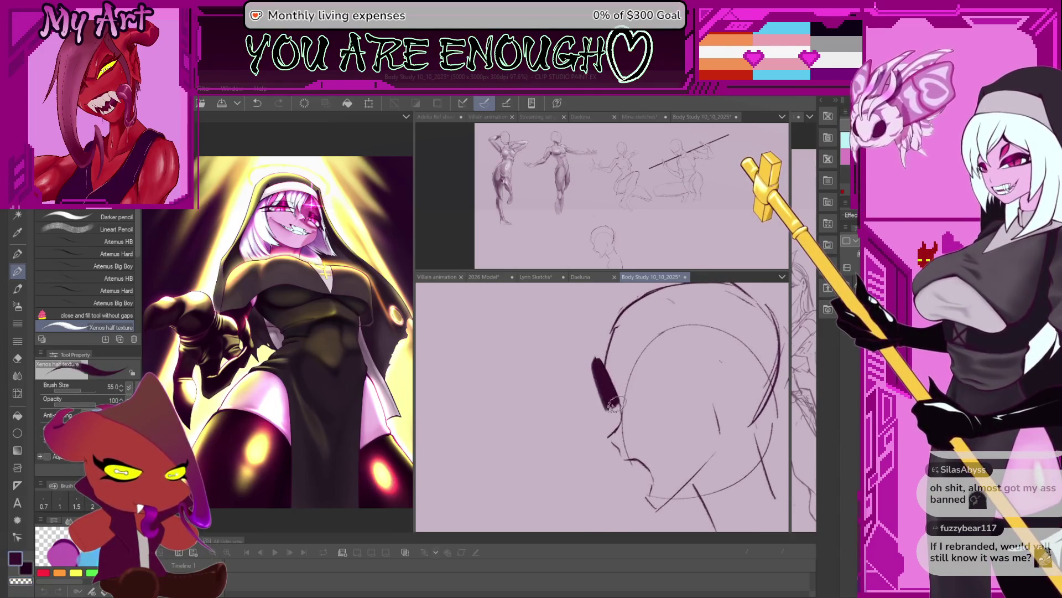
pyautogui.moveTo(631, 385); pyautogui.dragTo(624, 411)
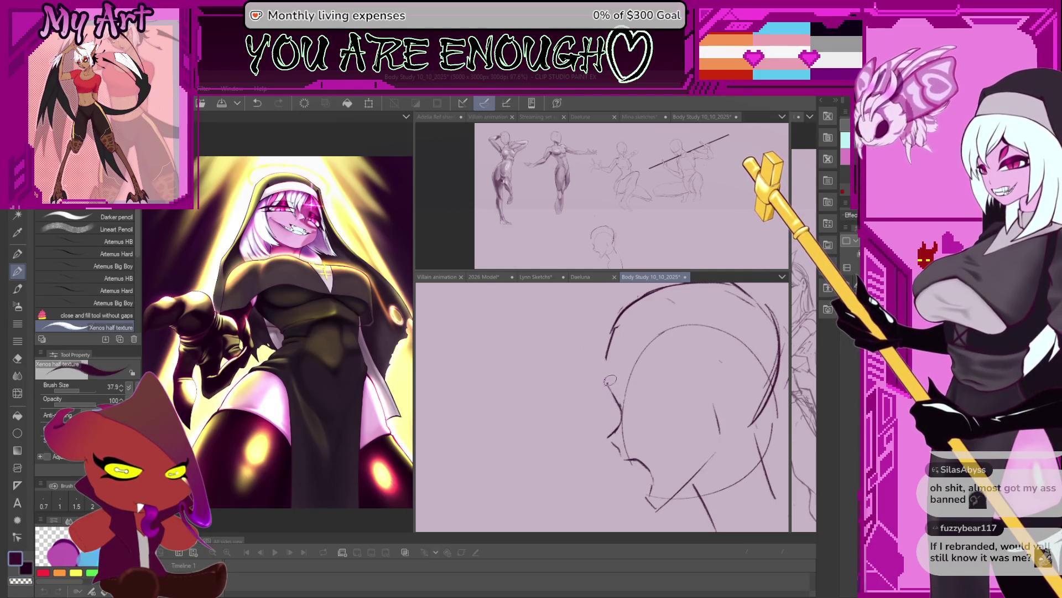
pyautogui.hotkey('ctrl', 'z')
pyautogui.moveTo(621, 323); pyautogui.dragTo(751, 424)
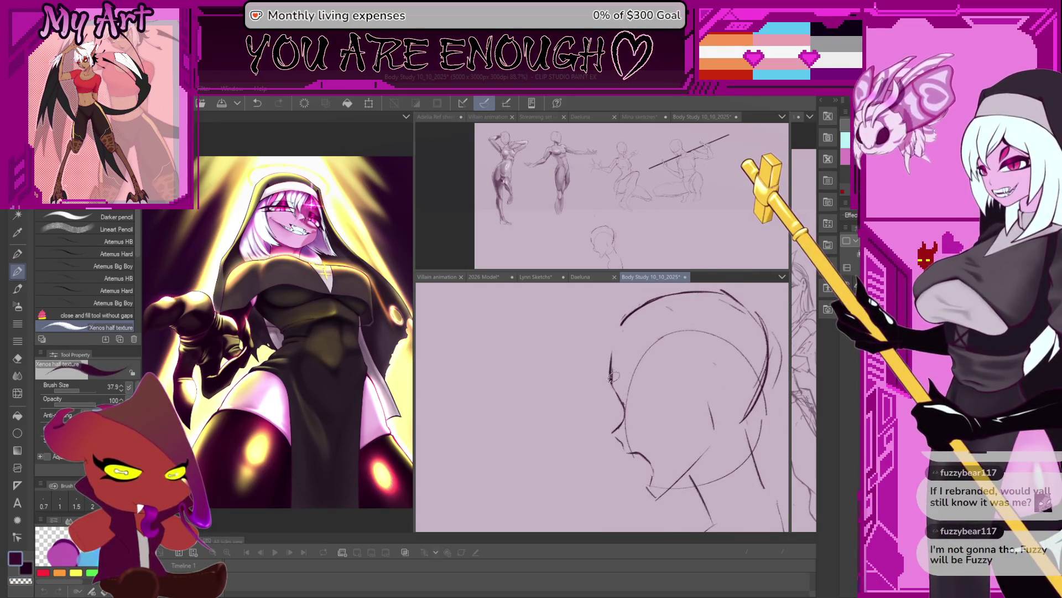
pyautogui.hotkey('ctrl', 'z')
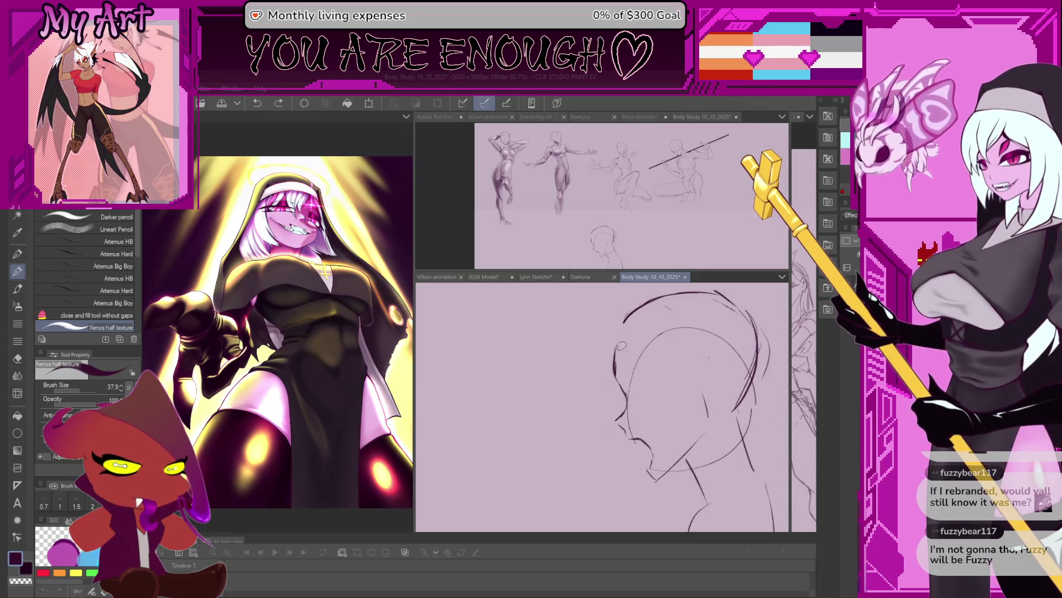
pyautogui.hotkey('ctrl', 'z')
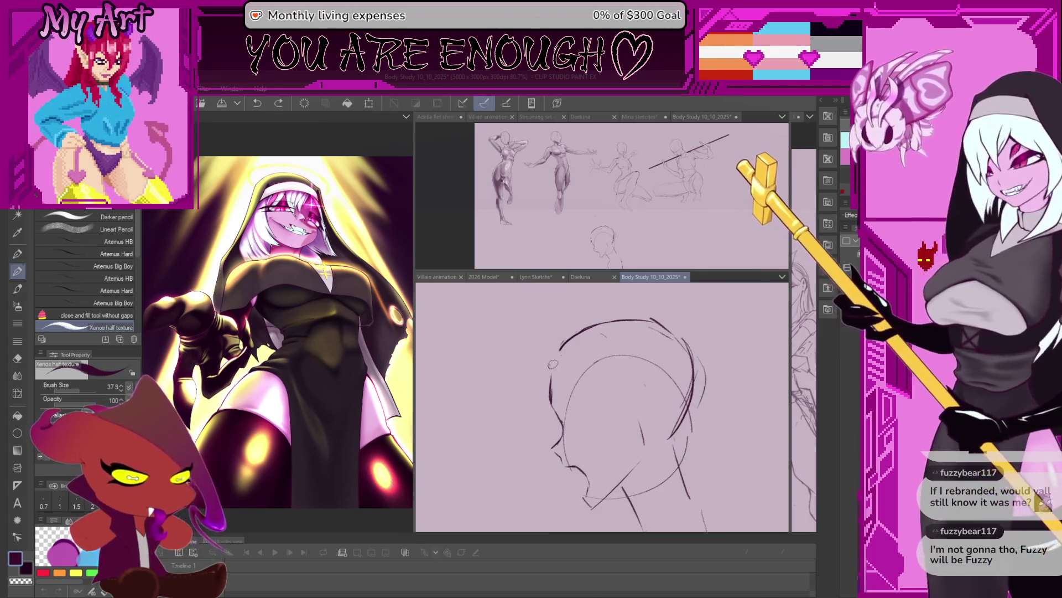
pyautogui.press('m')
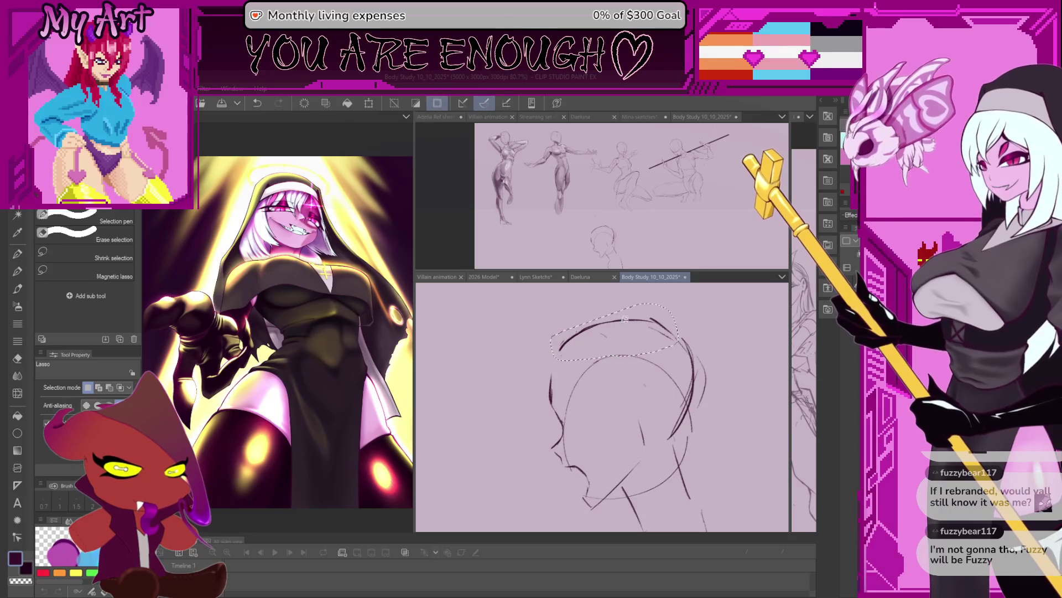
# Step: Lasso the right side of the head, shift it left and pull its edge upright in a transform
pyautogui.moveTo(564, 344); pyautogui.dragTo(671, 348)
pyautogui.hotkey('ctrl', 'z')
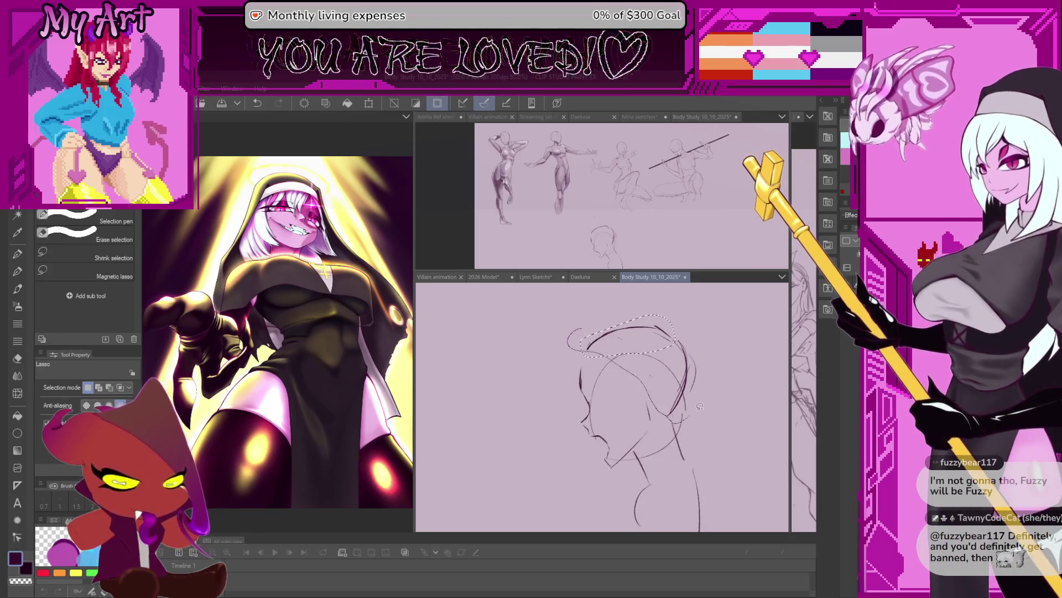
pyautogui.moveTo(572, 341); pyautogui.dragTo(685, 304)
pyautogui.hotkey('ctrl', 't')
pyautogui.moveTo(656, 358); pyautogui.dragTo(656, 370)
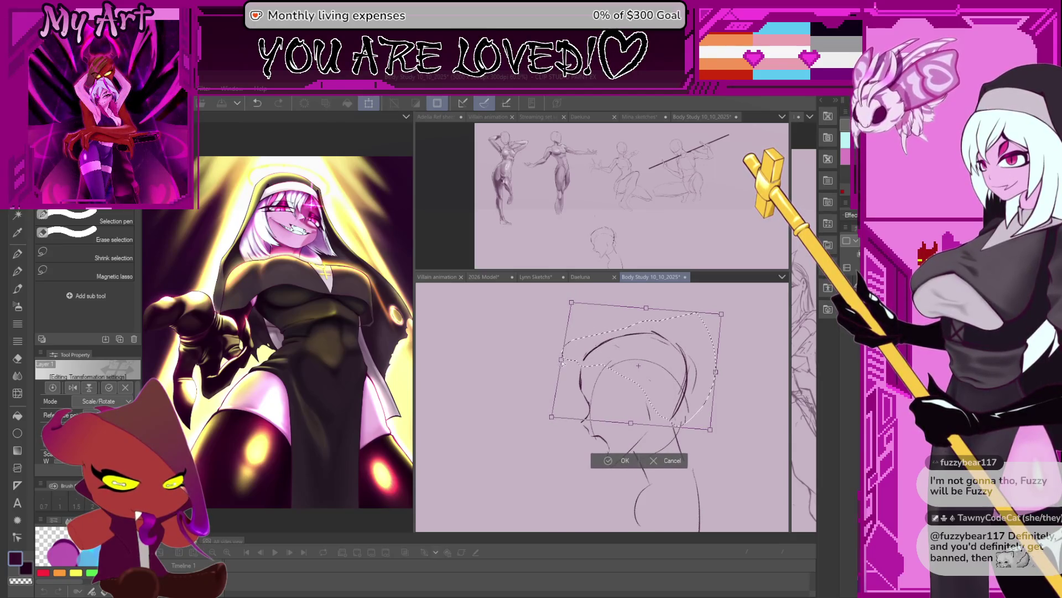
pyautogui.moveTo(721, 313); pyautogui.dragTo(711, 310)
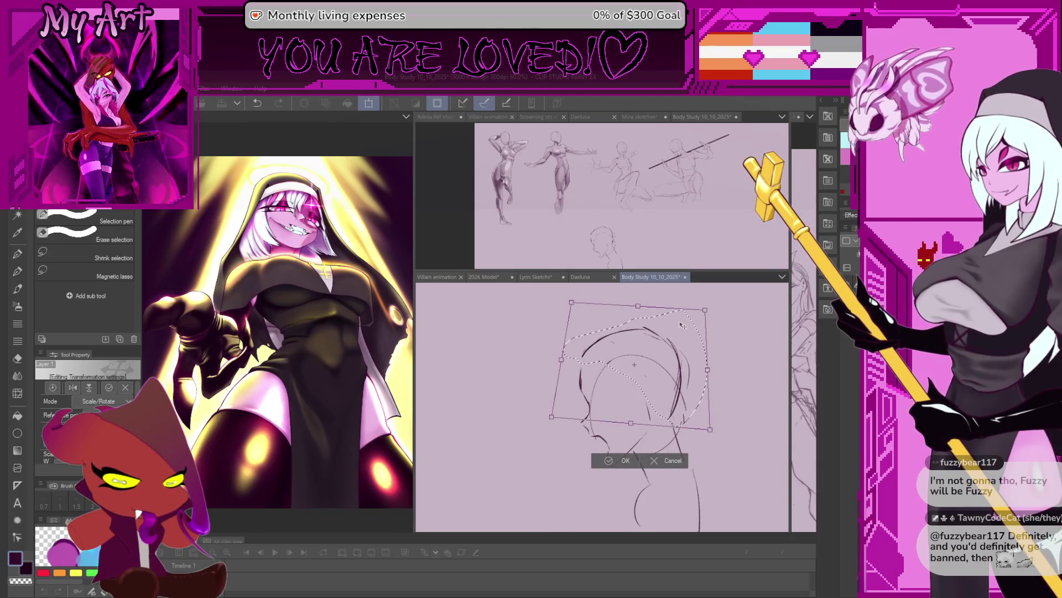
pyautogui.moveTo(655, 352); pyautogui.dragTo(666, 316)
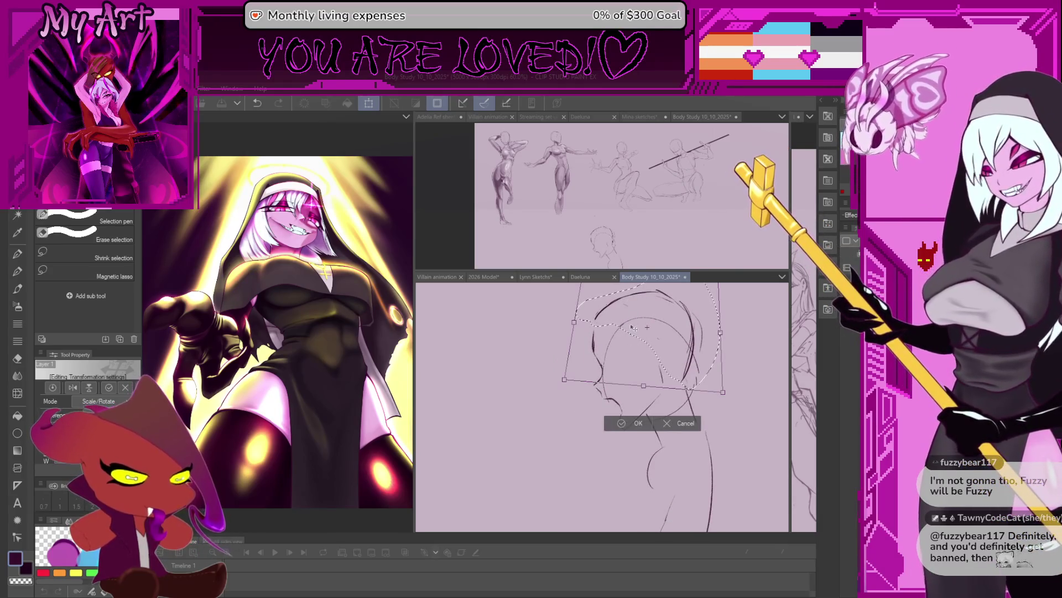
pyautogui.scroll(1, 648, 310)
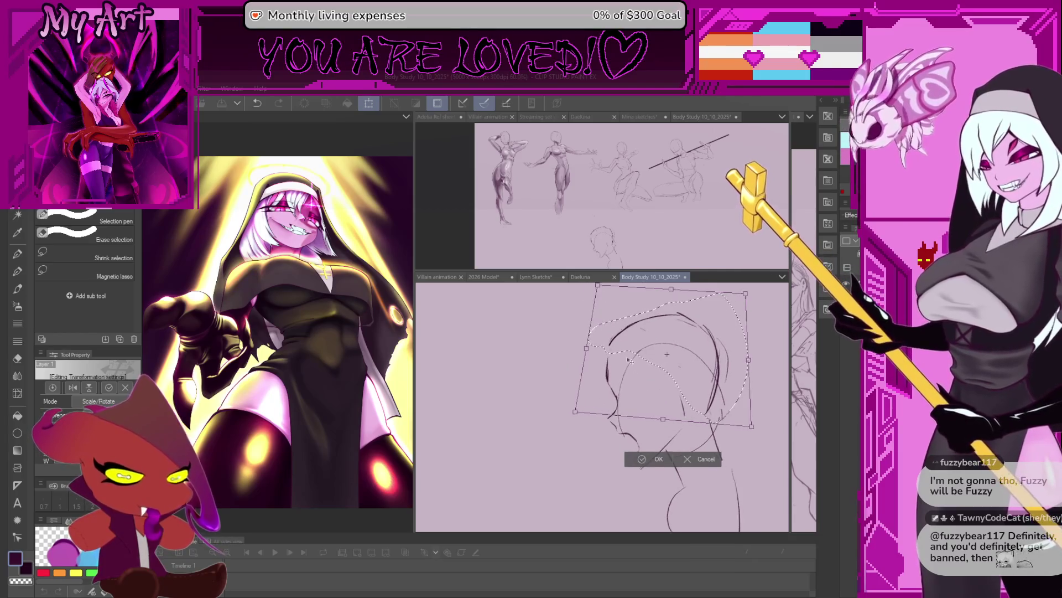
pyautogui.press('Return')
# Step: Run a second transform on the selected head lines and confirm it
pyautogui.moveTo(628, 357); pyautogui.dragTo(617, 363)
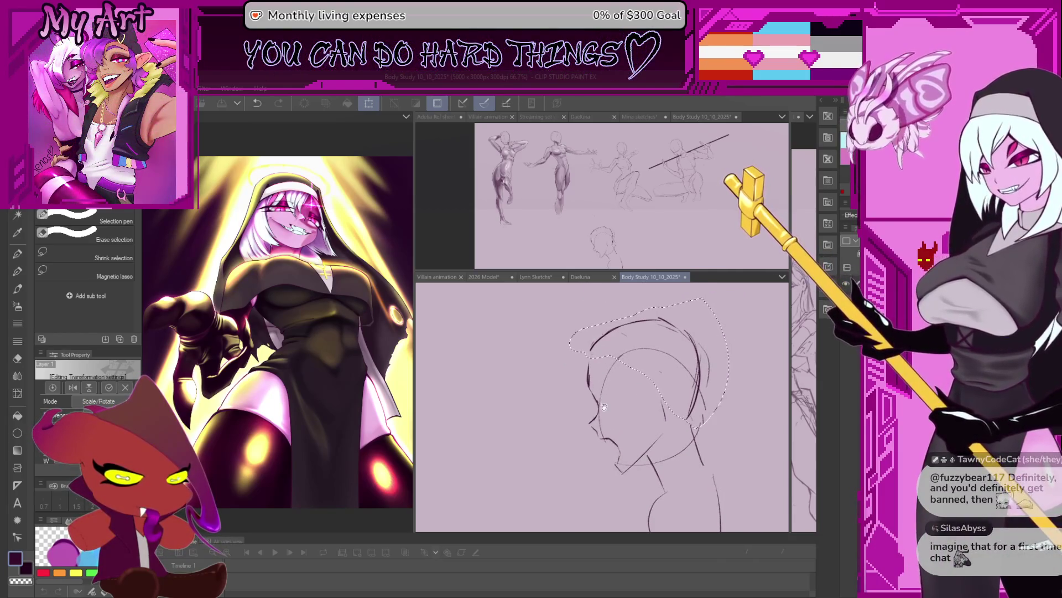
pyautogui.hotkey('ctrl', 't')
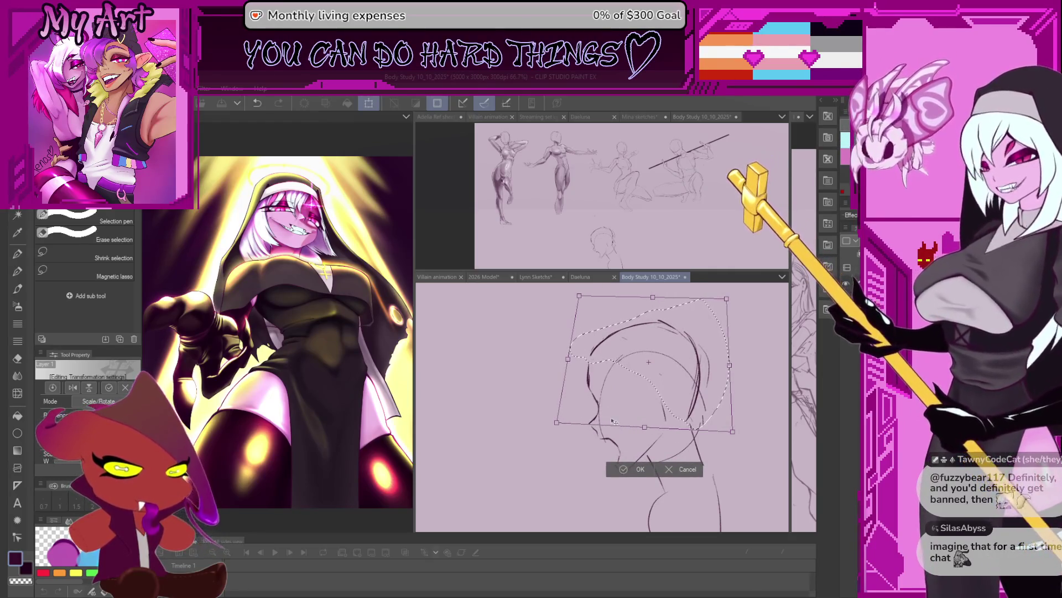
pyautogui.moveTo(629, 472); pyautogui.dragTo(653, 449)
pyautogui.click(653, 450)
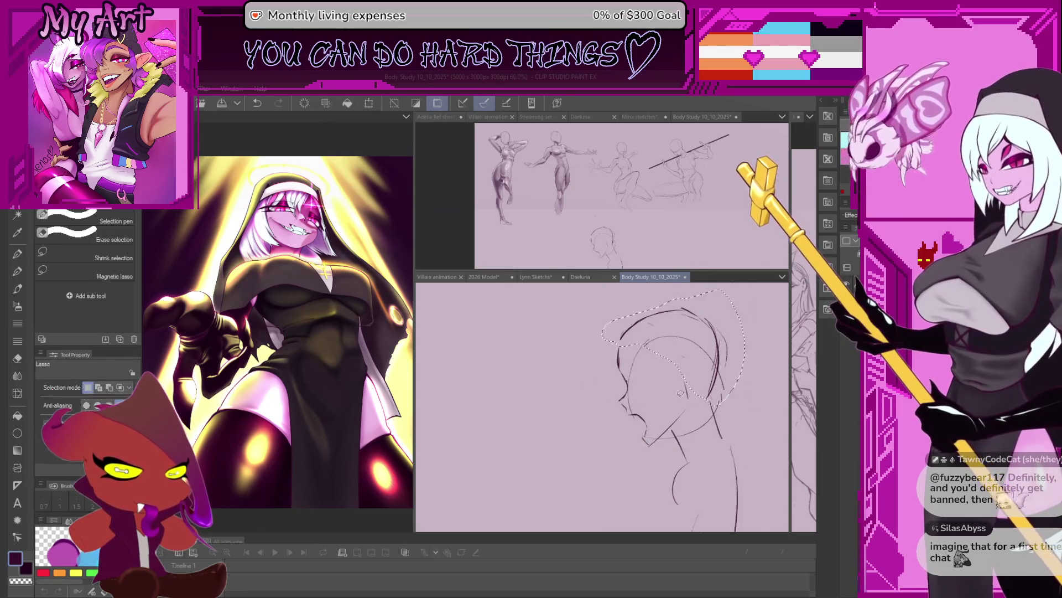
pyautogui.press('p')
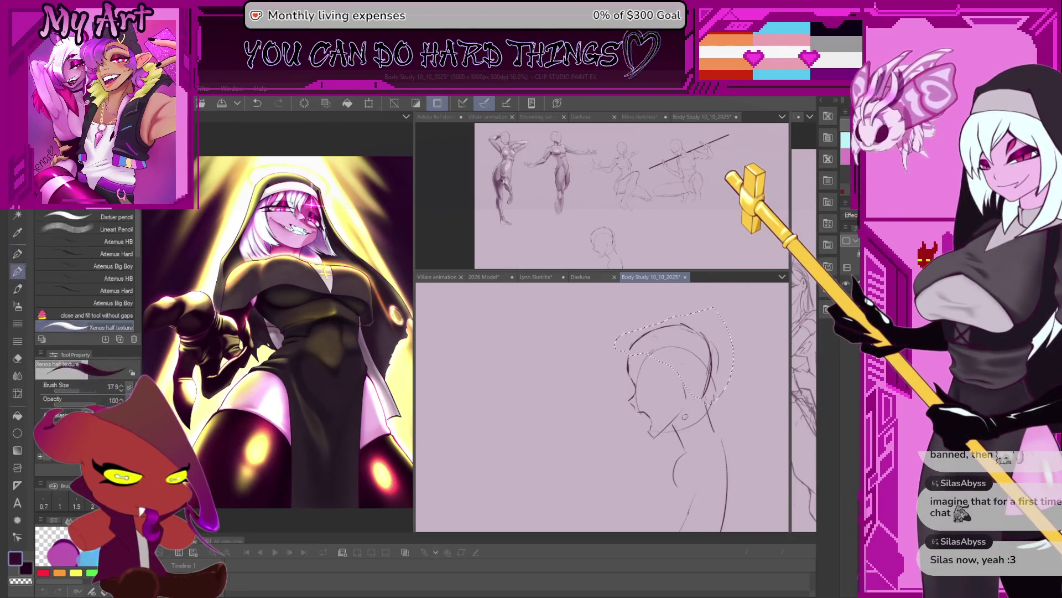
# Step: Undo the short stroke by the chin, redraw it and start the arm line below the face
pyautogui.moveTo(631, 415); pyautogui.dragTo(606, 390)
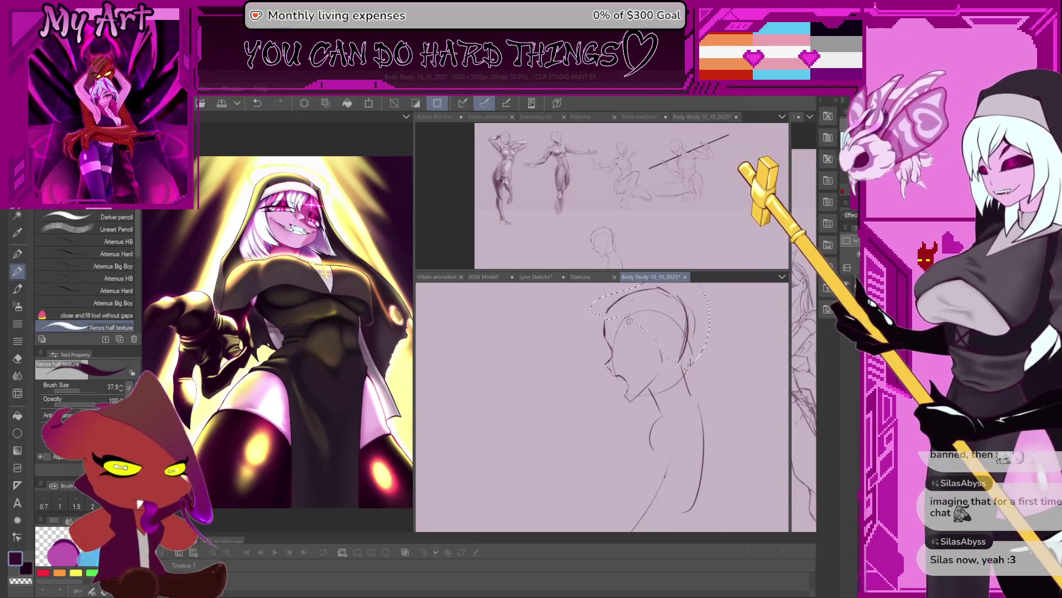
pyautogui.scroll(1, 647, 315)
pyautogui.moveTo(627, 310); pyautogui.dragTo(609, 368)
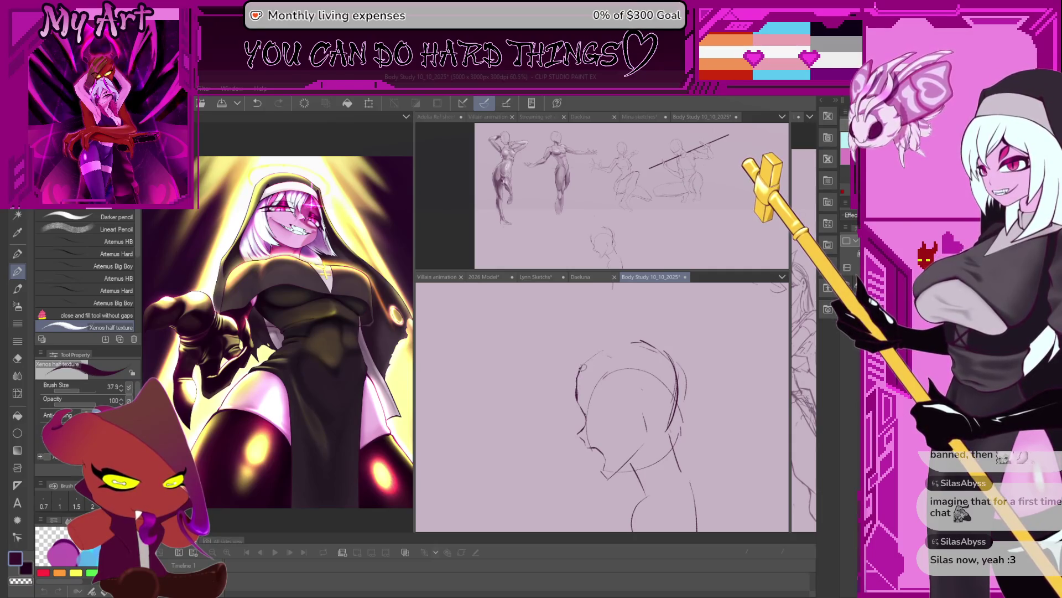
pyautogui.scroll(-2, 611, 346)
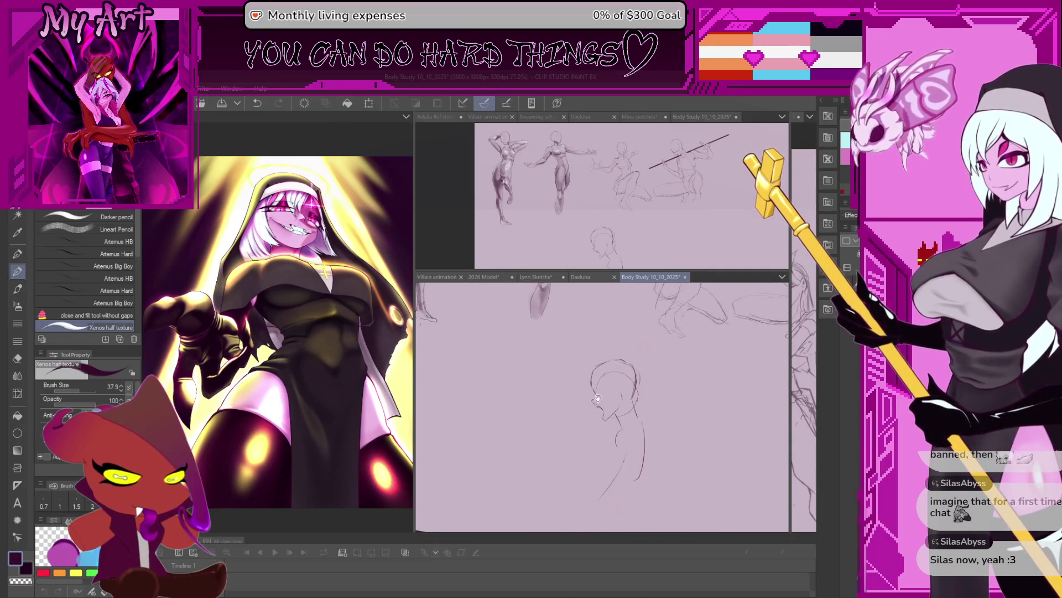
pyautogui.moveTo(601, 391); pyautogui.dragTo(589, 377)
pyautogui.scroll(-1, 590, 378)
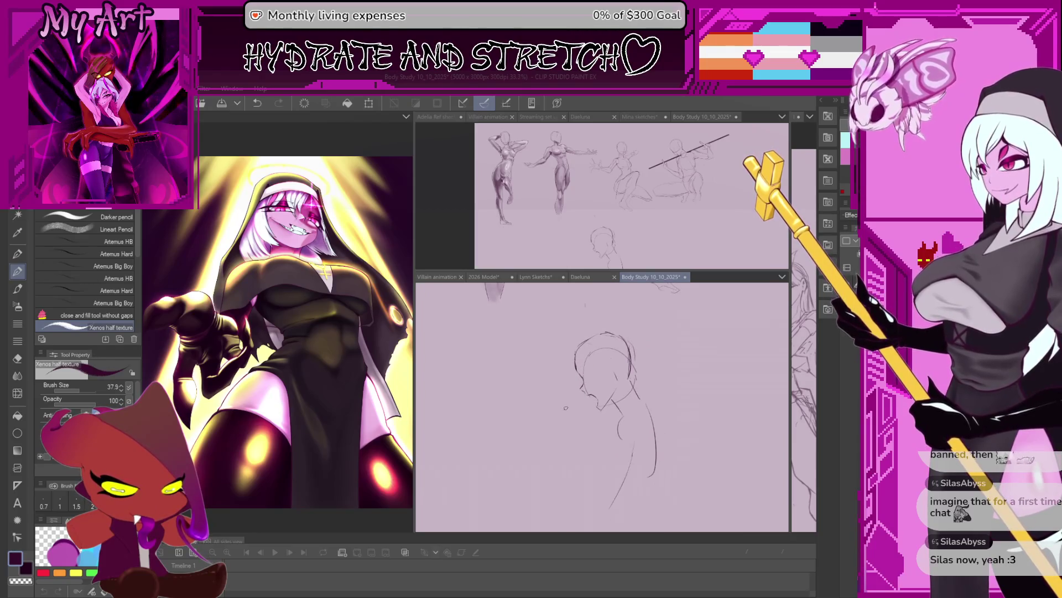
pyautogui.scroll(-1, 553, 366)
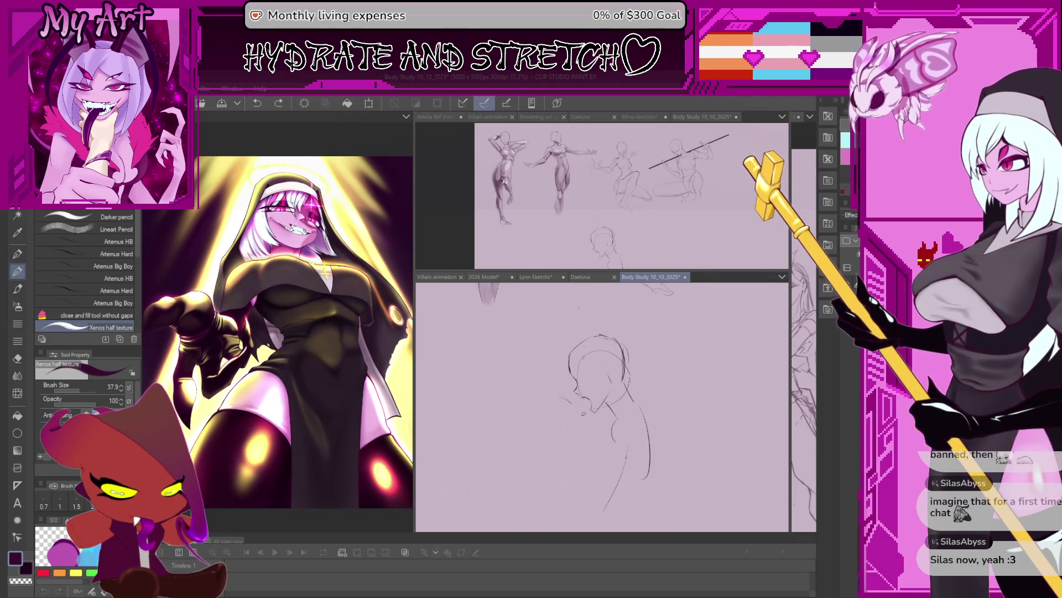
pyautogui.hotkey('ctrl', 'z')
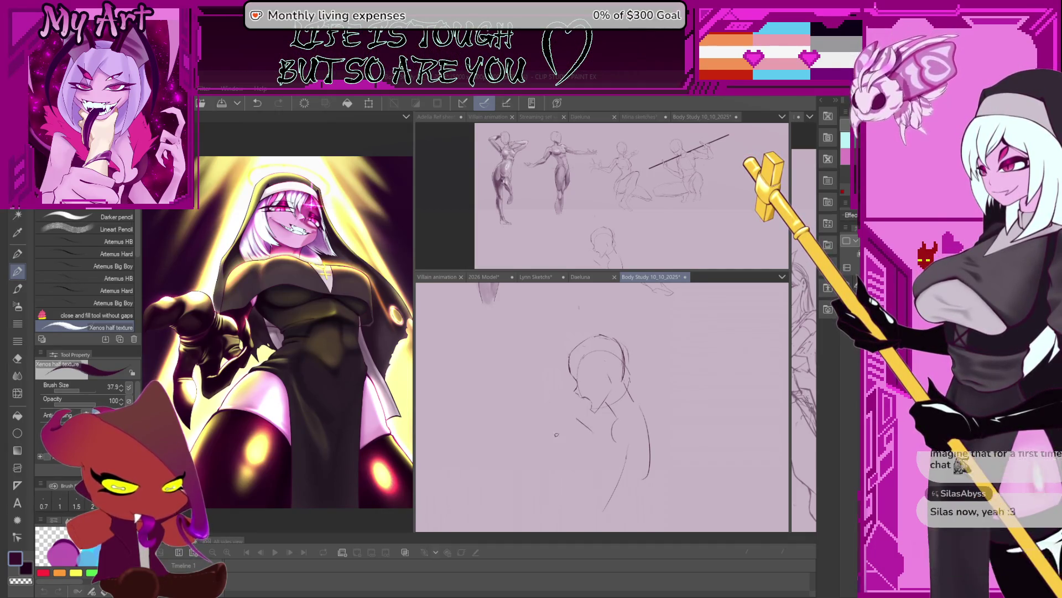
pyautogui.moveTo(567, 419)
pyautogui.mouseDown()
pyautogui.moveTo(551, 431)
pyautogui.moveTo(543, 413)
pyautogui.mouseUp()
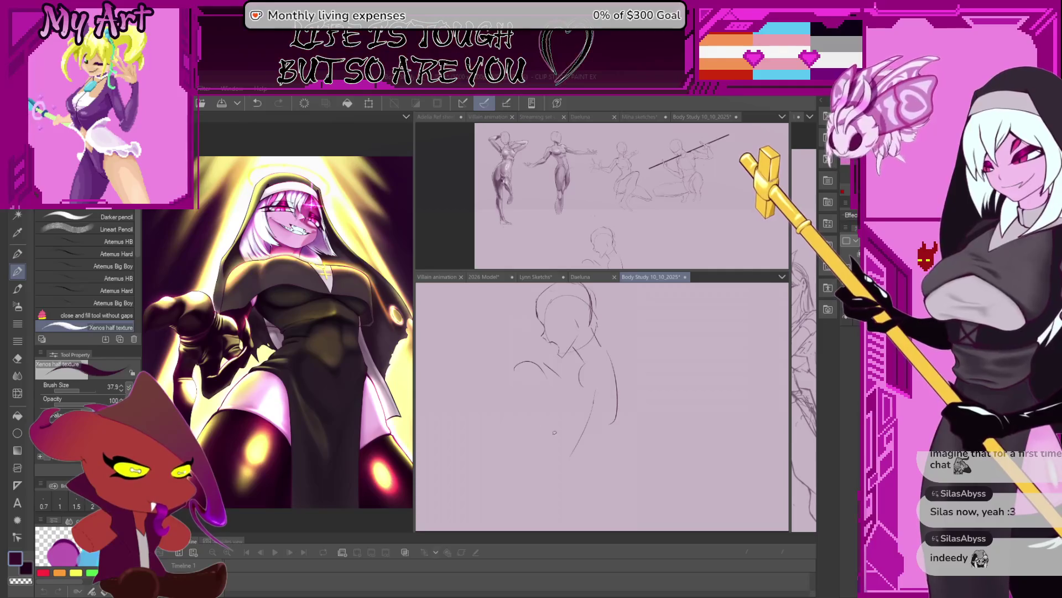
pyautogui.moveTo(549, 434); pyautogui.dragTo(534, 403)
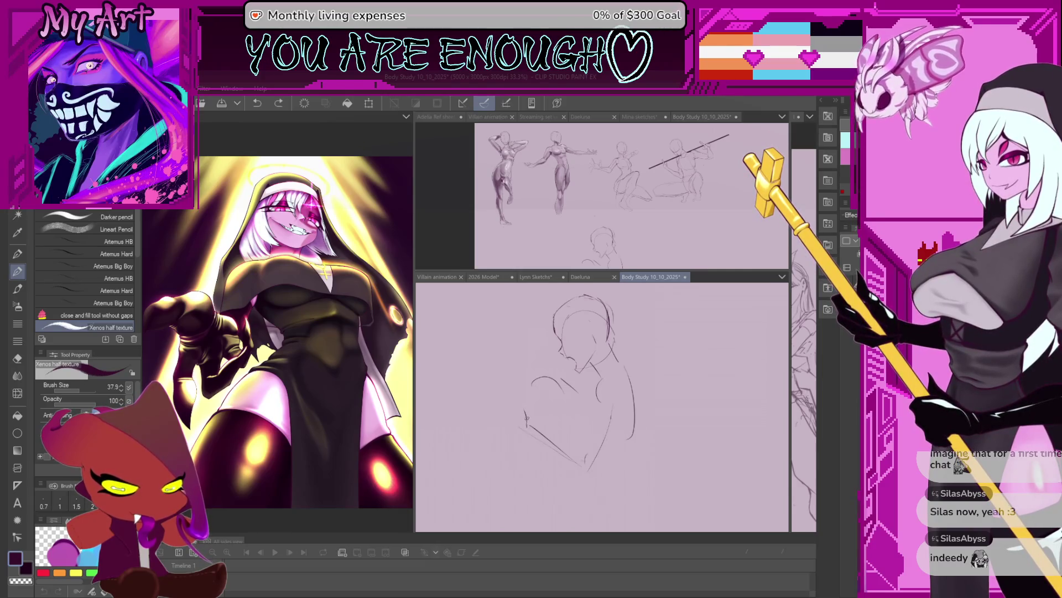
# Step: Draw a line up the torso, mark the navel and add a short vertical stroke
pyautogui.moveTo(525, 417)
pyautogui.mouseDown()
pyautogui.moveTo(520, 390)
pyautogui.moveTo(551, 404)
pyautogui.mouseUp()
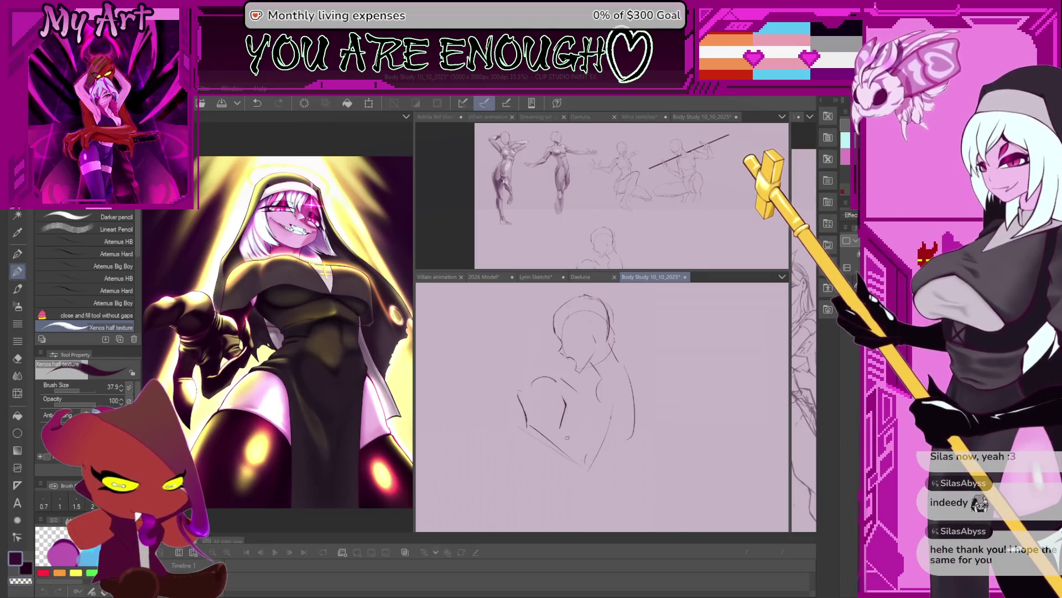
pyautogui.moveTo(579, 442); pyautogui.dragTo(582, 444)
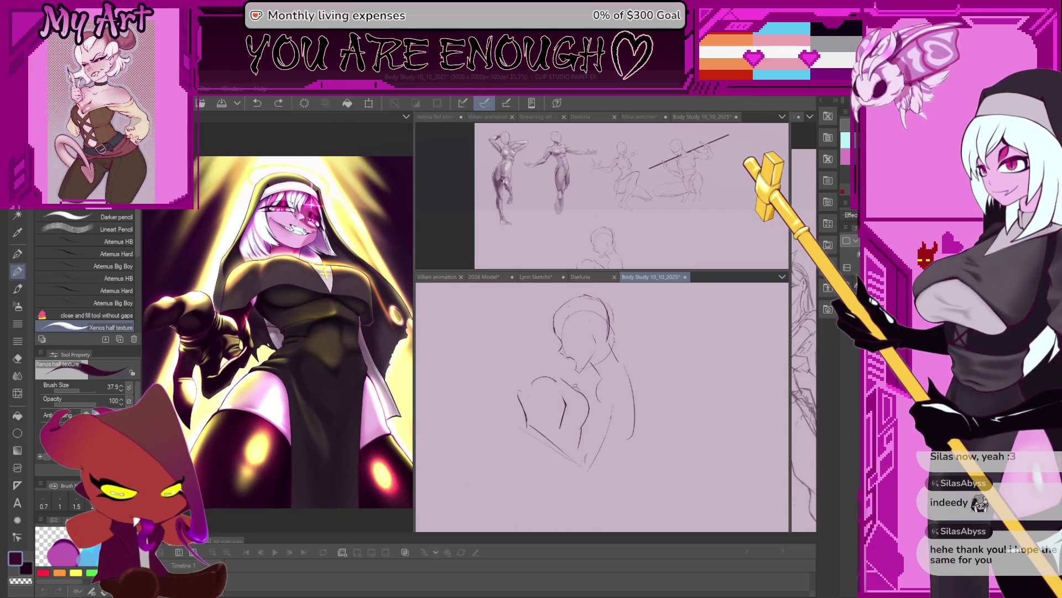
pyautogui.moveTo(586, 391); pyautogui.dragTo(589, 425)
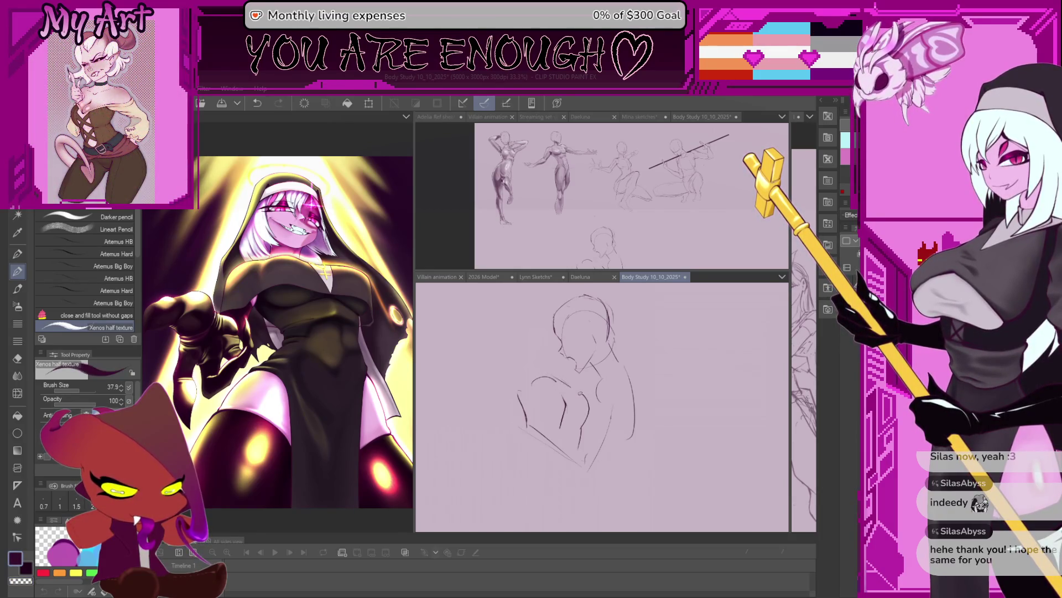
pyautogui.moveTo(582, 374); pyautogui.dragTo(594, 388)
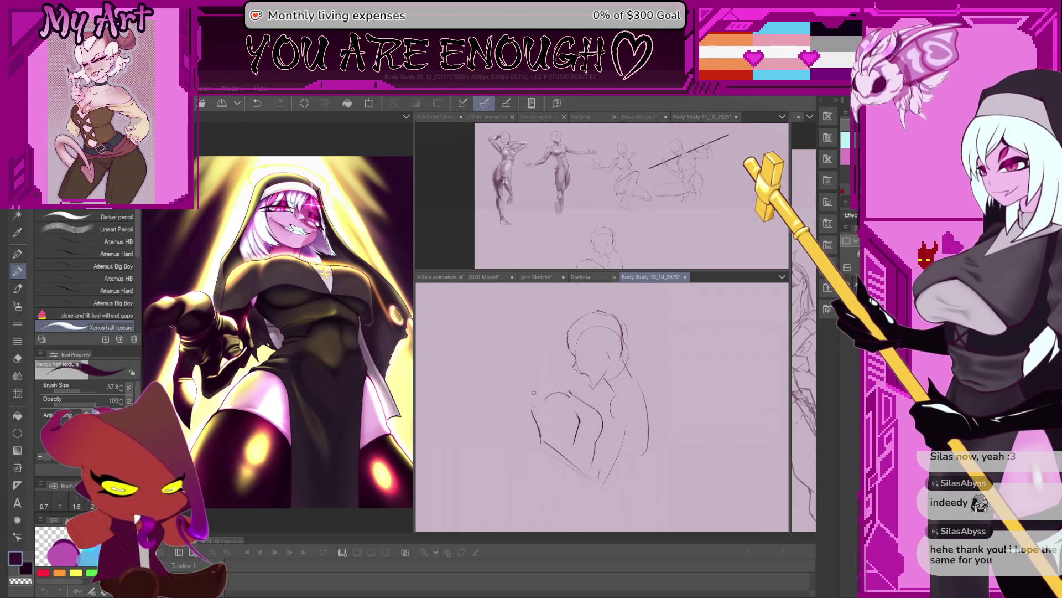
pyautogui.moveTo(534, 363); pyautogui.dragTo(545, 394)
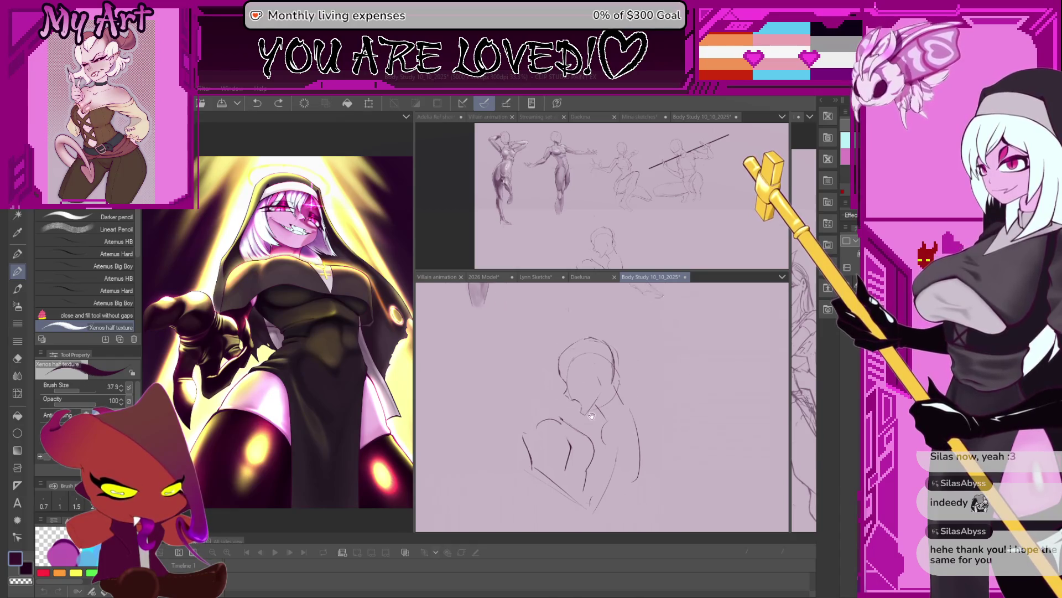
pyautogui.moveTo(582, 387); pyautogui.dragTo(535, 378)
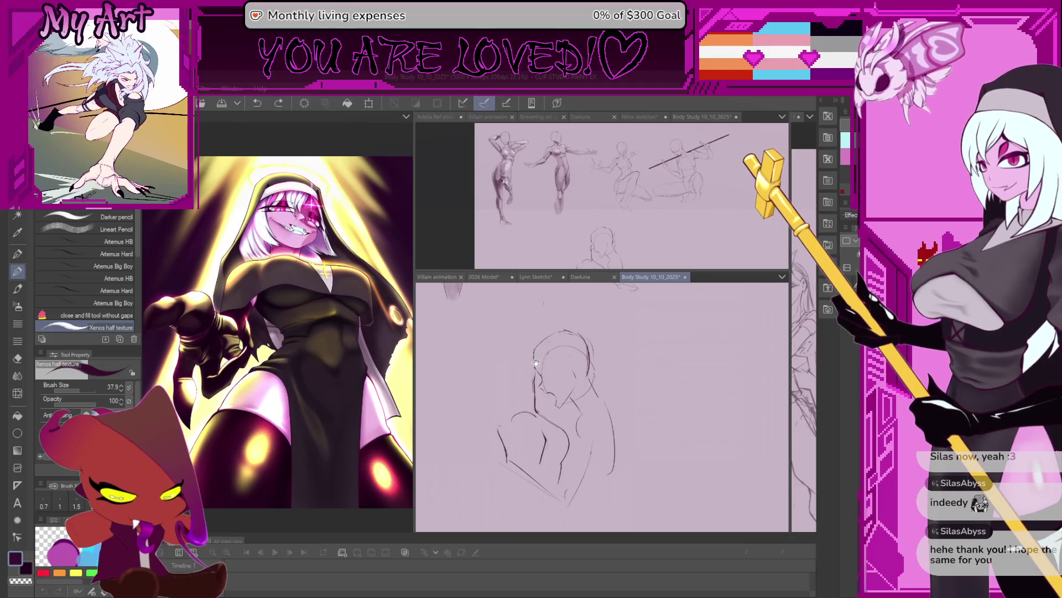
pyautogui.scroll(1, 581, 407)
pyautogui.scroll(1, 581, 407)
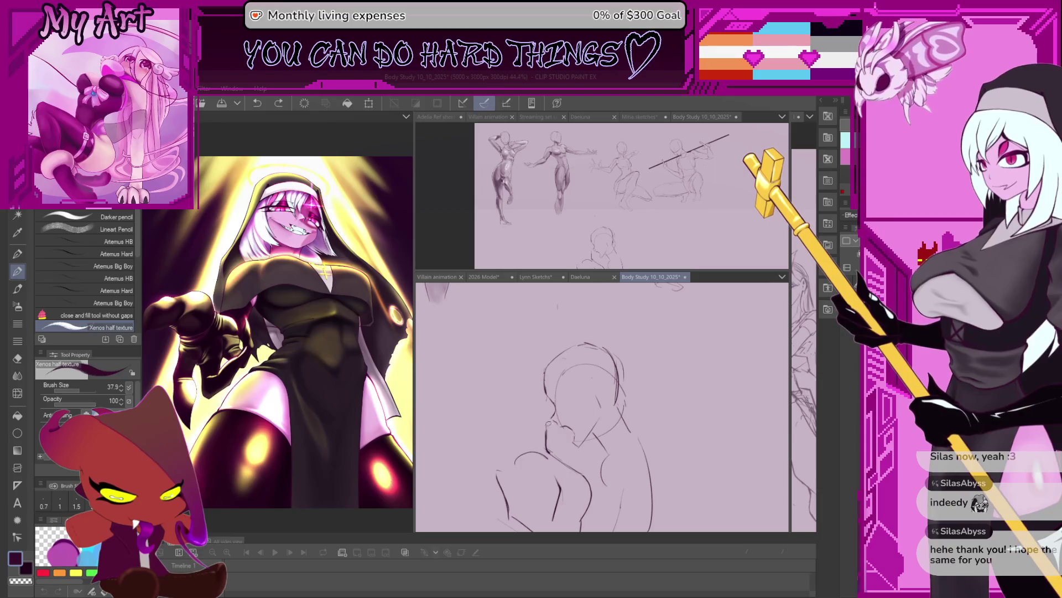
pyautogui.scroll(1, 602, 406)
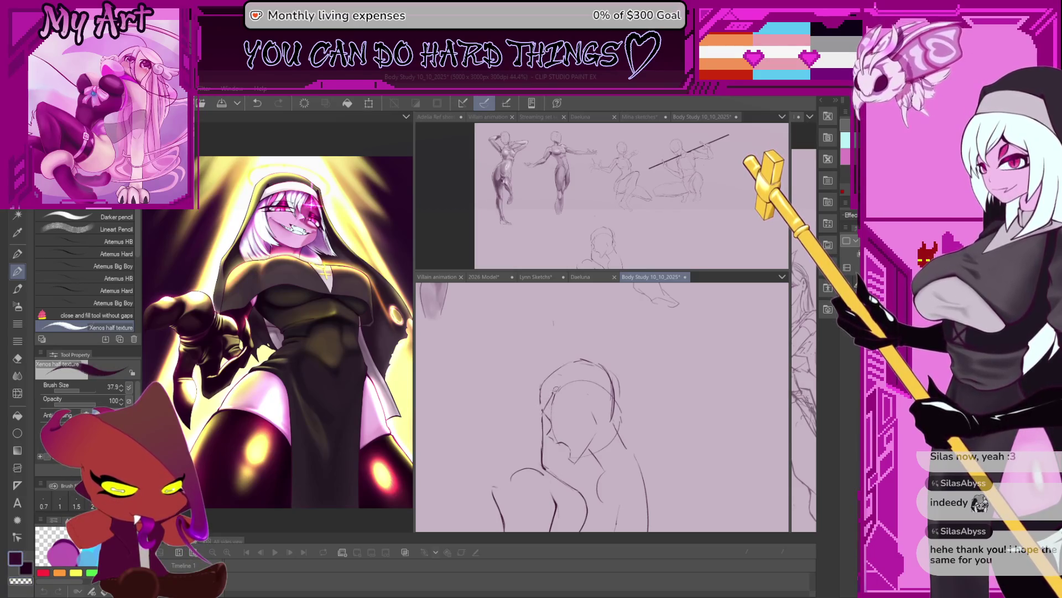
pyautogui.moveTo(536, 376); pyautogui.dragTo(568, 384)
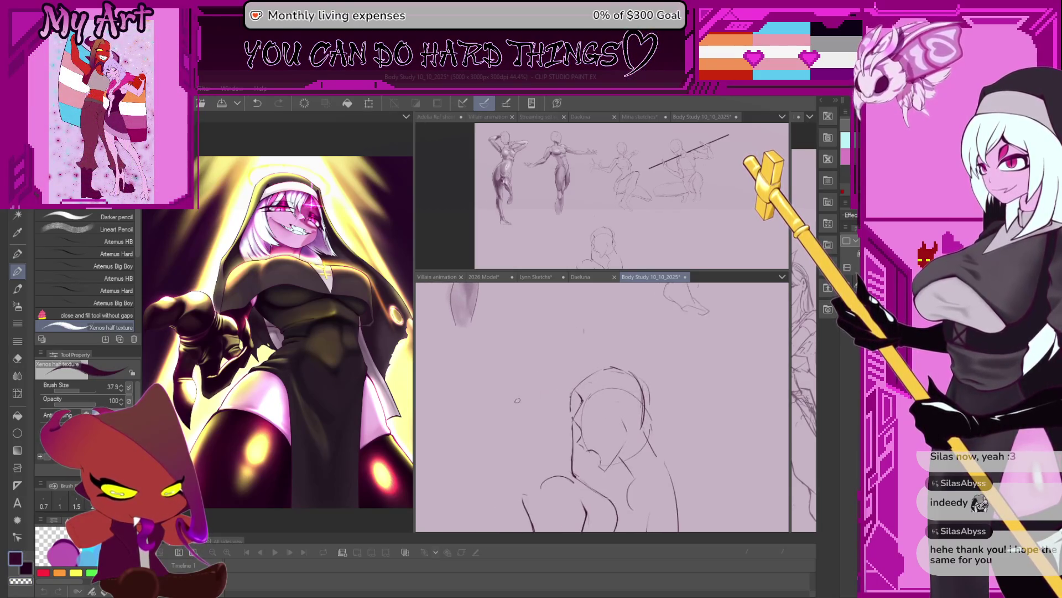
# Step: Add two small pencil marks beside the head and tilt the canvas view
pyautogui.moveTo(523, 410)
pyautogui.mouseDown()
pyautogui.moveTo(491, 402)
pyautogui.moveTo(533, 409)
pyautogui.mouseUp()
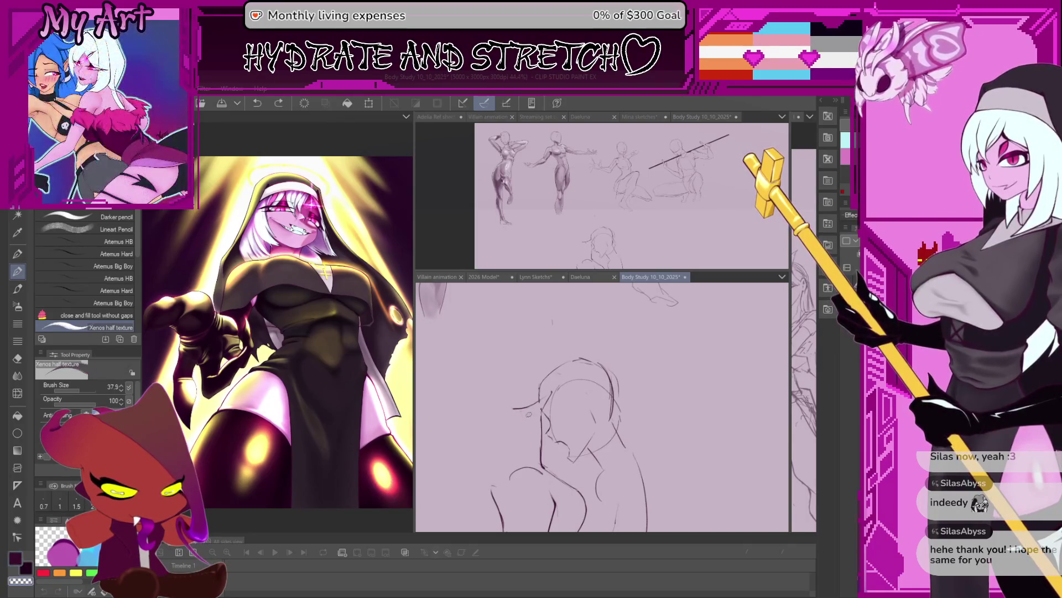
pyautogui.moveTo(504, 406); pyautogui.dragTo(514, 407)
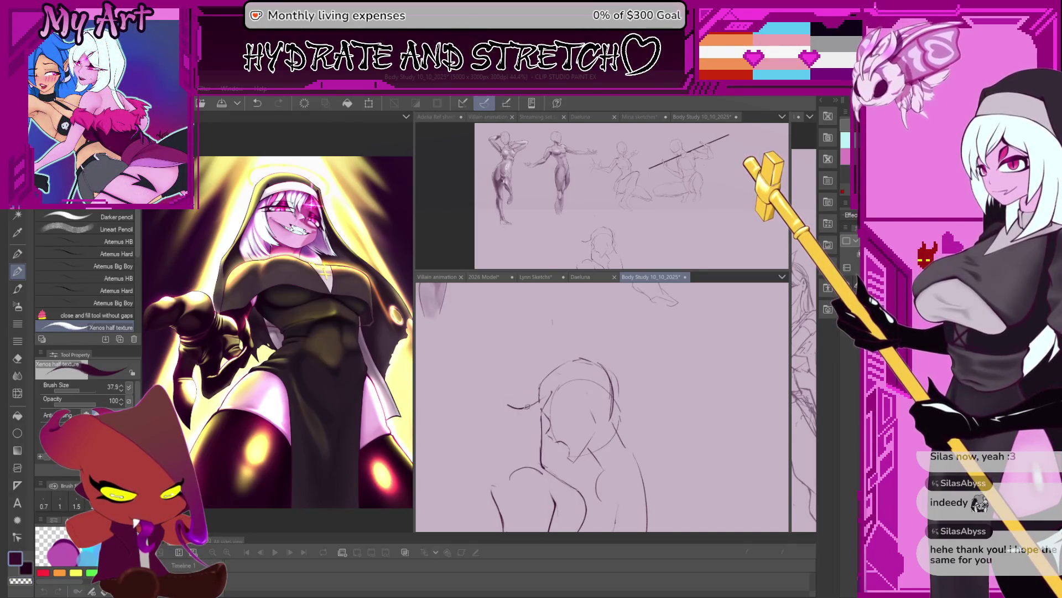
pyautogui.moveTo(515, 407)
pyautogui.mouseDown()
pyautogui.moveTo(532, 357)
pyautogui.moveTo(573, 385)
pyautogui.mouseUp()
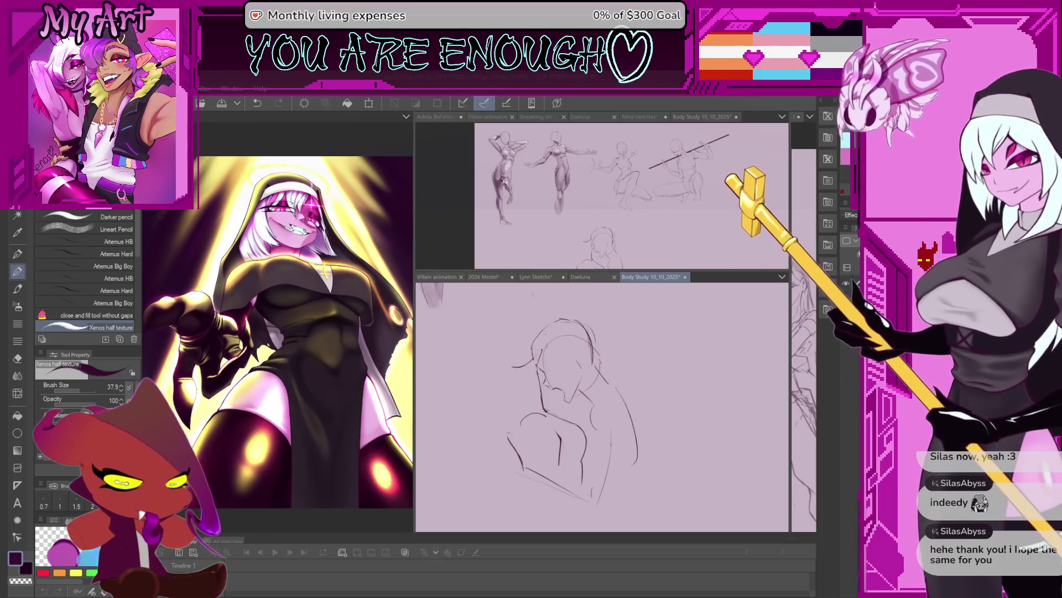
pyautogui.scroll(-2, 602, 398)
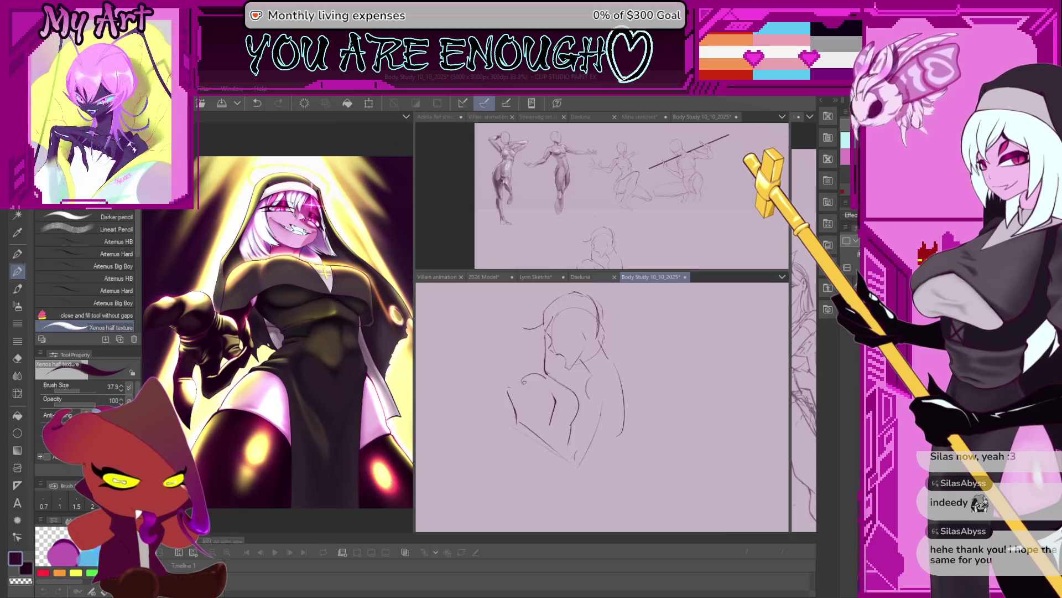
pyautogui.scroll(2, 523, 381)
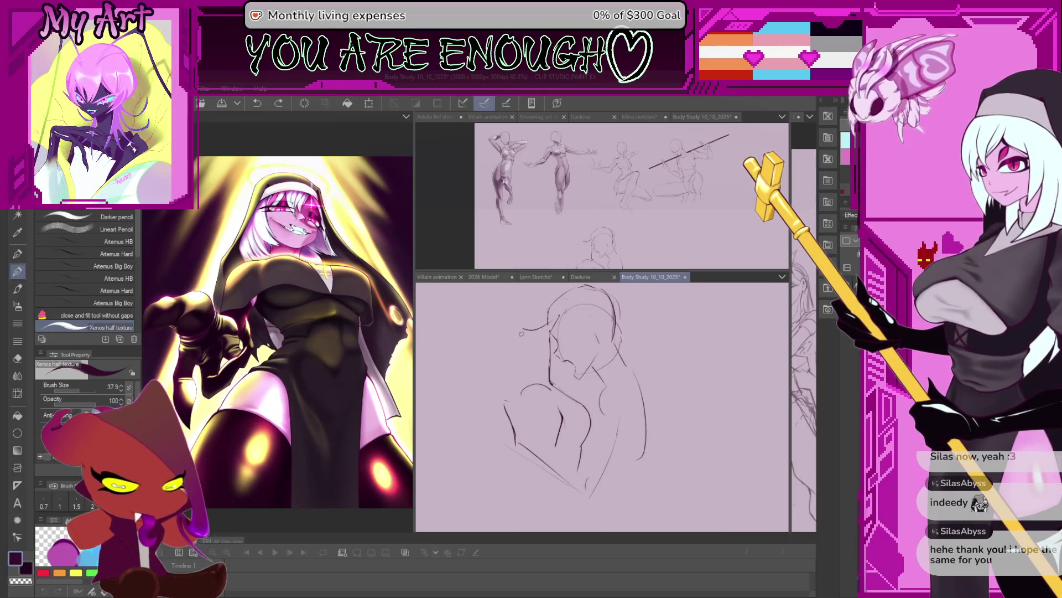
# Step: Draw two lines along the left of the head, settle on a medium brush and undo the stray top stroke
pyautogui.moveTo(524, 331); pyautogui.dragTo(517, 374)
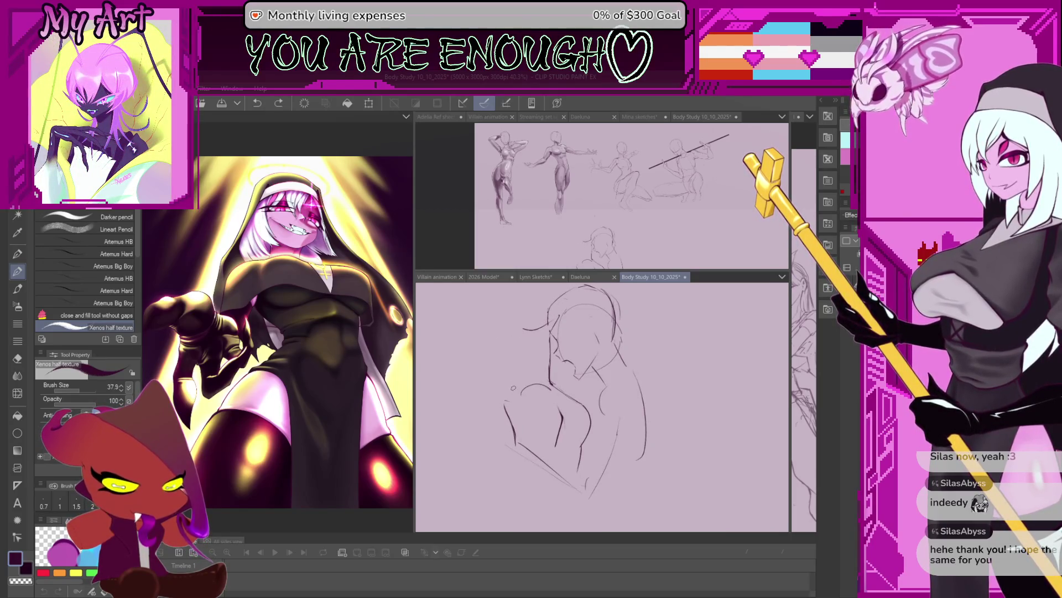
pyautogui.moveTo(527, 328); pyautogui.dragTo(520, 370)
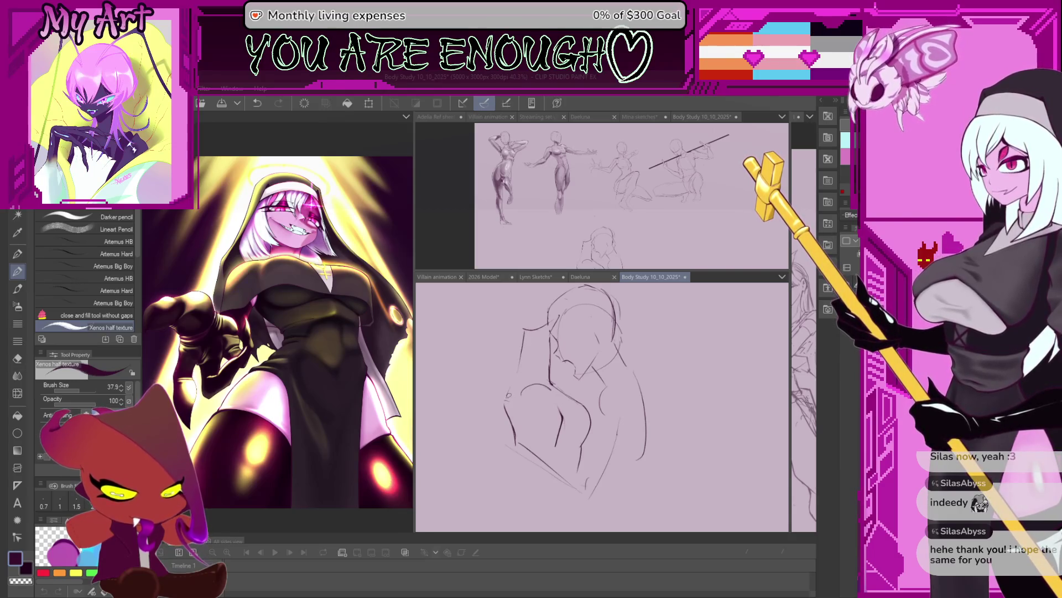
pyautogui.scroll(1, 504, 348)
pyautogui.scroll(1, 503, 349)
pyautogui.scroll(1, 504, 349)
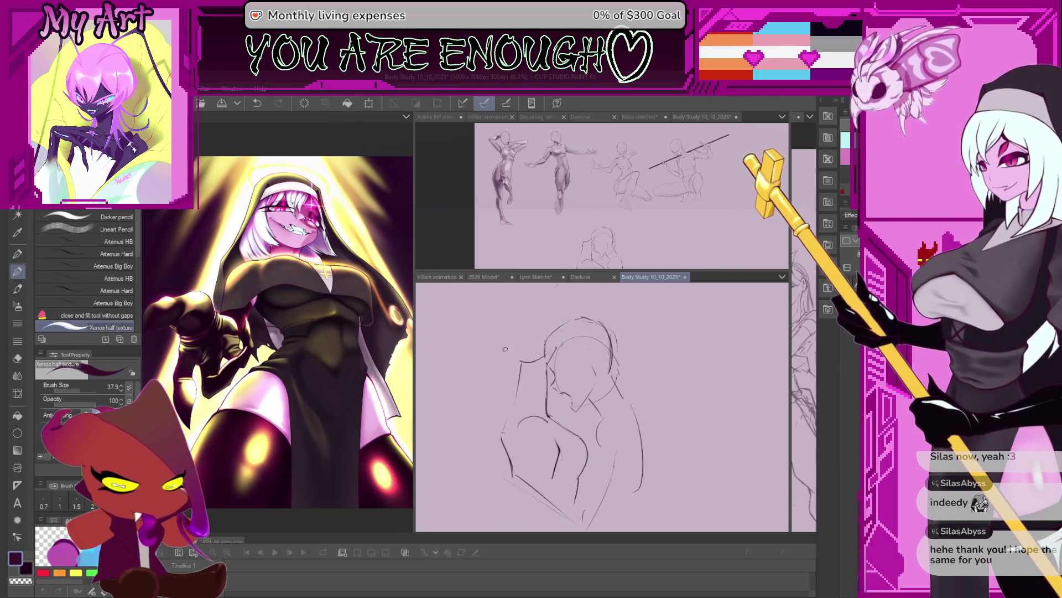
pyautogui.press('[')
pyautogui.press('[')
pyautogui.press('[')
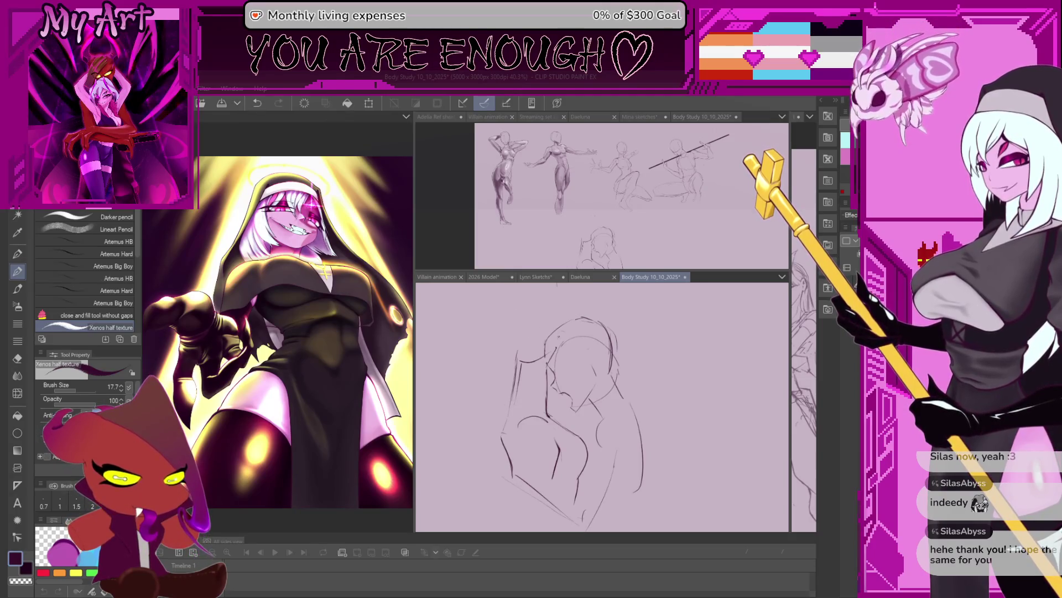
pyautogui.press(']')
pyautogui.press(']')
pyautogui.press(']')
pyautogui.scroll(1, 547, 343)
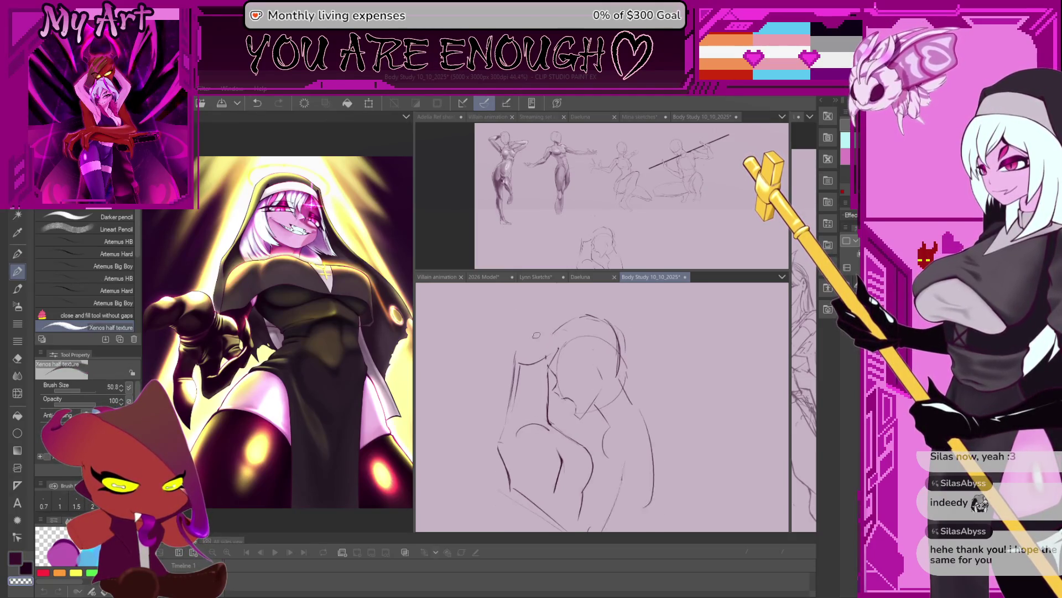
pyautogui.press('[')
pyautogui.press('[')
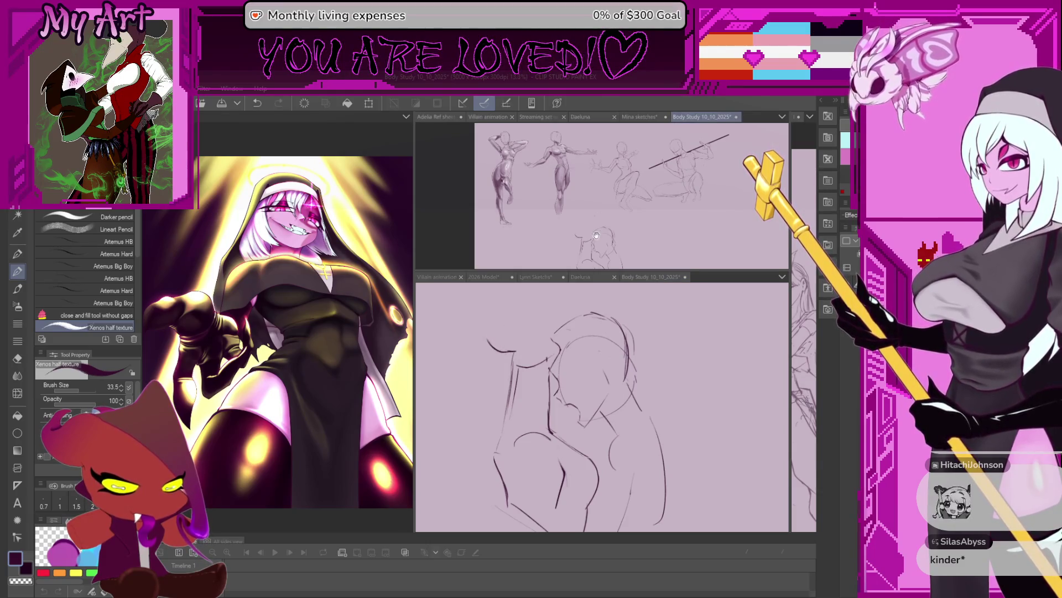
pyautogui.hotkey('ctrl', 'z')
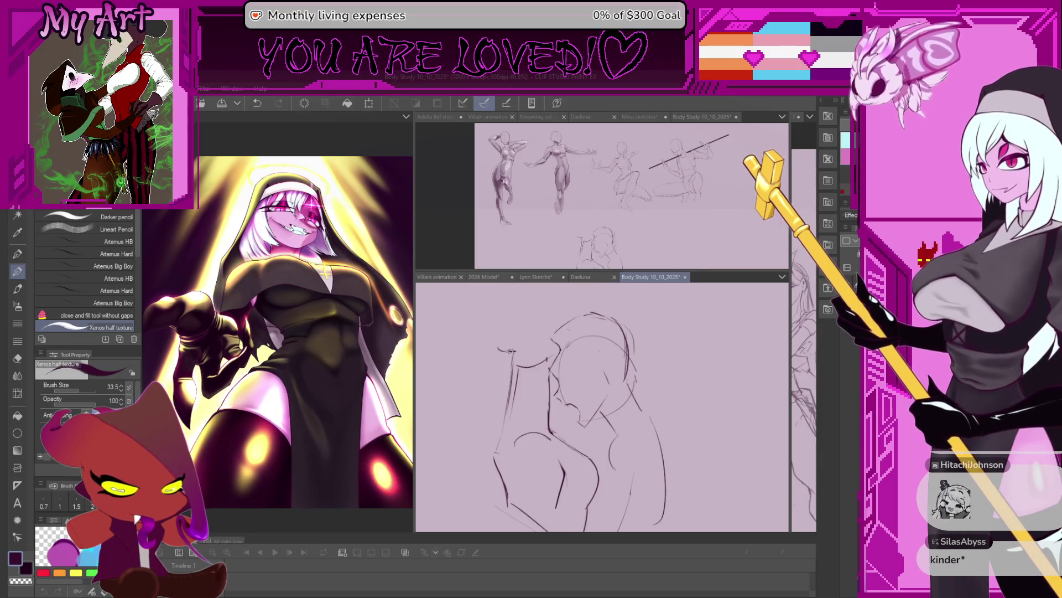
# Step: Add short strokes near the arms in the lower view and undo the last one
pyautogui.moveTo(649, 247); pyautogui.dragTo(628, 227)
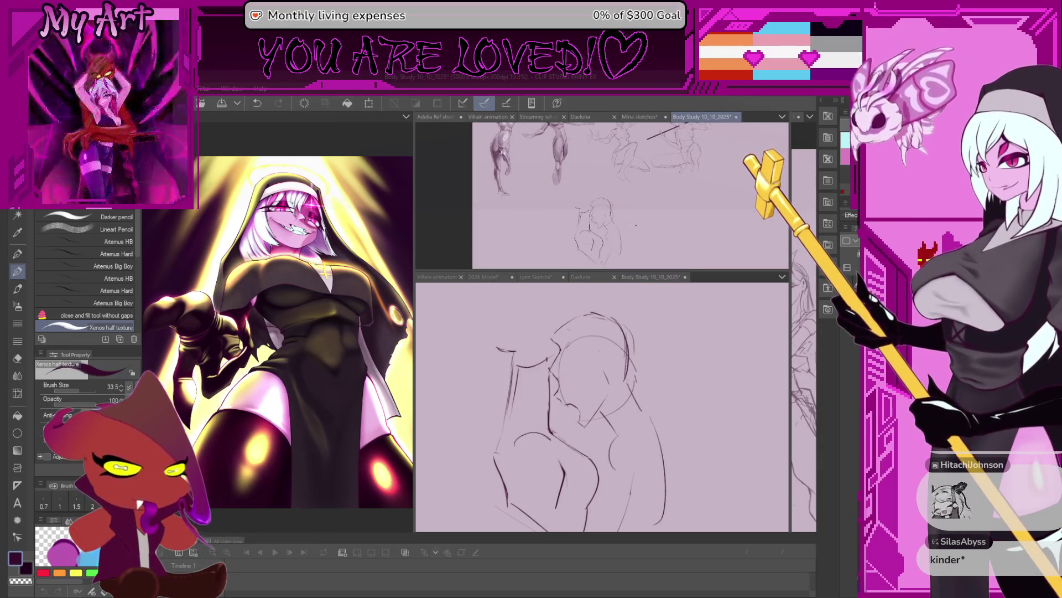
pyautogui.click(477, 427)
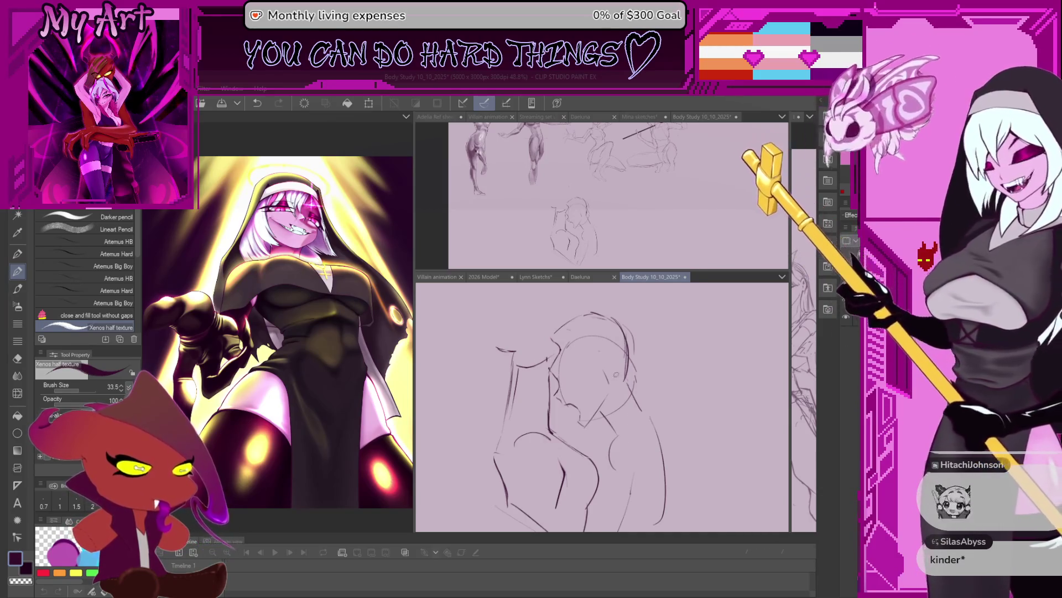
pyautogui.scroll(-1, 519, 406)
pyautogui.scroll(-1, 519, 407)
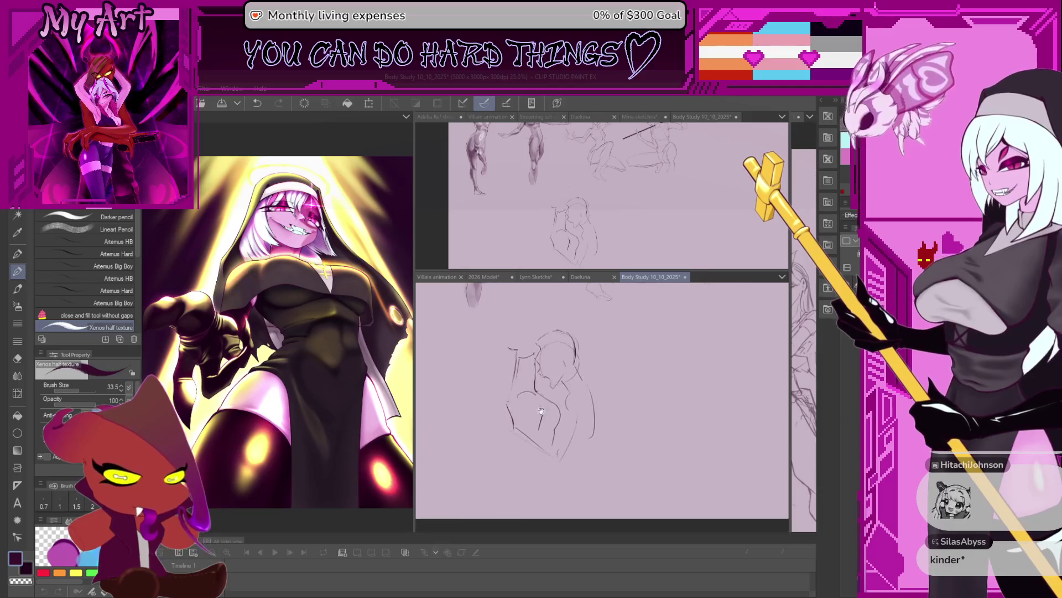
pyautogui.scroll(1, 552, 361)
pyautogui.scroll(1, 552, 361)
pyautogui.scroll(1, 552, 361)
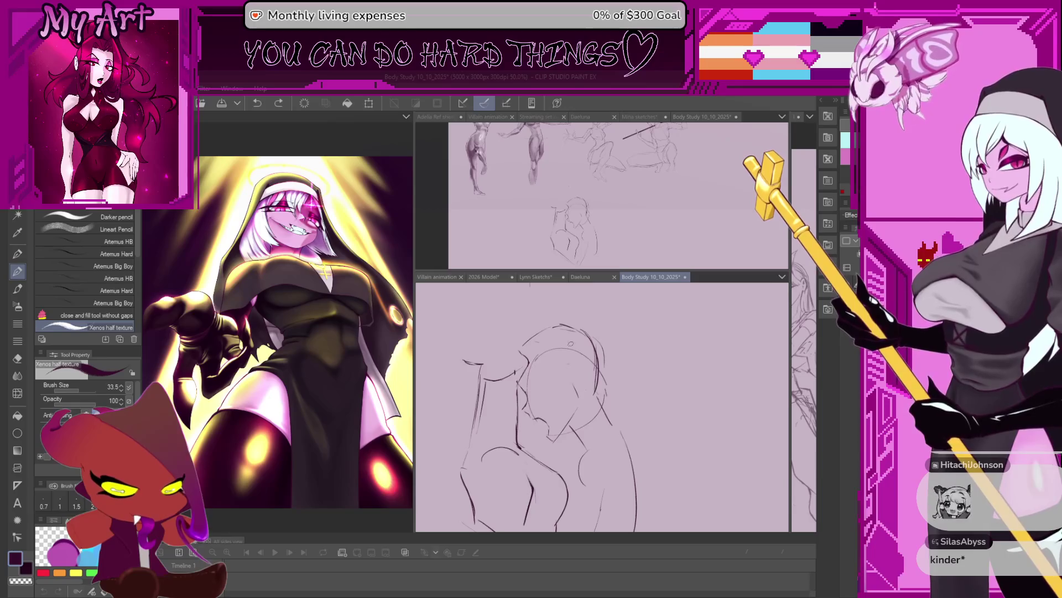
pyautogui.moveTo(548, 406); pyautogui.dragTo(554, 394)
pyautogui.moveTo(520, 428); pyautogui.dragTo(571, 361)
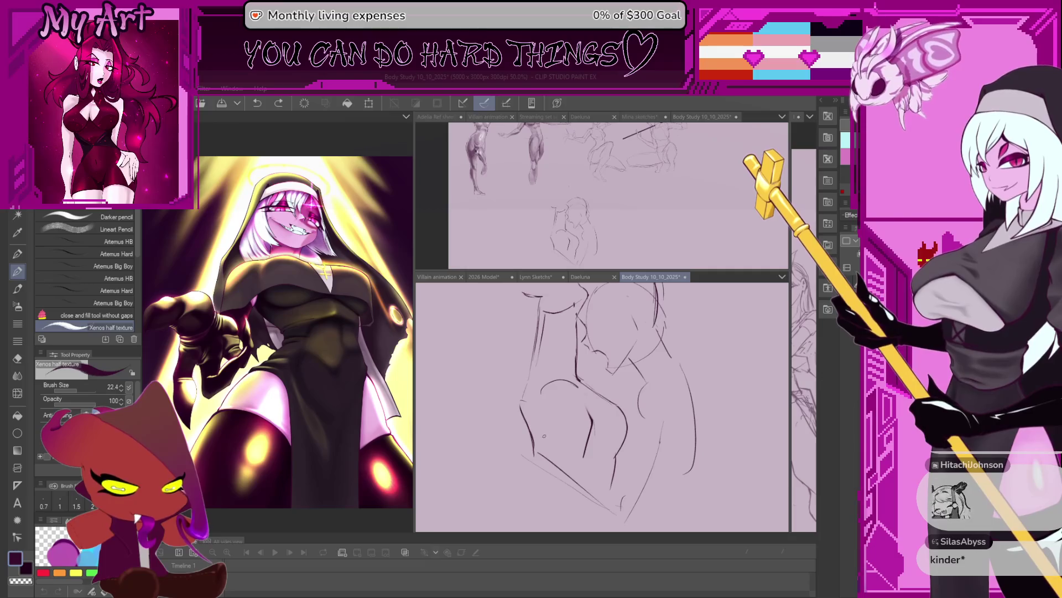
pyautogui.moveTo(550, 438)
pyautogui.mouseDown()
pyautogui.moveTo(544, 452)
pyautogui.moveTo(532, 422)
pyautogui.moveTo(528, 454)
pyautogui.mouseUp()
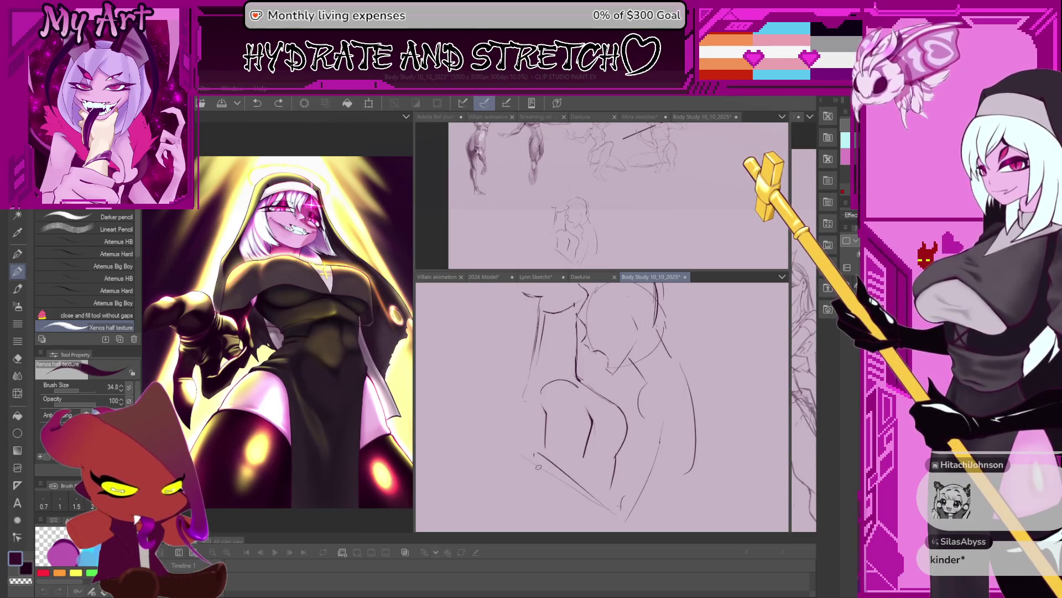
pyautogui.moveTo(531, 457); pyautogui.dragTo(527, 440)
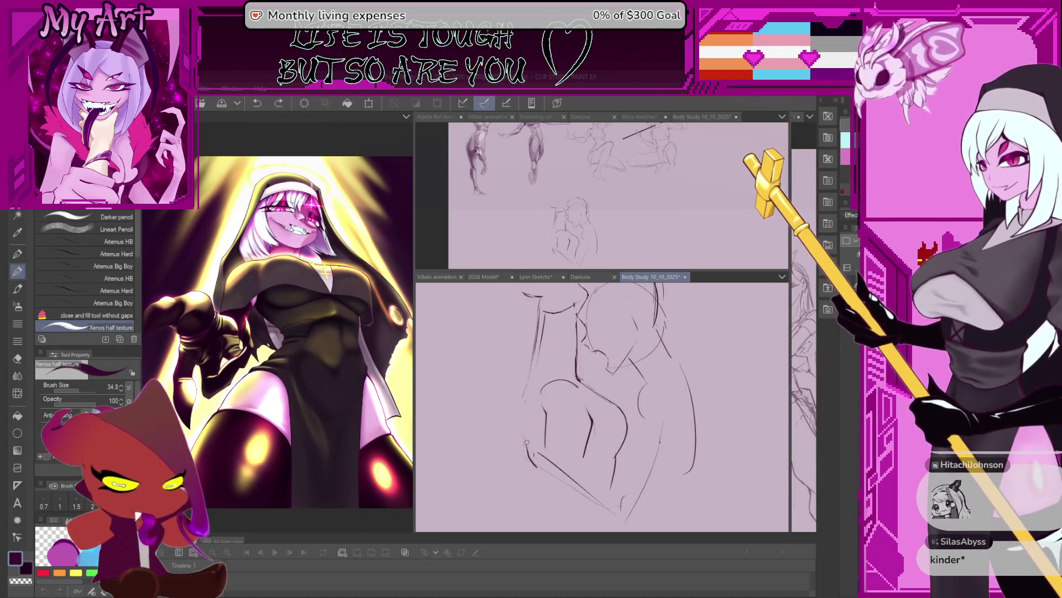
pyautogui.hotkey('ctrl', 'z')
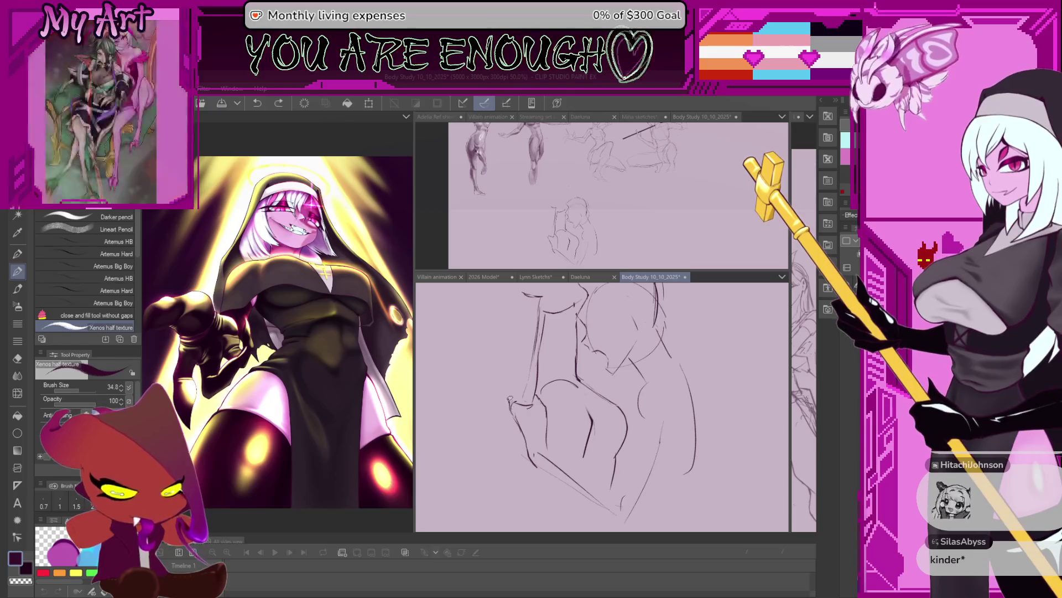
pyautogui.scroll(-2, 581, 398)
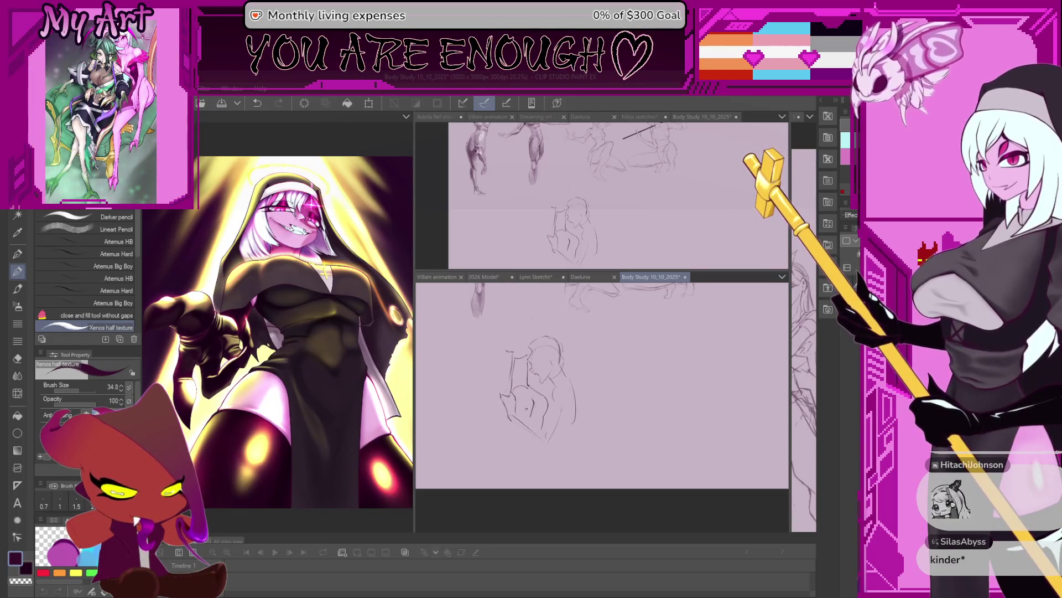
pyautogui.scroll(1, 498, 395)
pyautogui.scroll(1, 502, 415)
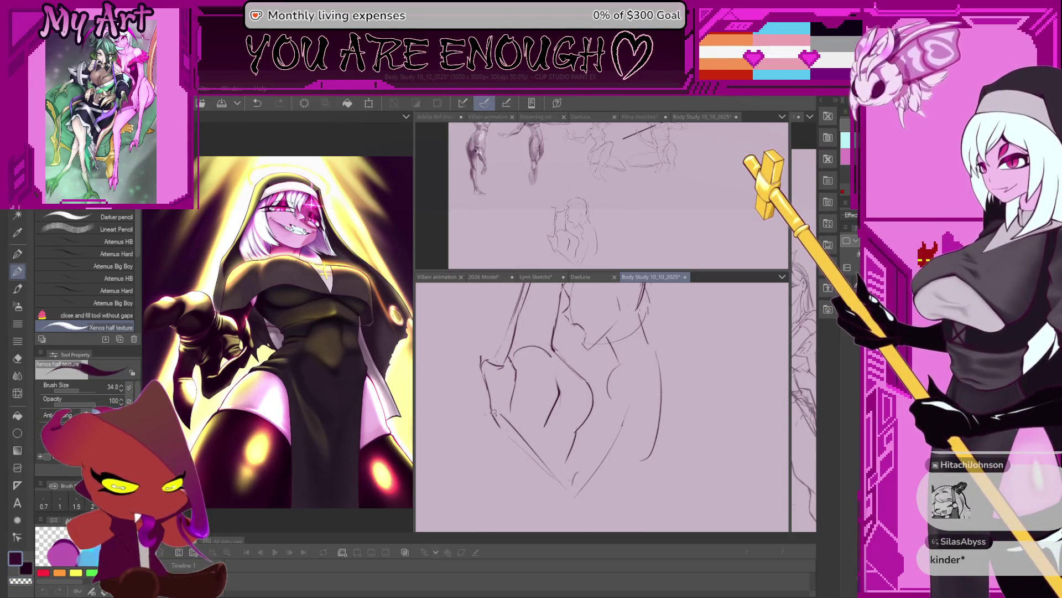
# Step: Reposition the view and sketch a pencil contour stroke along the figures' torsos
pyautogui.moveTo(503, 445); pyautogui.dragTo(481, 424)
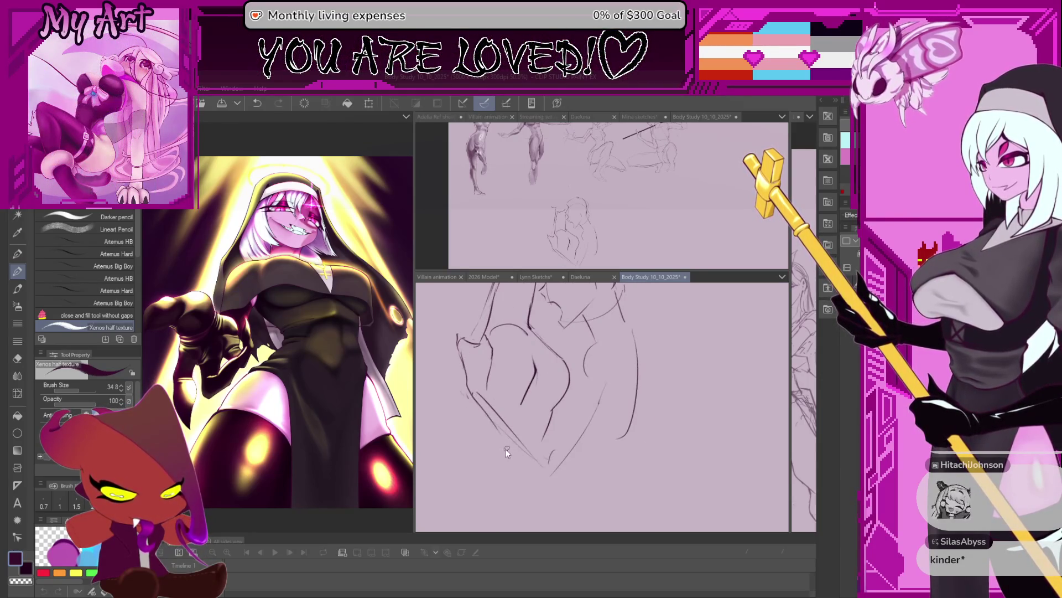
pyautogui.moveTo(484, 406)
pyautogui.mouseDown()
pyautogui.moveTo(521, 428)
pyautogui.moveTo(521, 383)
pyautogui.moveTo(533, 404)
pyautogui.mouseUp()
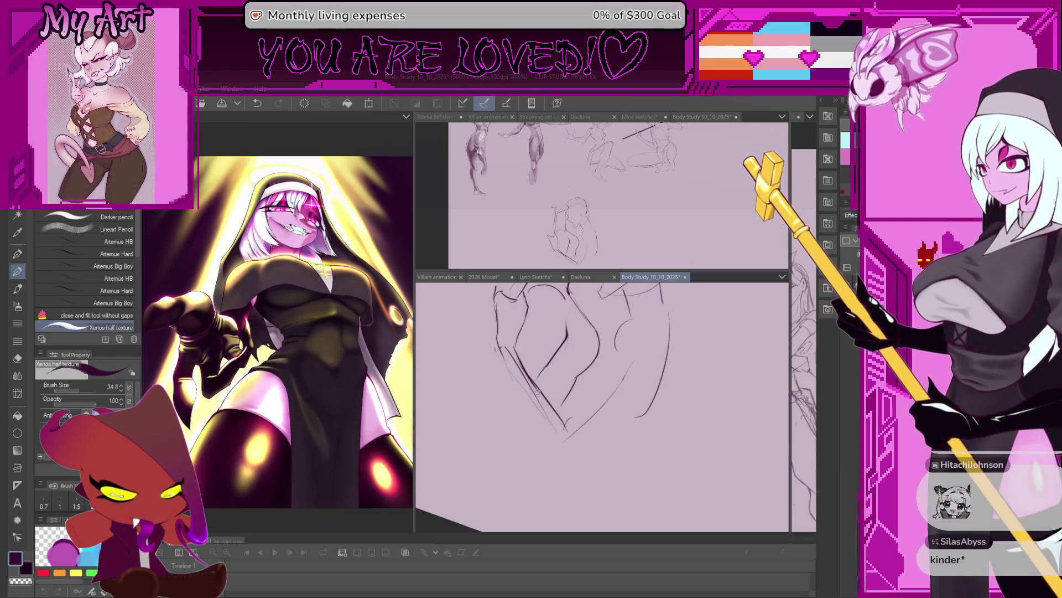
pyautogui.moveTo(511, 346); pyautogui.dragTo(524, 366)
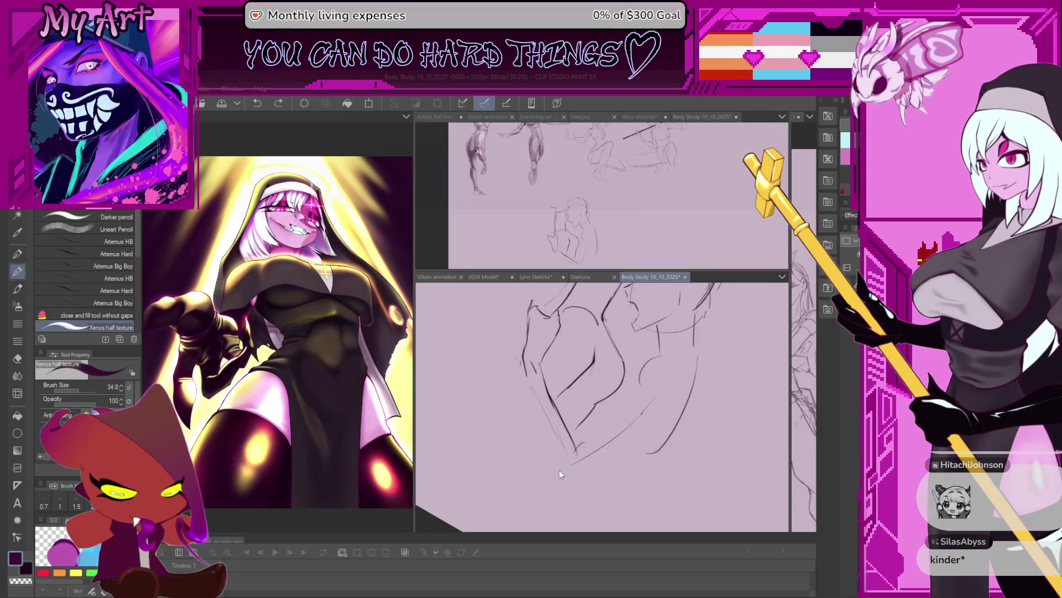
pyautogui.moveTo(532, 390)
pyautogui.mouseDown()
pyautogui.moveTo(543, 469)
pyautogui.moveTo(587, 420)
pyautogui.mouseUp()
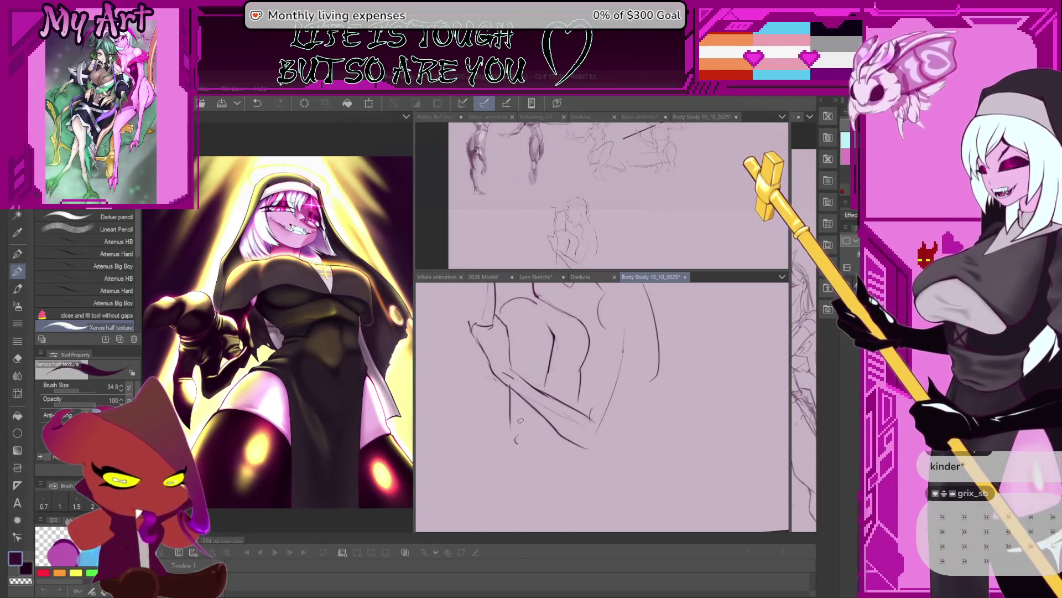
# Step: Tilt and zoom the canvas, then level the view on the crossed arms
pyautogui.press('-')
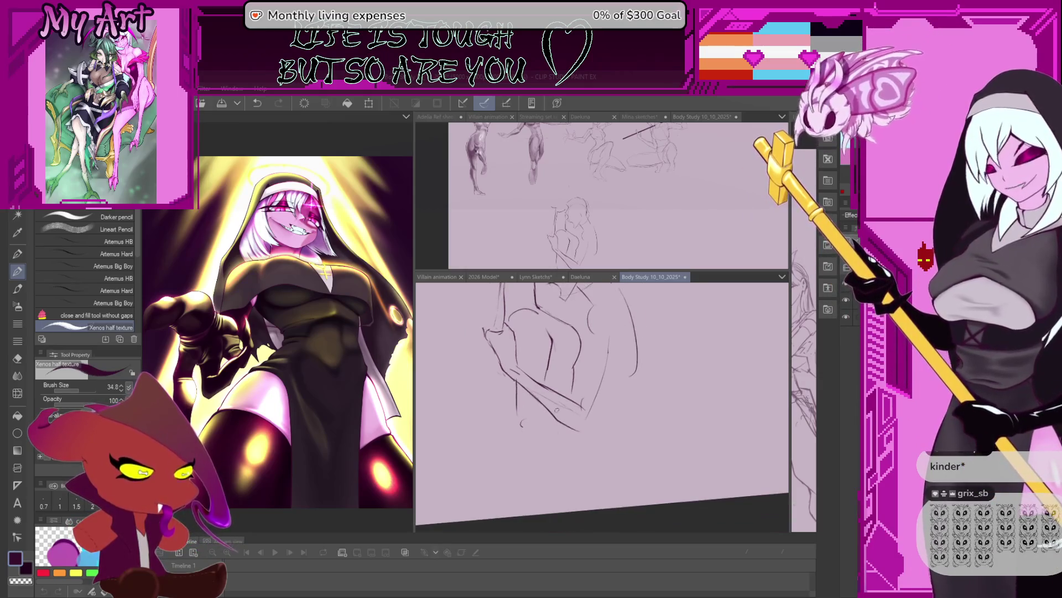
pyautogui.hotkey('ctrl', '+')
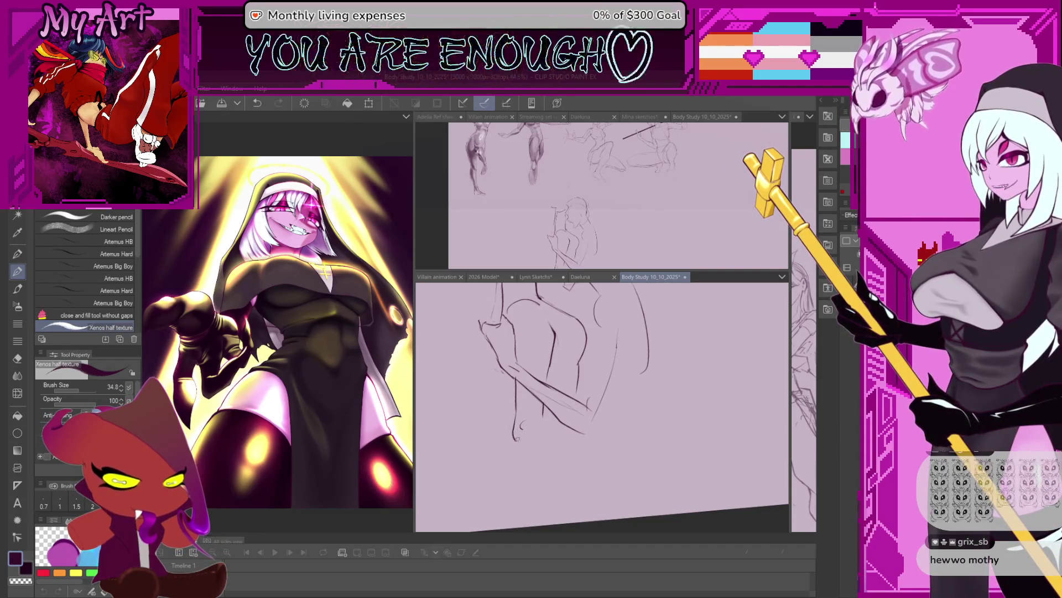
pyautogui.moveTo(529, 437)
pyautogui.mouseDown()
pyautogui.moveTo(580, 382)
pyautogui.moveTo(561, 455)
pyautogui.mouseUp()
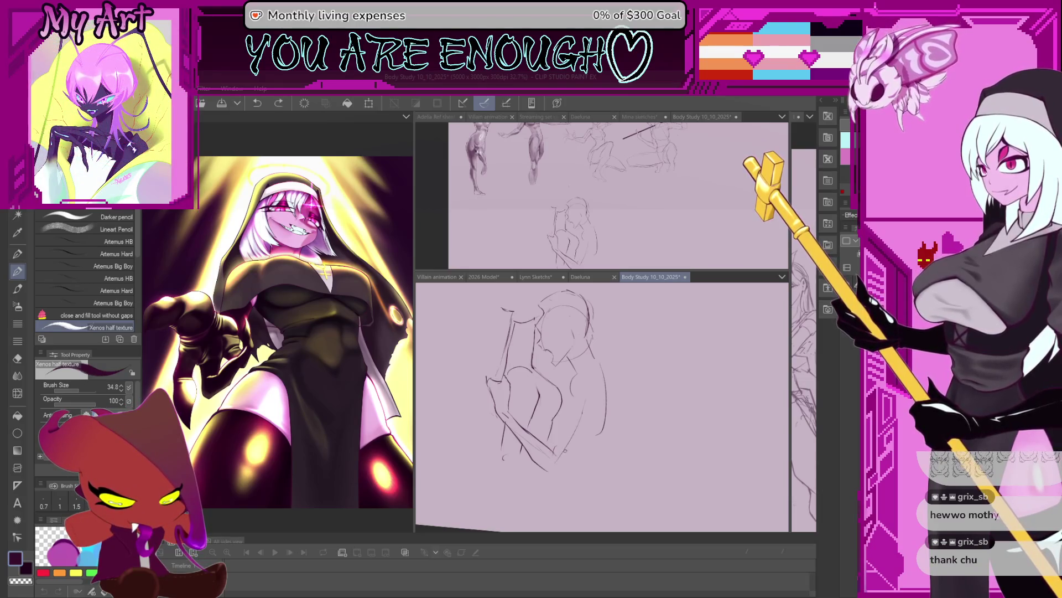
pyautogui.scroll(2, 536, 386)
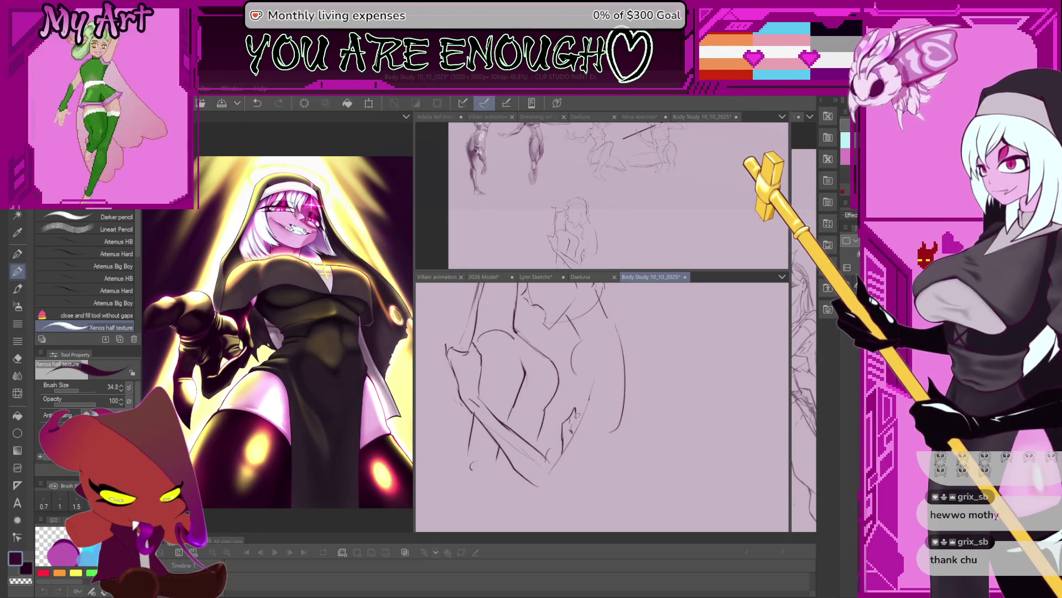
# Step: Add a small pencil mark at the centre of the crossed arms and shift the view around it
pyautogui.moveTo(573, 405); pyautogui.dragTo(581, 425)
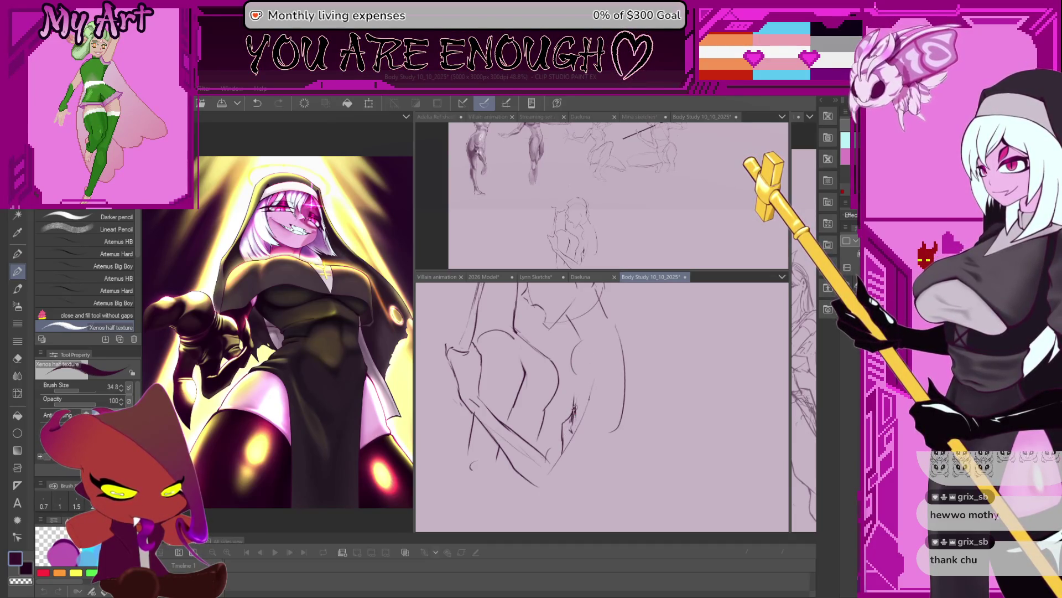
pyautogui.moveTo(589, 432)
pyautogui.mouseDown()
pyautogui.moveTo(562, 442)
pyautogui.moveTo(557, 417)
pyautogui.mouseUp()
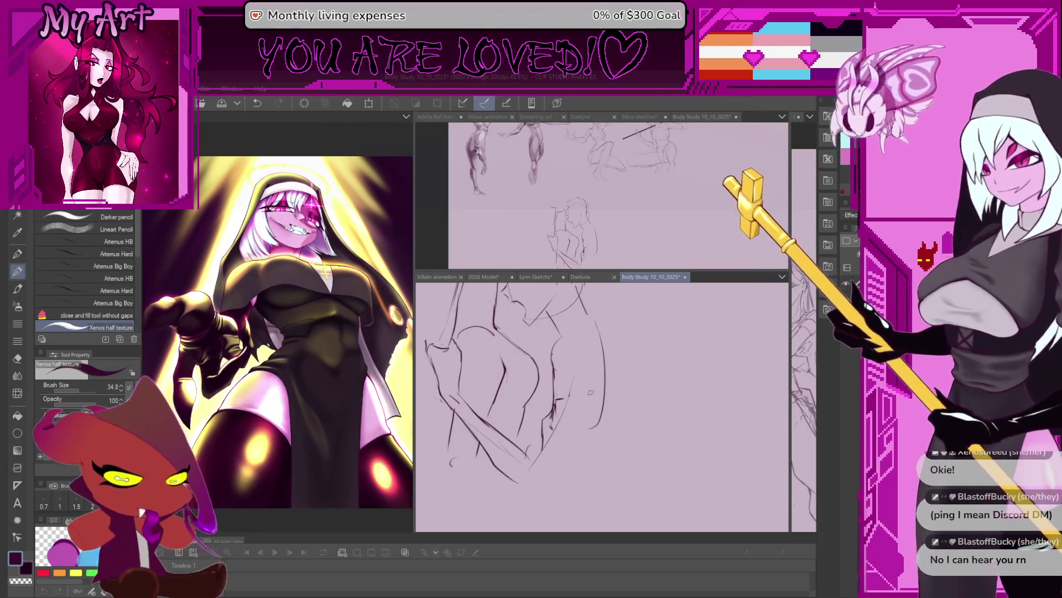
pyautogui.moveTo(515, 381); pyautogui.dragTo(530, 388)
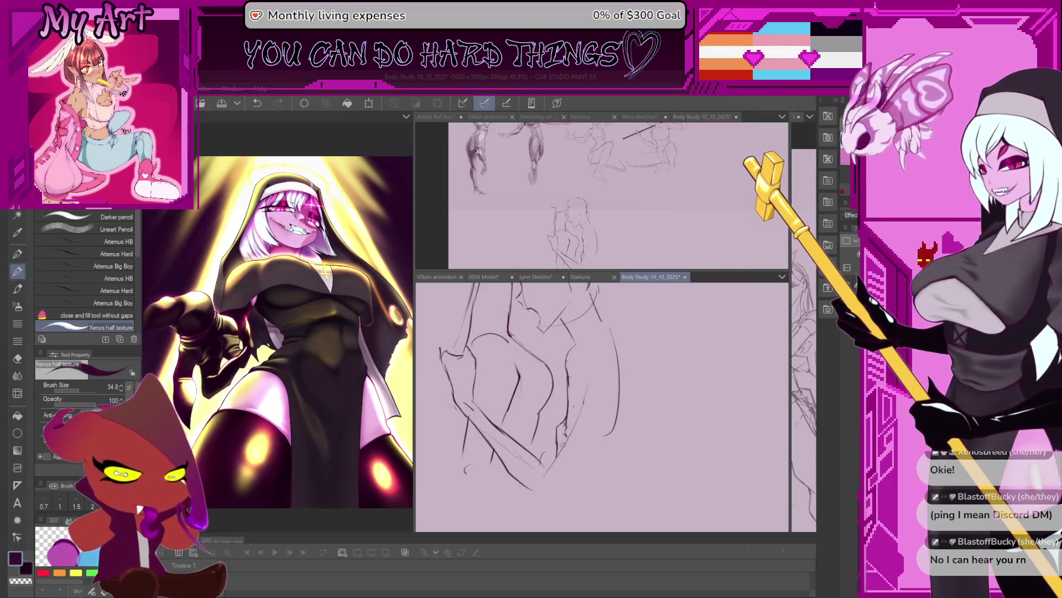
pyautogui.scroll(1, 580, 444)
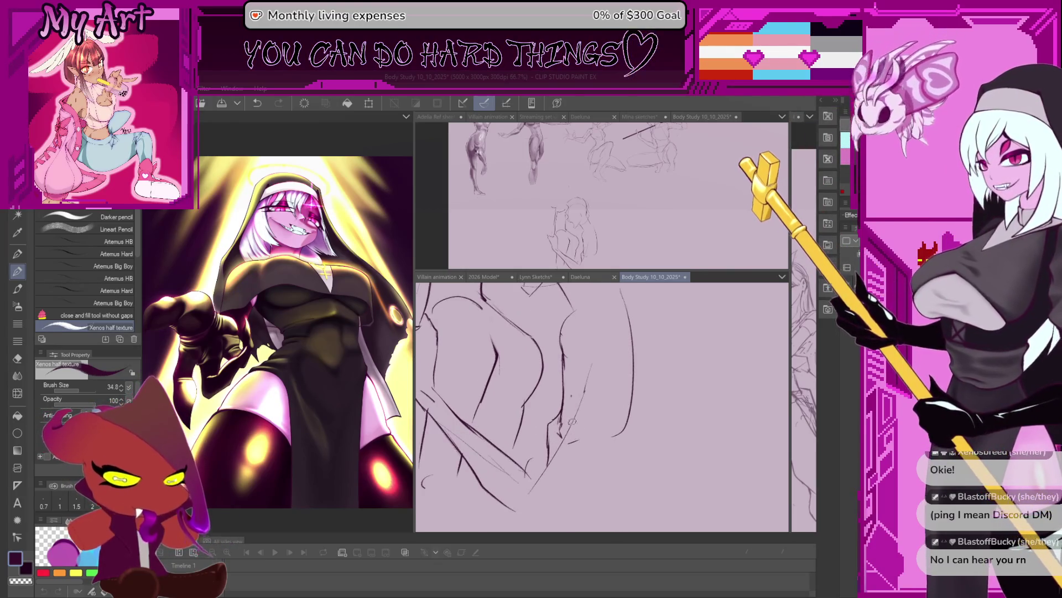
# Step: Lasso the small leg strokes and tilt them slightly with a free transform
pyautogui.press('m')
pyautogui.moveTo(571, 351); pyautogui.dragTo(568, 345)
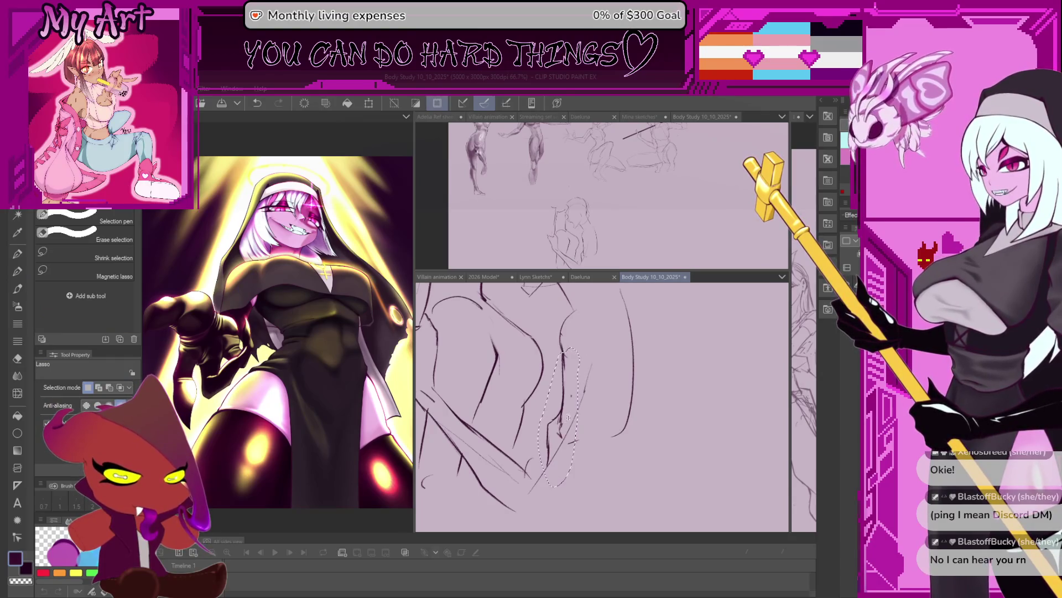
pyautogui.hotkey('ctrl', 't')
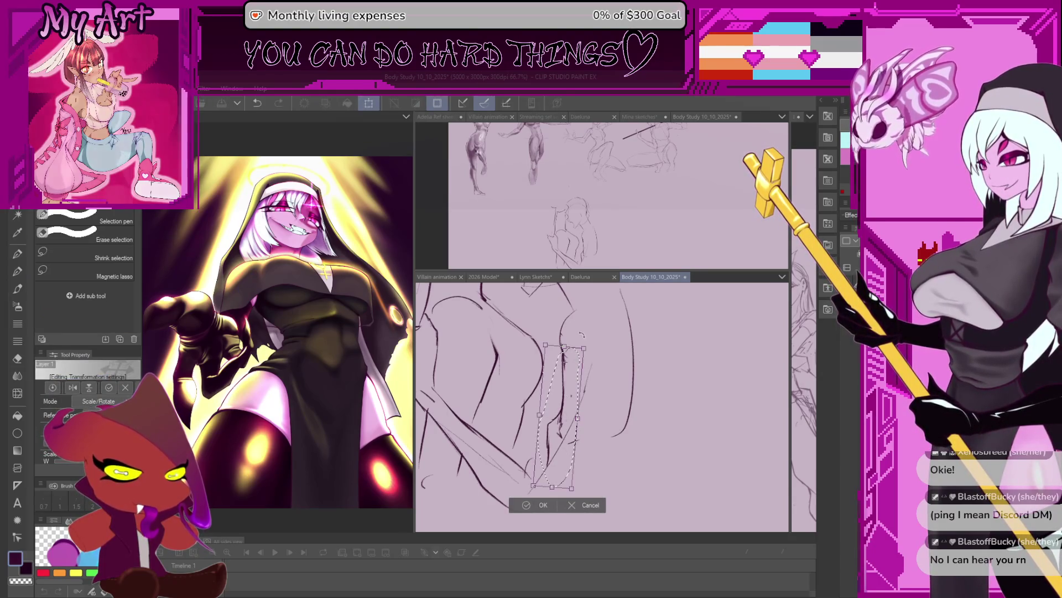
pyautogui.moveTo(584, 343); pyautogui.dragTo(582, 341)
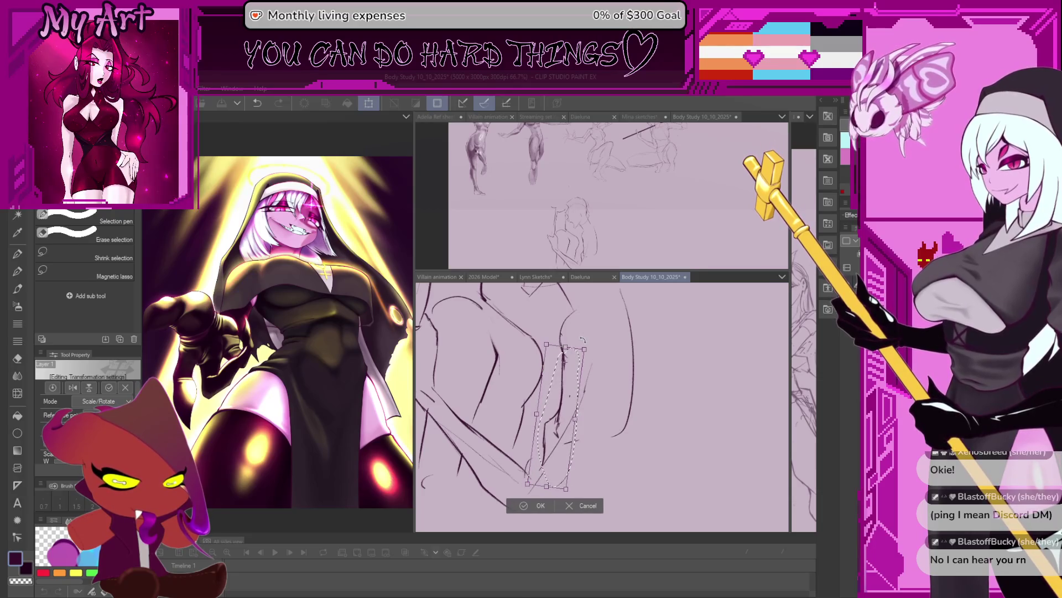
pyautogui.click(535, 506)
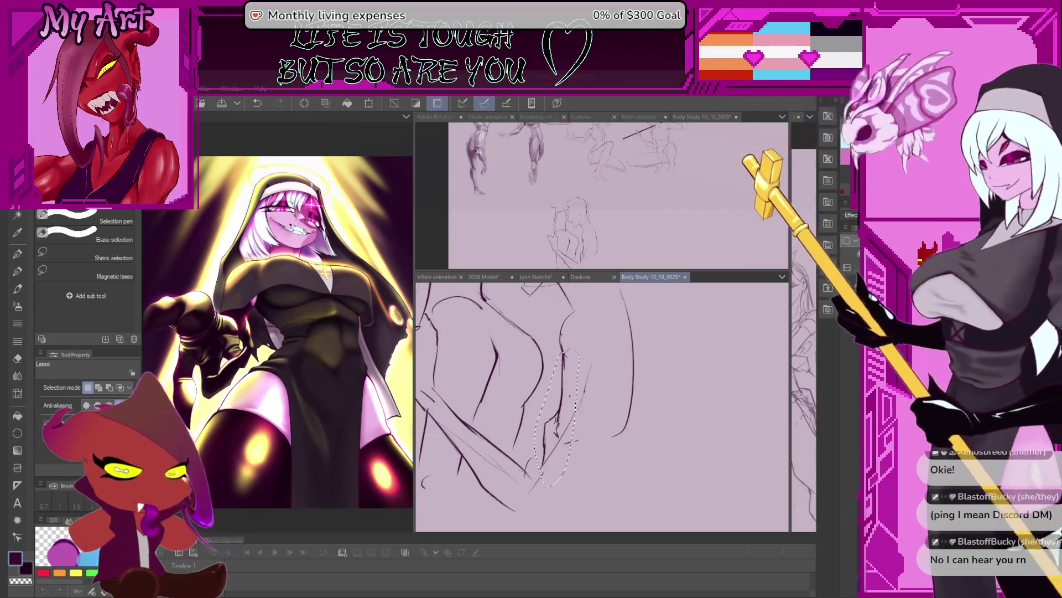
# Step: Delete the selected leg strokes, clear the selection and return to the pencil
pyautogui.press('Delete')
pyautogui.hotkey('ctrl', 'd')
pyautogui.press('p')
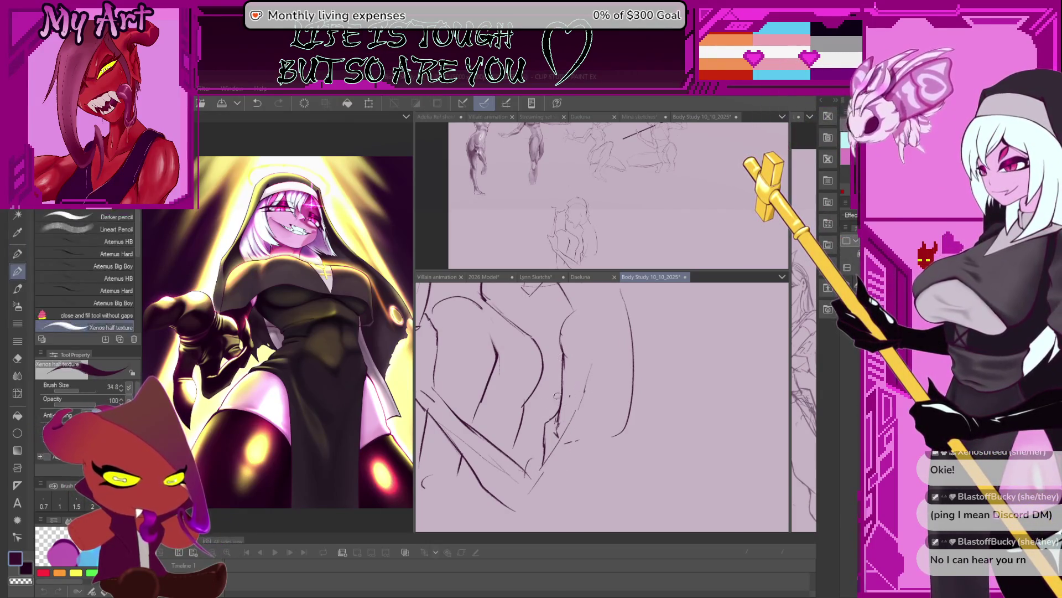
pyautogui.scroll(-1, 557, 396)
# Step: Pan the canvas to sketch the curled hand near the middle of the figure group
pyautogui.moveTo(566, 341); pyautogui.dragTo(573, 418)
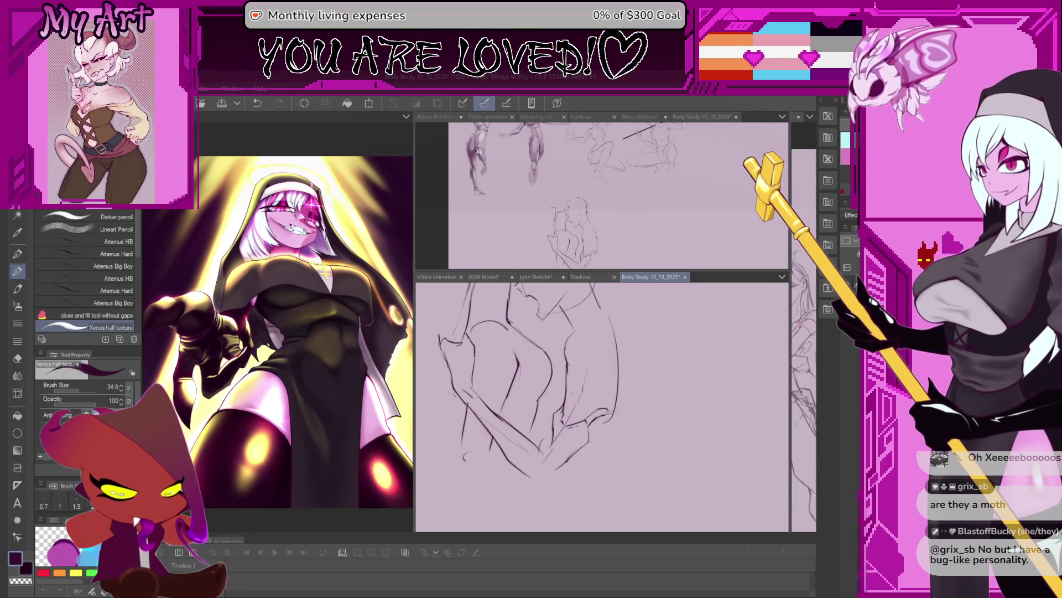
pyautogui.moveTo(602, 407); pyautogui.dragTo(582, 385)
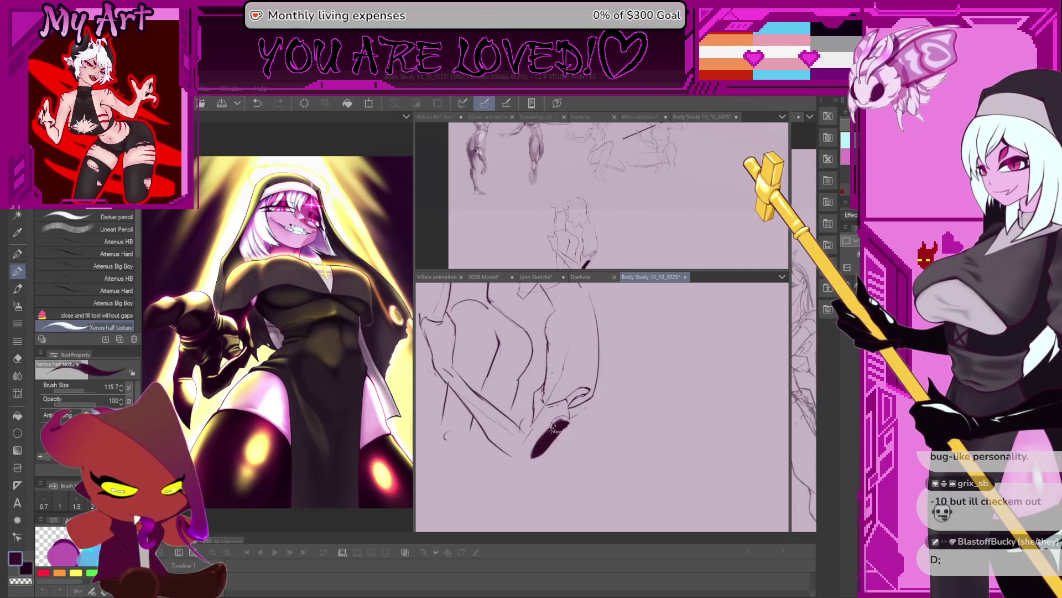
# Step: Lasso the sketched hand, nudge and rotate it slightly, then deselect and resume drawing
pyautogui.press('m')
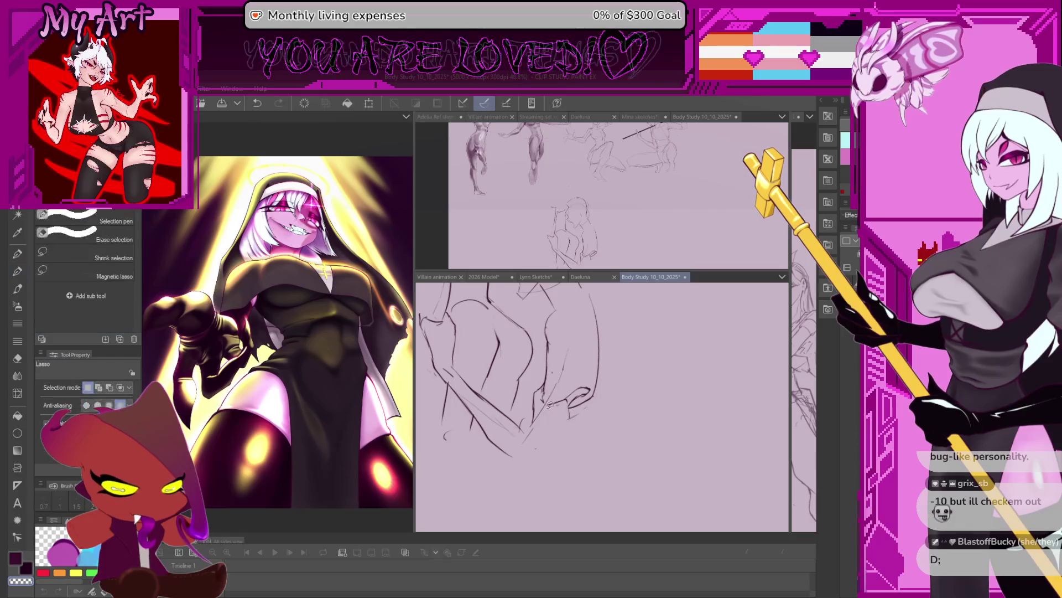
pyautogui.hotkey('ctrl', 't')
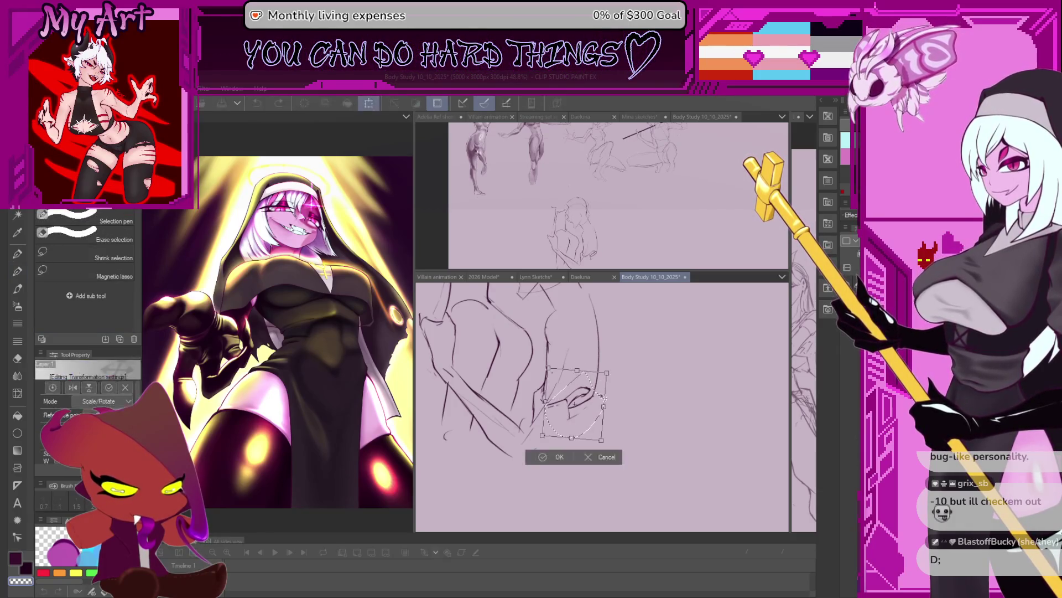
pyautogui.moveTo(581, 406); pyautogui.dragTo(578, 417)
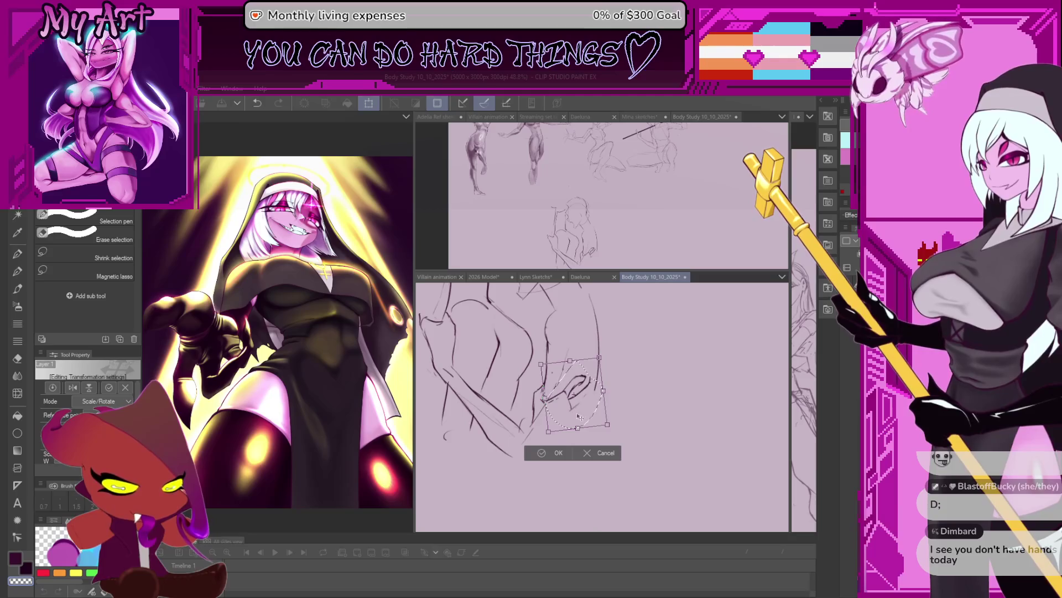
pyautogui.click(550, 453)
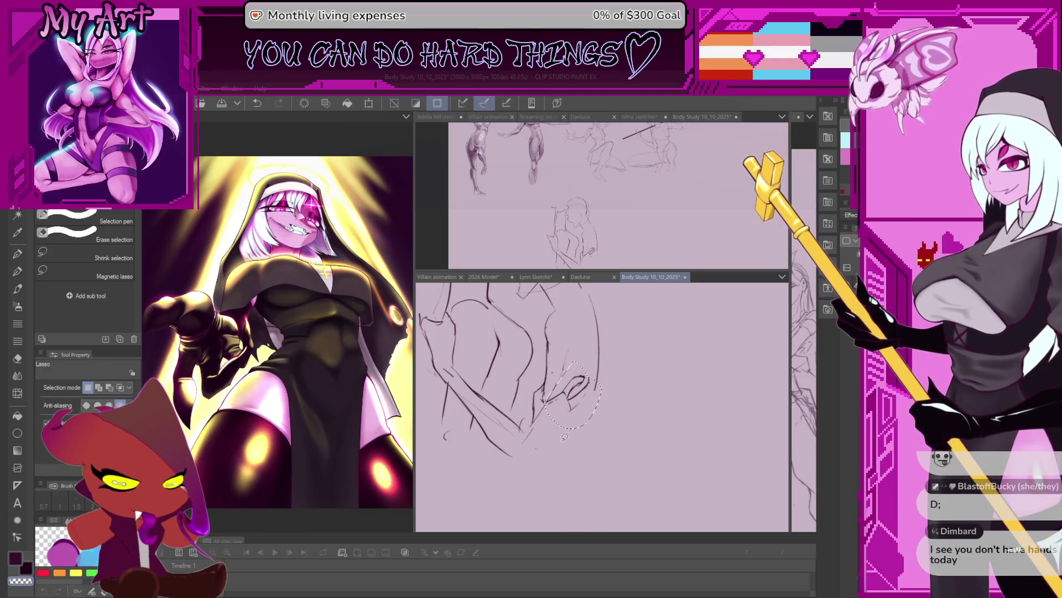
pyautogui.press('p')
pyautogui.press('p')
pyautogui.hotkey('ctrl', 'd')
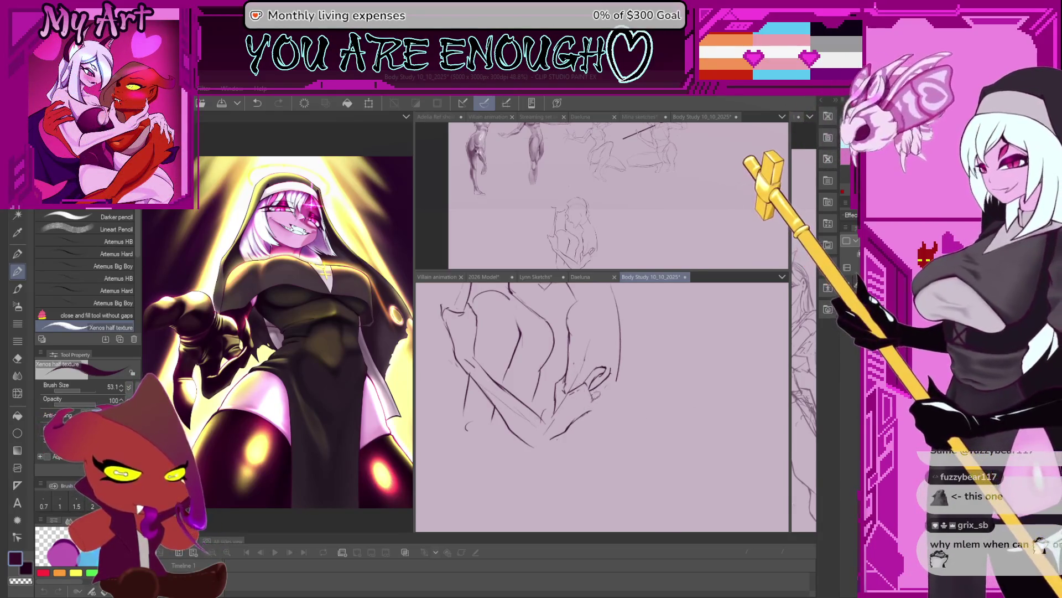
pyautogui.scroll(1, 596, 418)
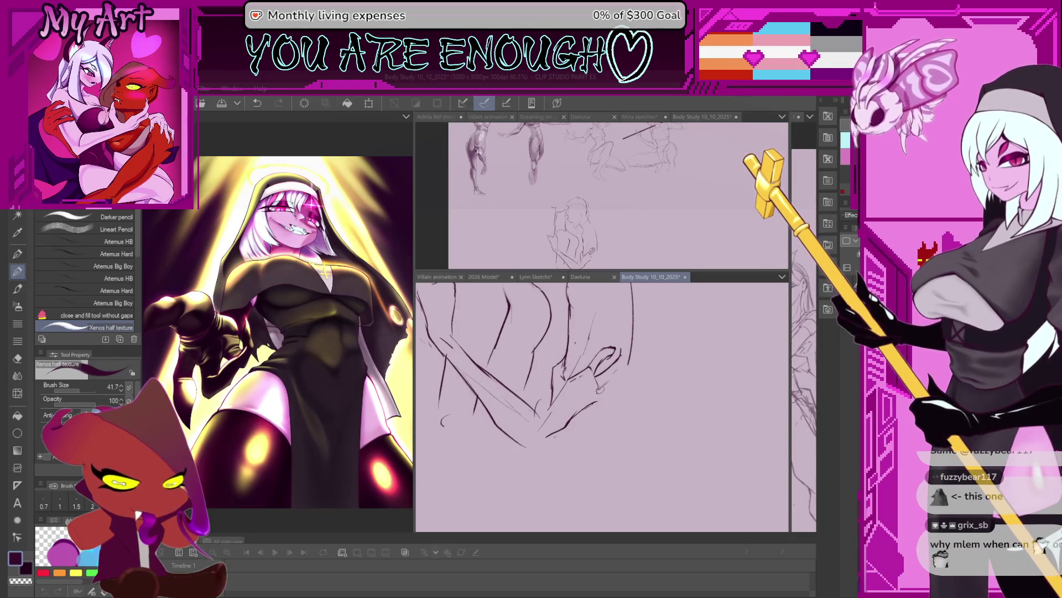
pyautogui.scroll(1, 596, 391)
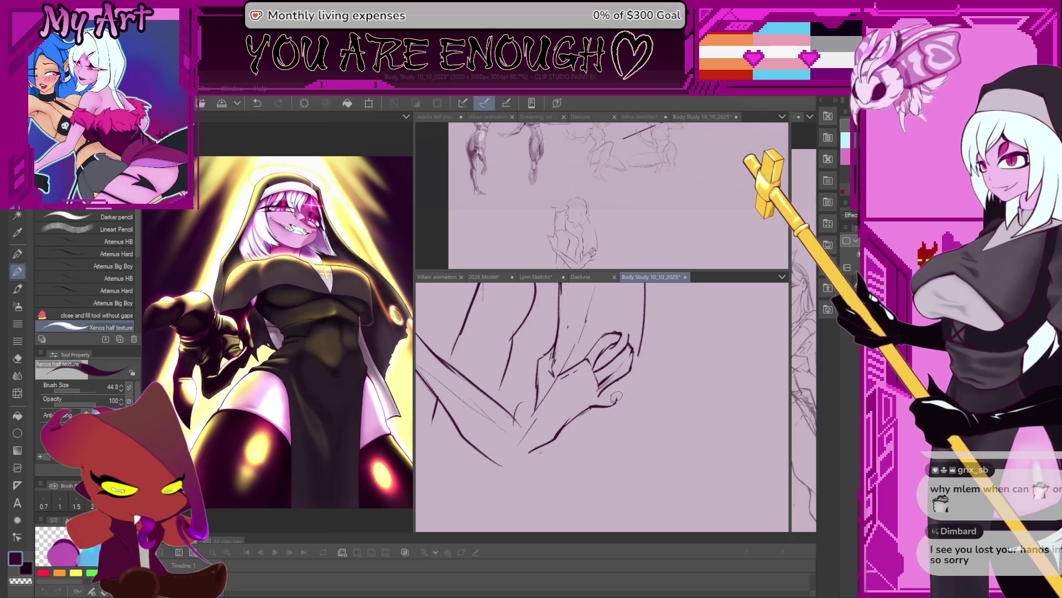
pyautogui.scroll(-3, 616, 398)
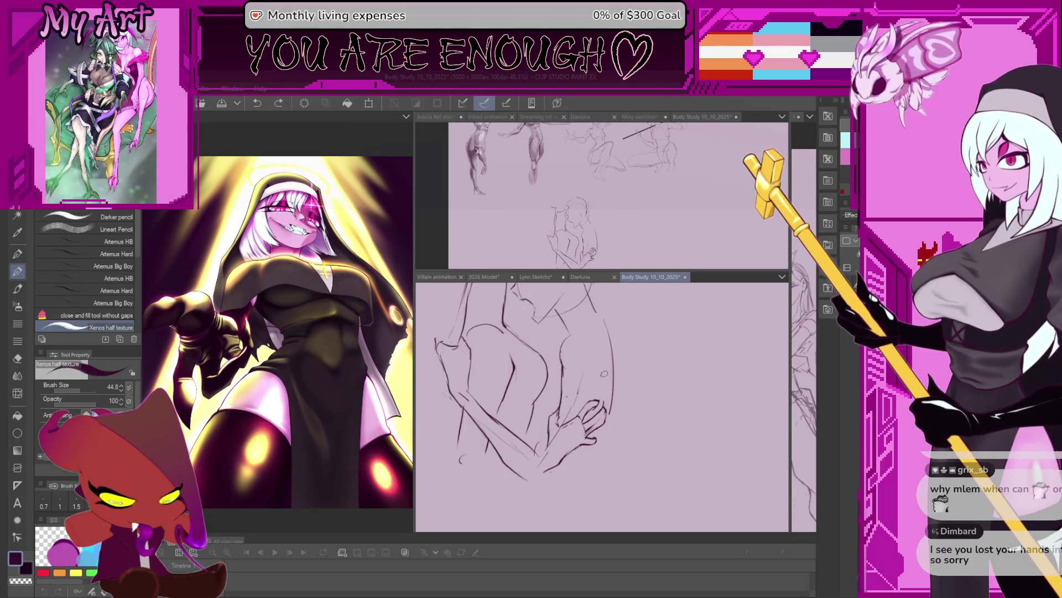
# Step: Recenter and tilt the view beneath the gripping hand and its fingers
pyautogui.moveTo(602, 392)
pyautogui.mouseDown()
pyautogui.moveTo(596, 420)
pyautogui.moveTo(536, 453)
pyautogui.mouseUp()
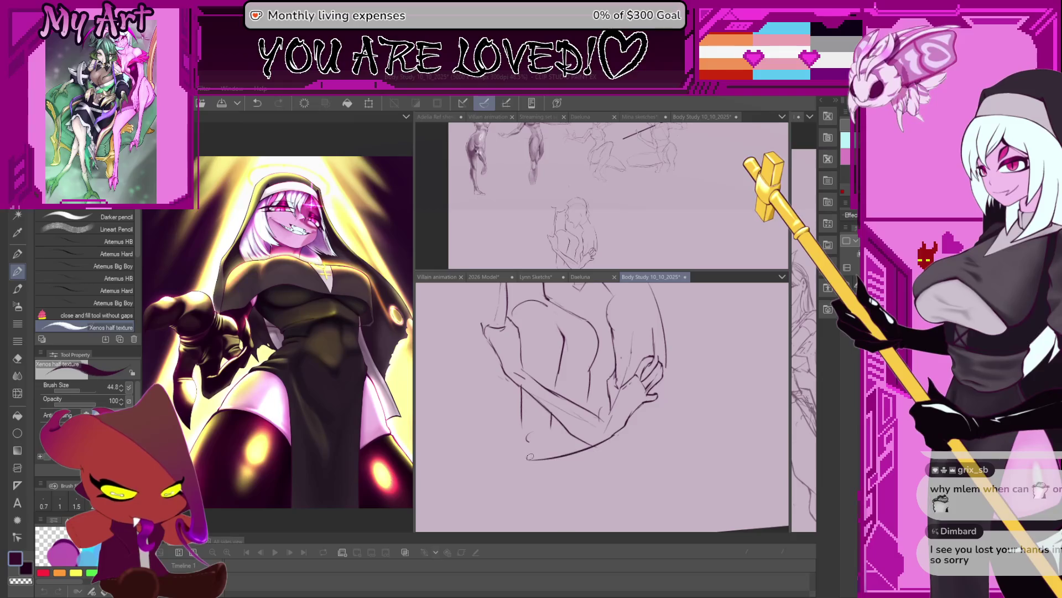
pyautogui.moveTo(531, 457); pyautogui.dragTo(571, 459)
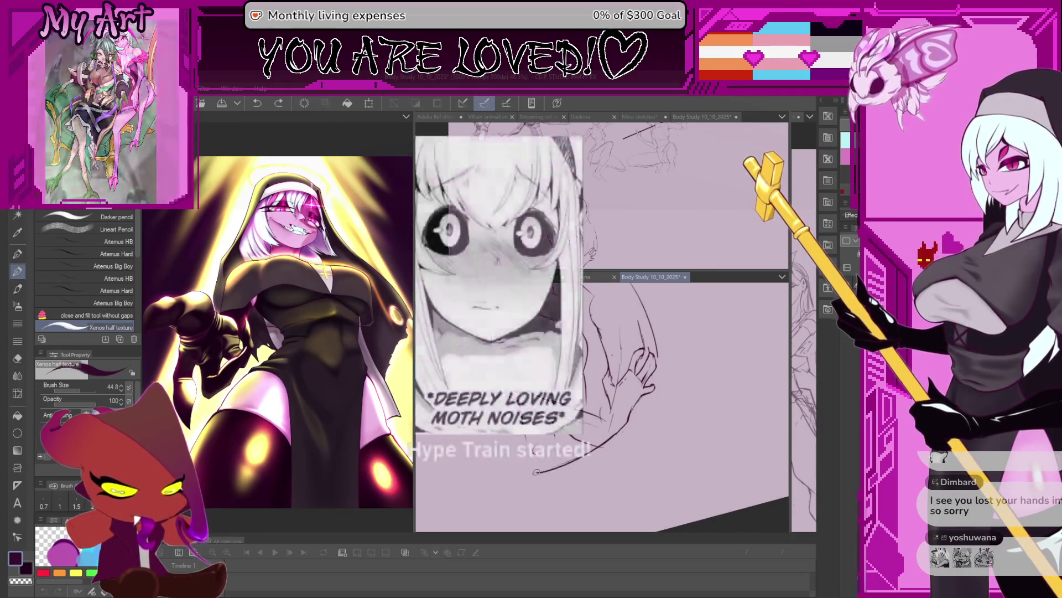
pyautogui.moveTo(572, 459); pyautogui.dragTo(584, 486)
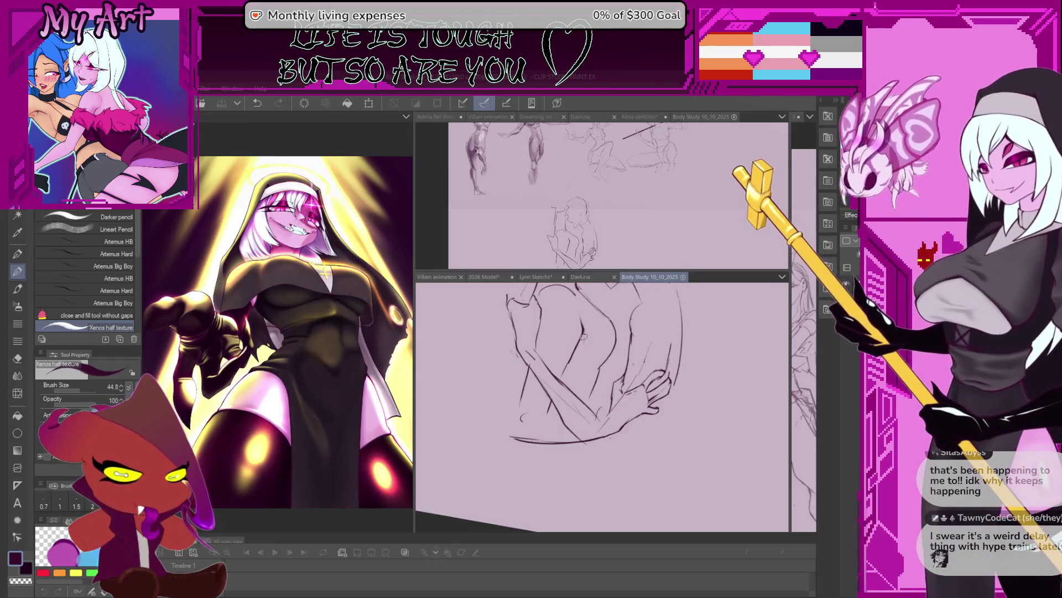
pyautogui.press('-')
# Step: Zoom and rotate the view, adding a vertical stroke and small pencil marks to the resting hand
pyautogui.hotkey('ctrl', '+')
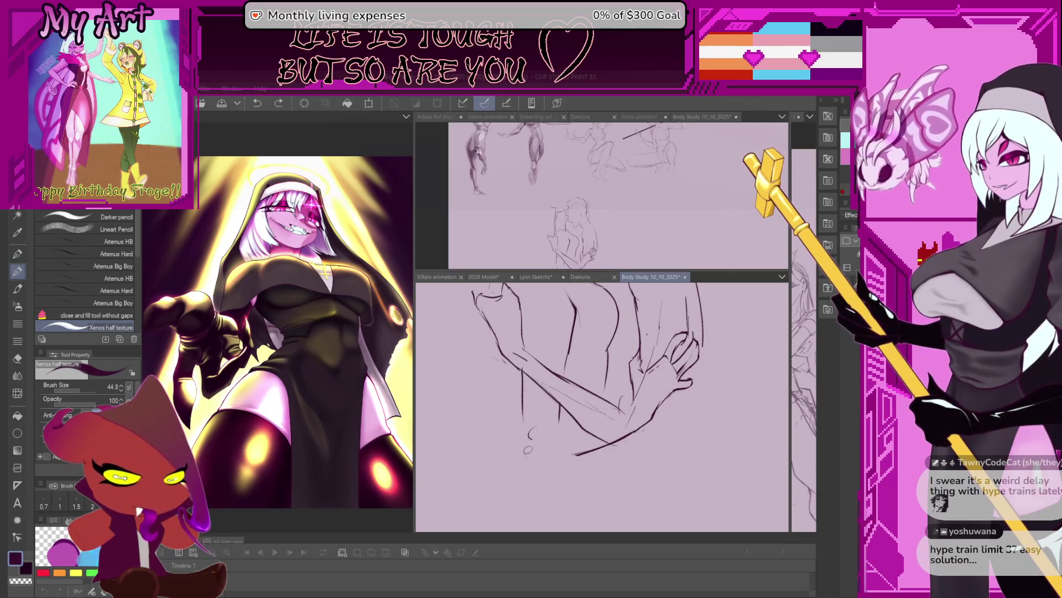
pyautogui.moveTo(523, 415); pyautogui.dragTo(524, 453)
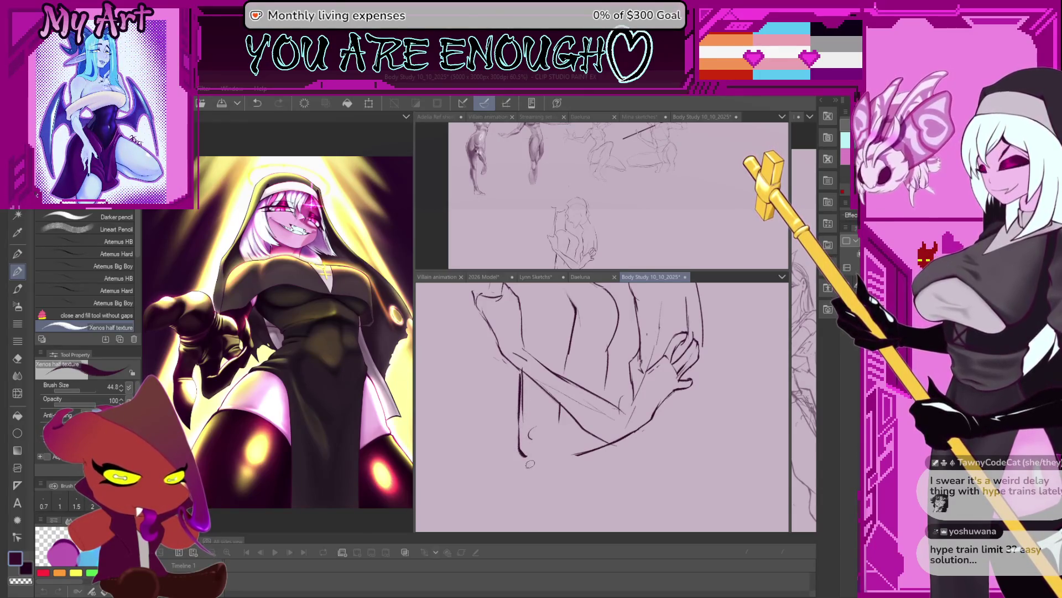
pyautogui.scroll(2, 529, 463)
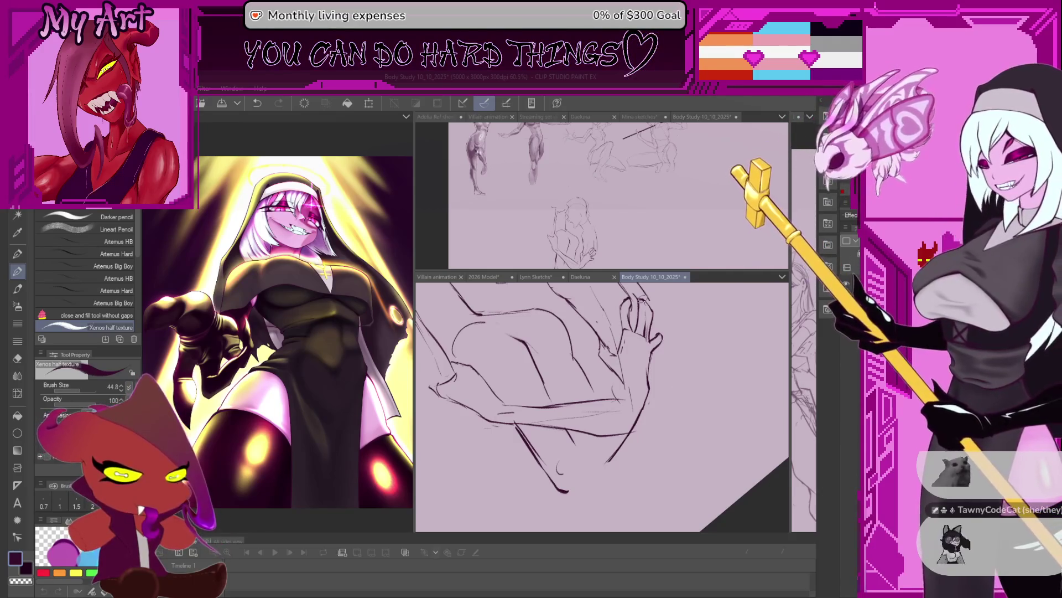
pyautogui.hotkey('ctrl', '@')
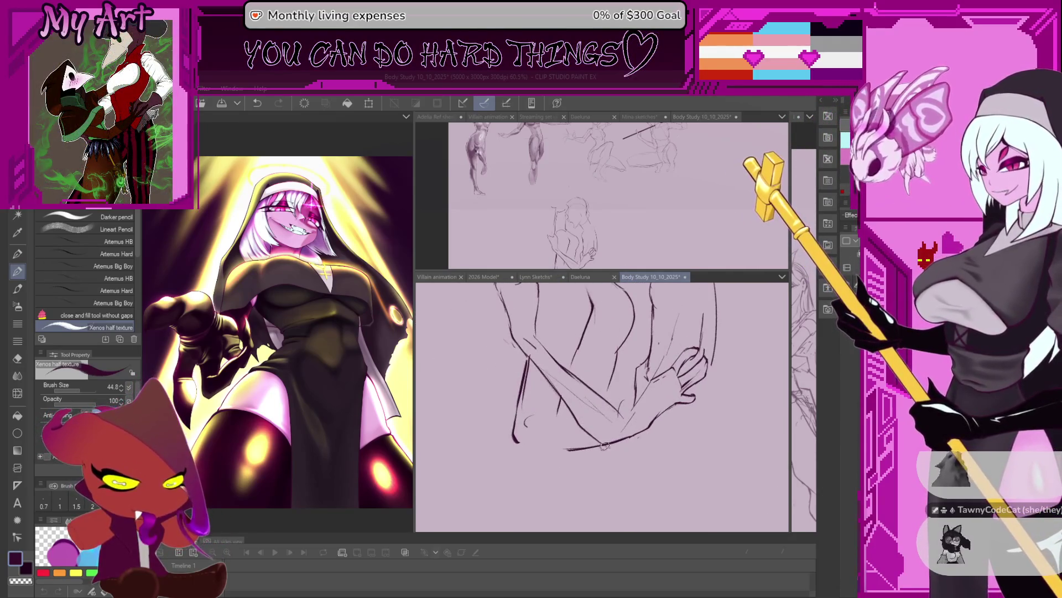
pyautogui.scroll(2, 605, 445)
pyautogui.press('-')
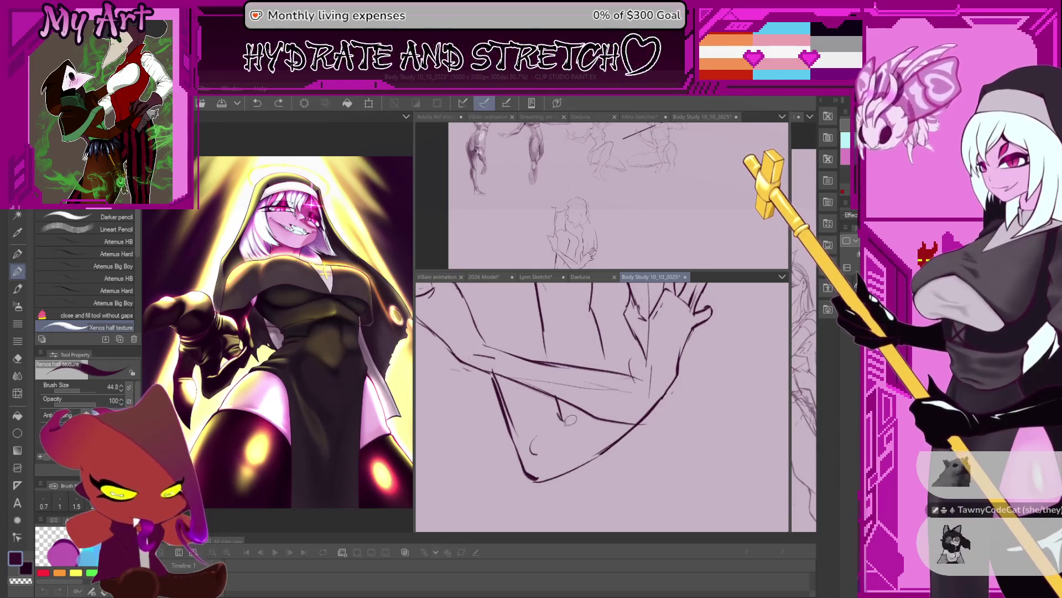
pyautogui.press('-')
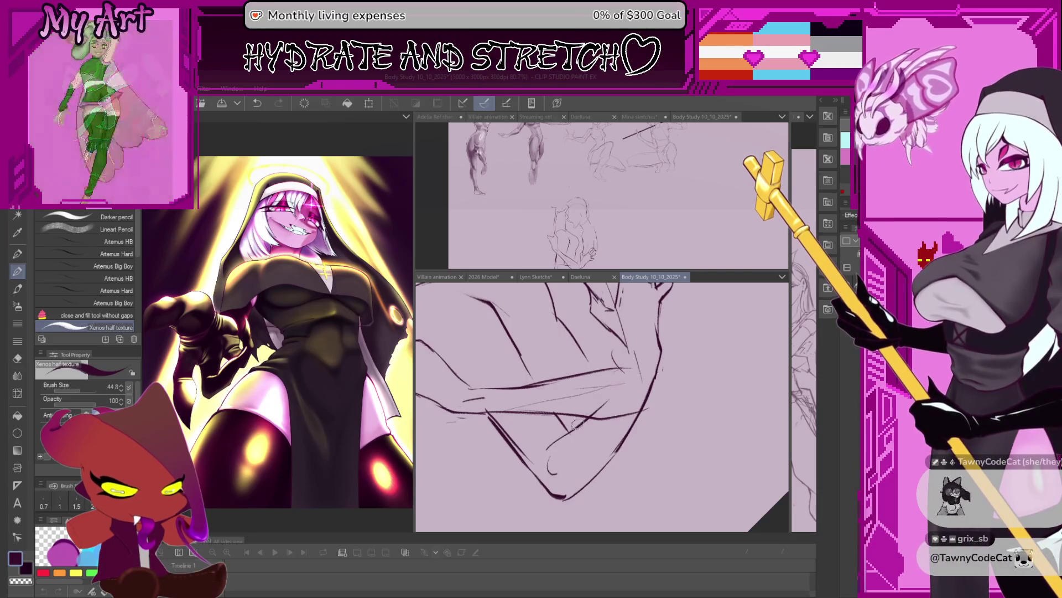
pyautogui.moveTo(577, 419); pyautogui.dragTo(550, 441)
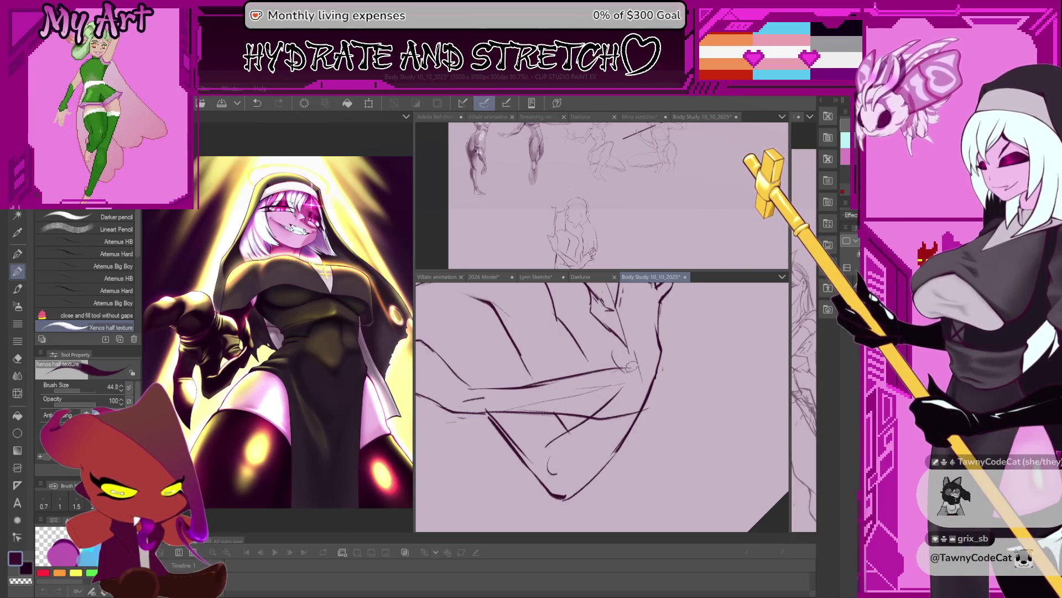
# Step: Turn and zoom the view along the embracing arm, then pull back to the whole figure group
pyautogui.moveTo(630, 367); pyautogui.dragTo(591, 433)
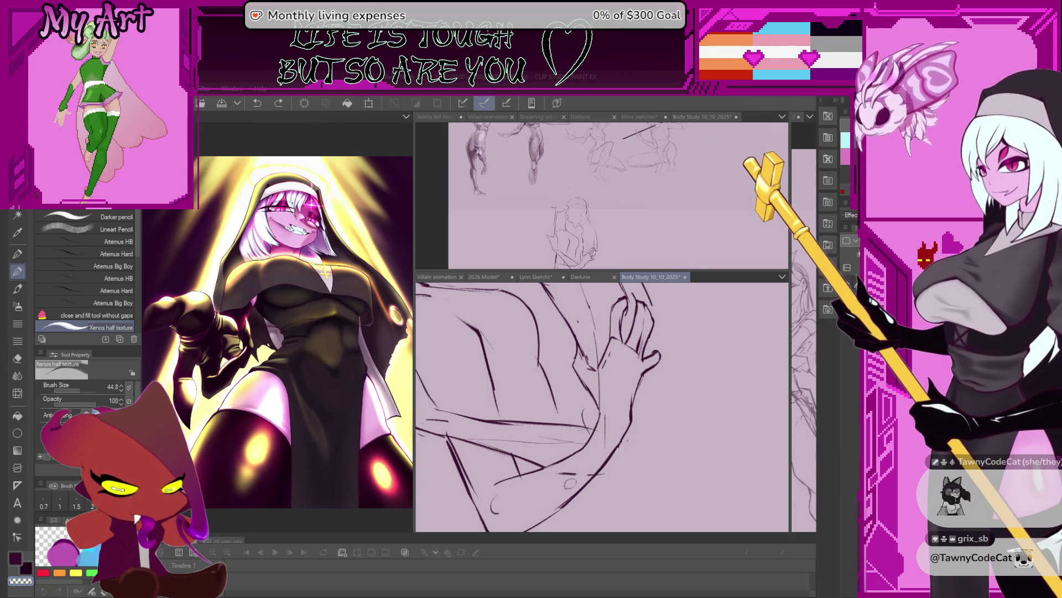
pyautogui.moveTo(592, 434); pyautogui.dragTo(572, 474)
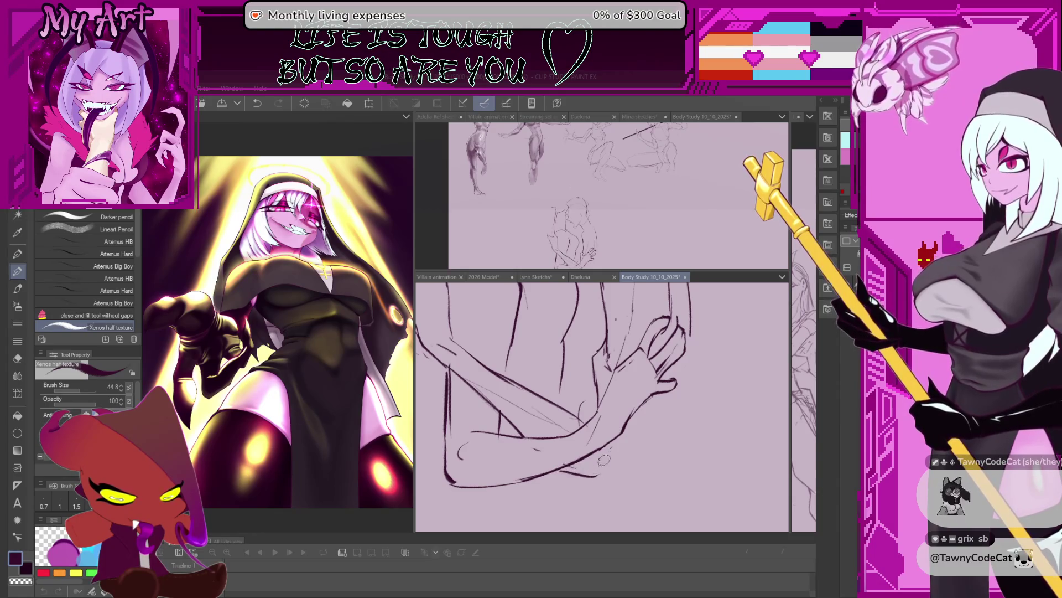
pyautogui.moveTo(604, 461); pyautogui.dragTo(590, 462)
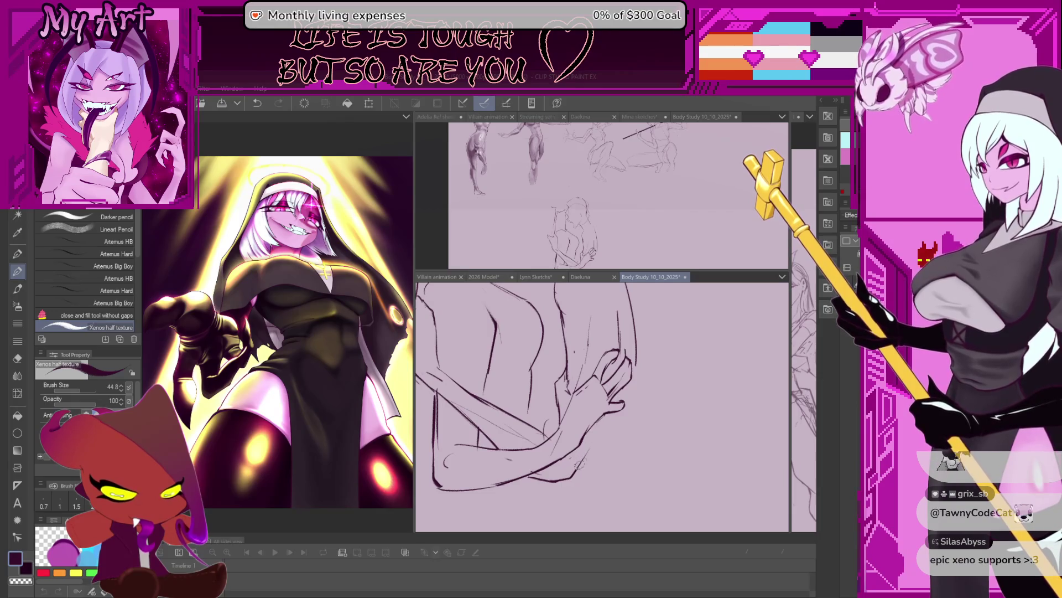
pyautogui.moveTo(565, 436); pyautogui.dragTo(562, 442)
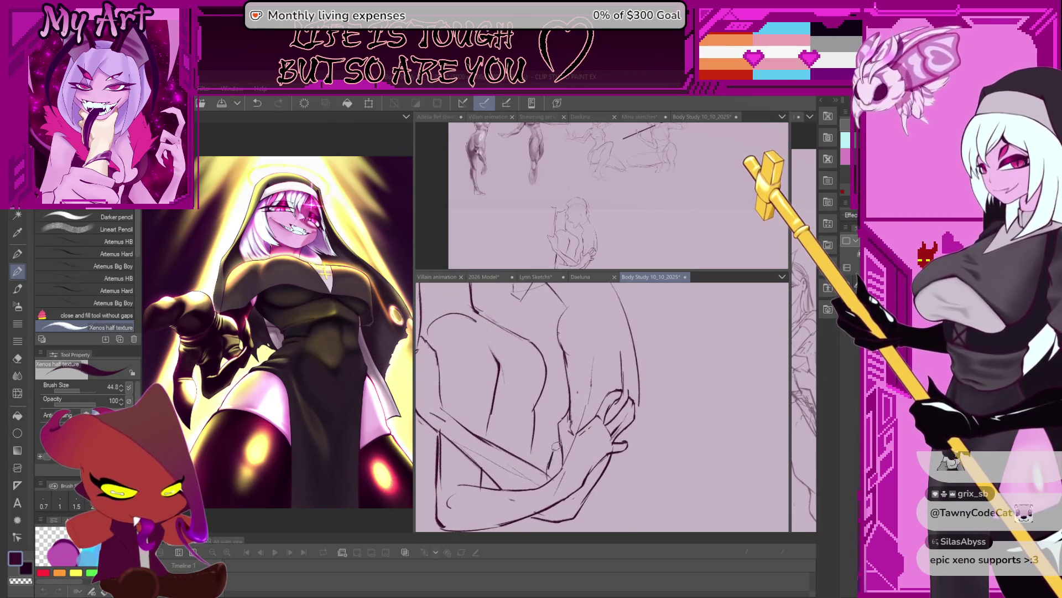
pyautogui.moveTo(551, 406); pyautogui.dragTo(557, 408)
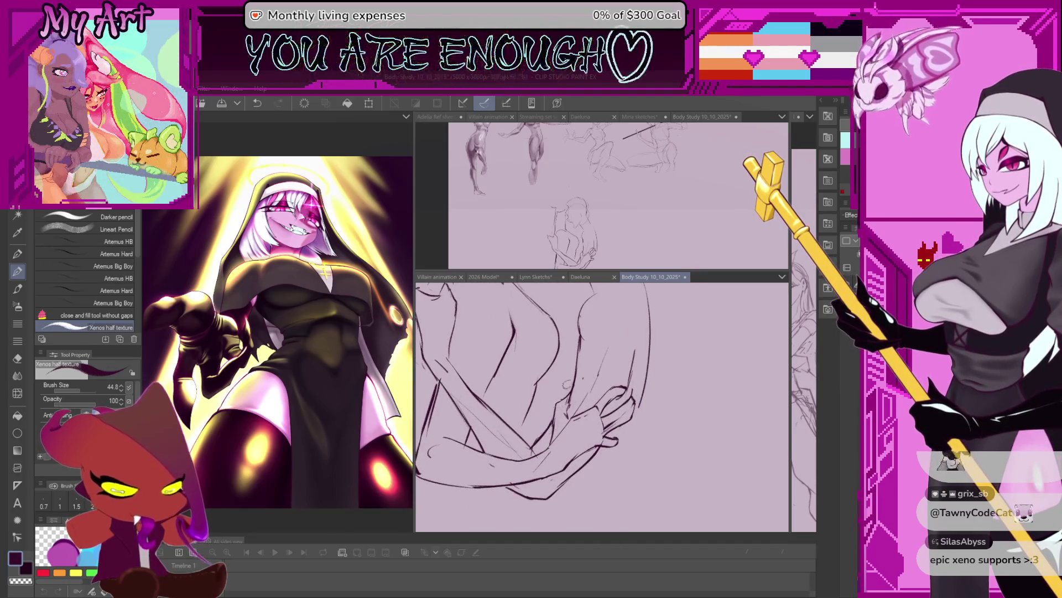
pyautogui.moveTo(557, 408)
pyautogui.mouseDown()
pyautogui.moveTo(607, 355)
pyautogui.moveTo(581, 390)
pyautogui.mouseUp()
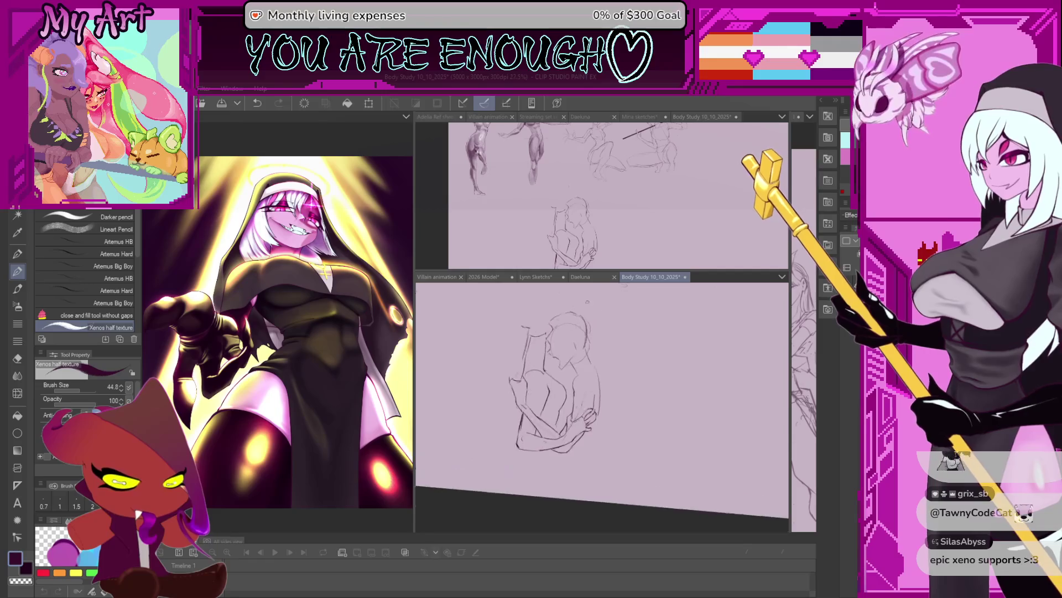
pyautogui.scroll(2, 548, 406)
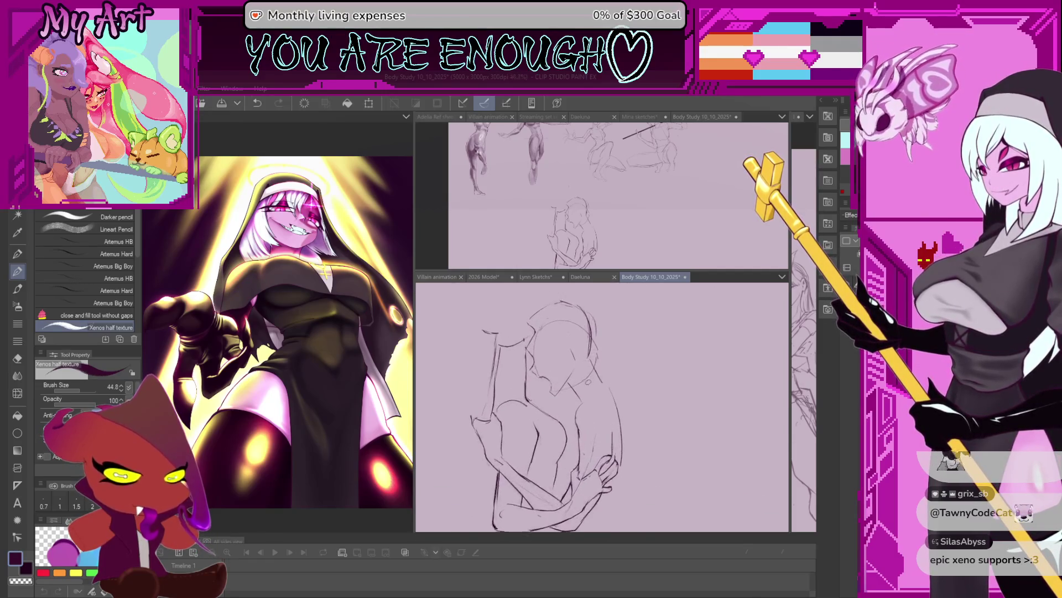
pyautogui.scroll(1, 548, 406)
pyautogui.scroll(2, 549, 407)
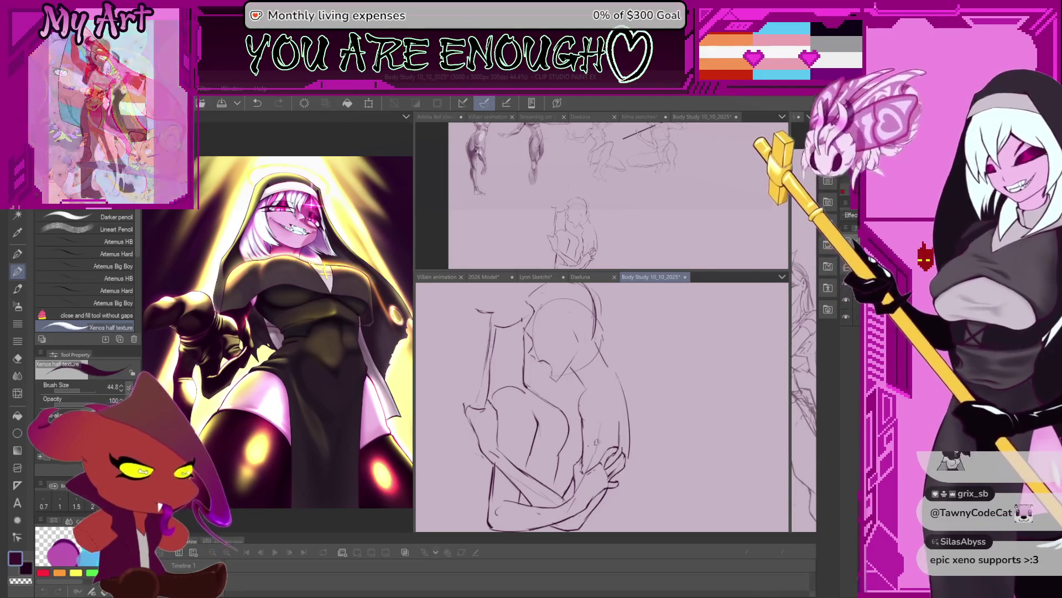
pyautogui.scroll(-1, 631, 405)
pyautogui.scroll(-1, 632, 404)
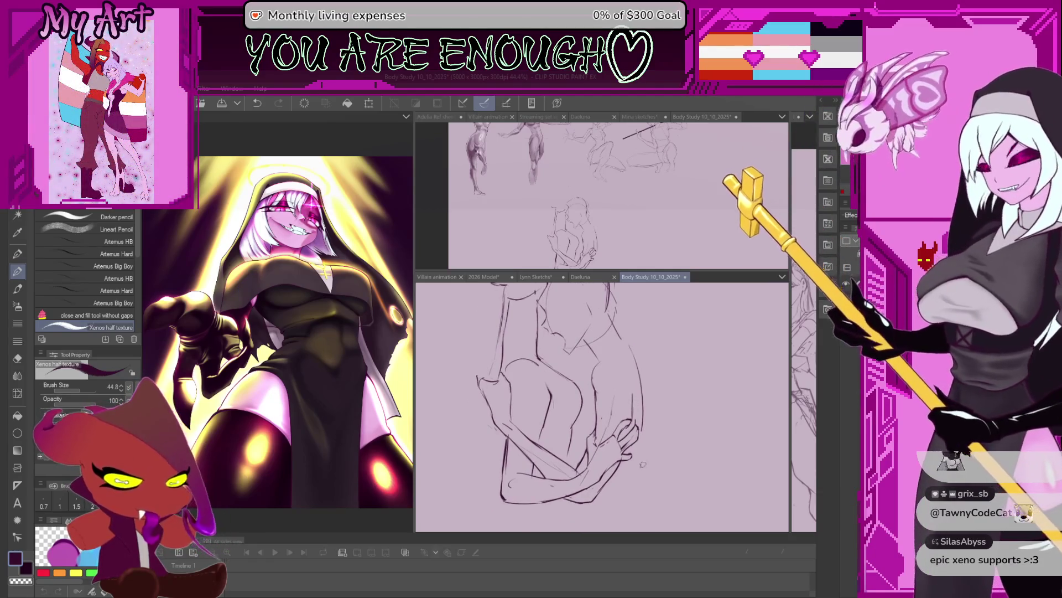
pyautogui.scroll(-1, 586, 368)
pyautogui.scroll(2, 586, 368)
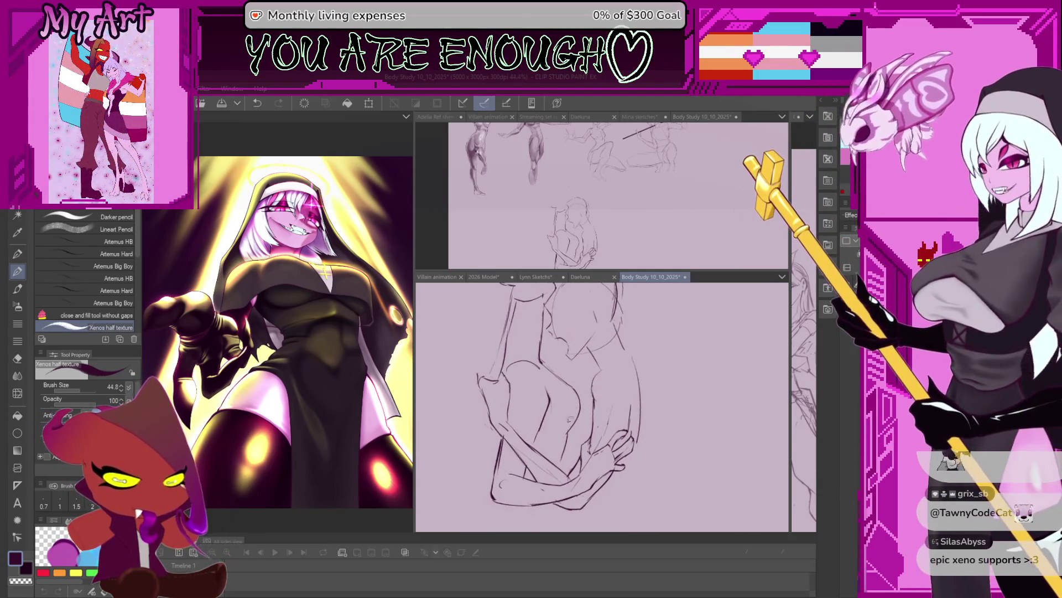
pyautogui.scroll(1, 581, 376)
pyautogui.scroll(1, 574, 386)
pyautogui.scroll(1, 570, 395)
pyautogui.scroll(1, 570, 394)
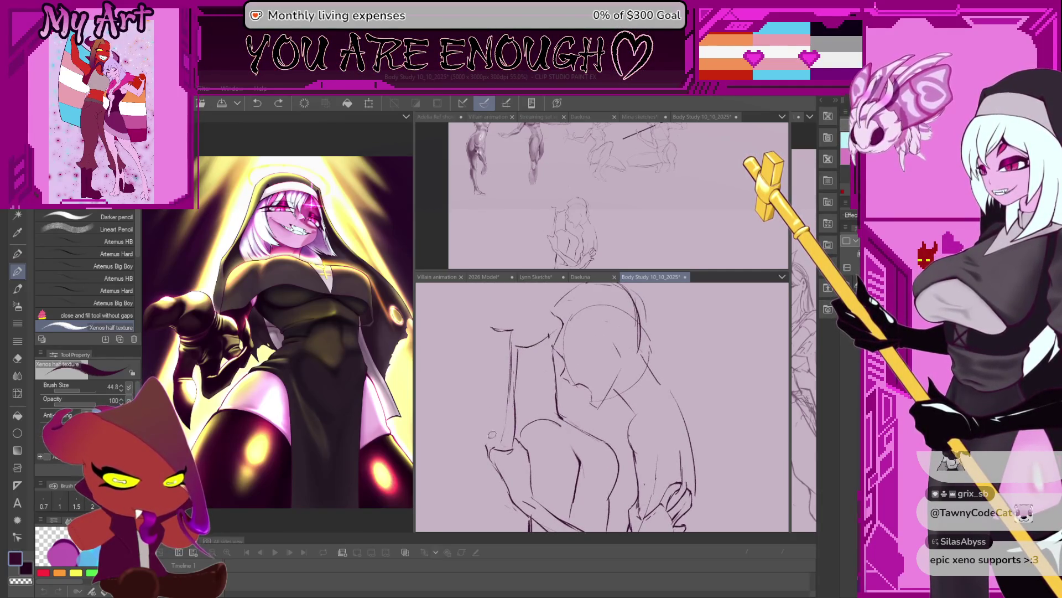
# Step: Move the view over the heads, enlarge the brush and draw a short curved face stroke
pyautogui.moveTo(449, 365); pyautogui.dragTo(470, 403)
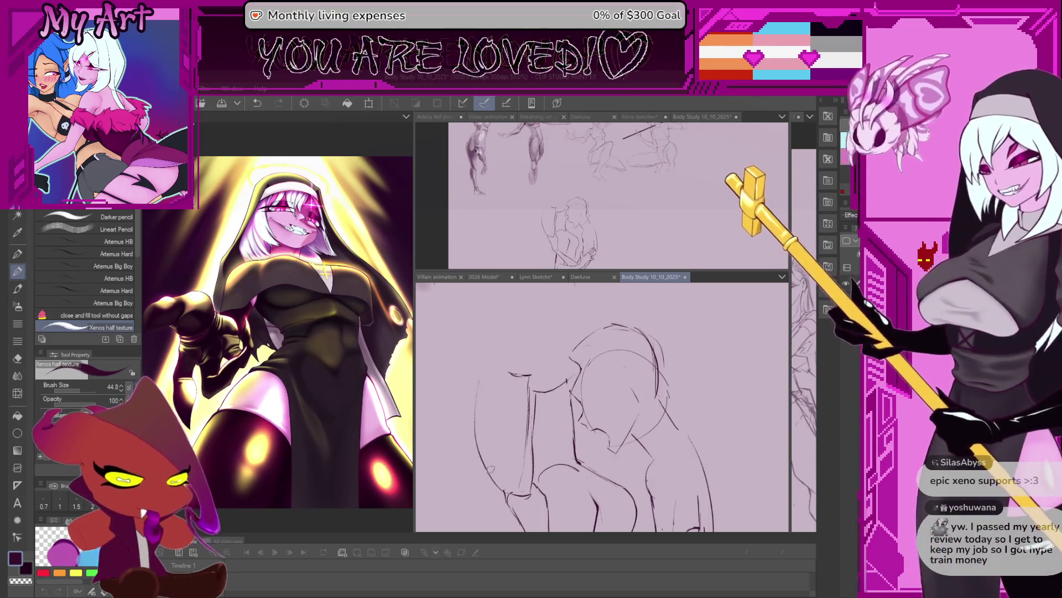
pyautogui.moveTo(581, 398); pyautogui.dragTo(598, 415)
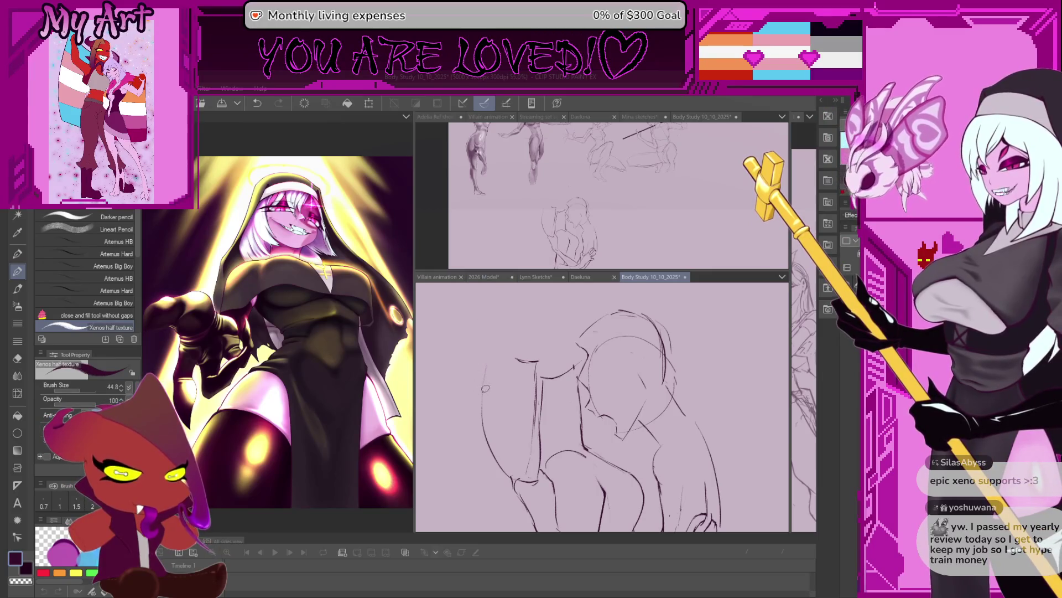
pyautogui.scroll(1, 503, 388)
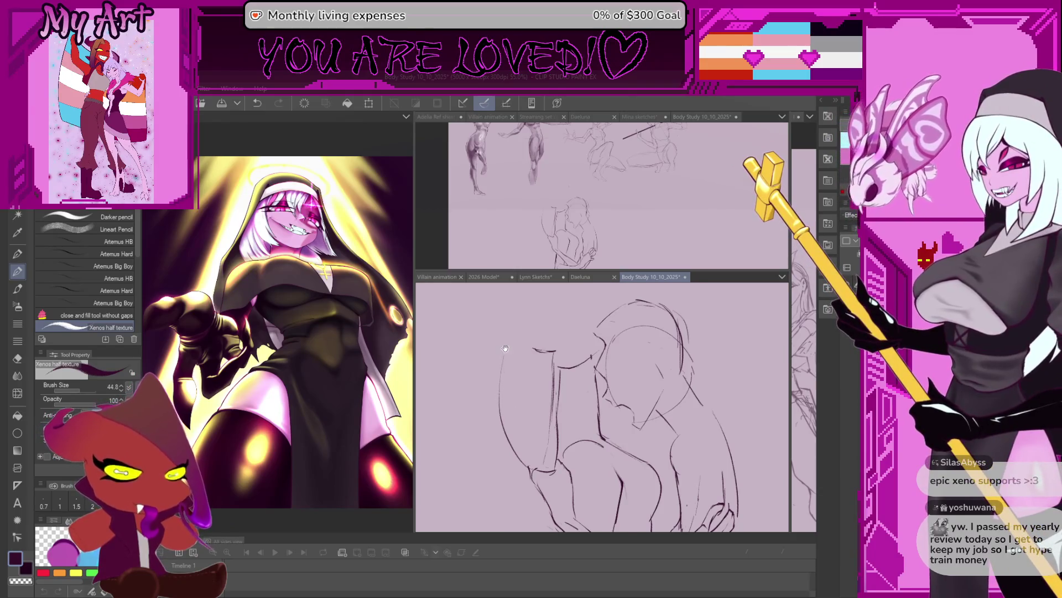
pyautogui.moveTo(505, 349); pyautogui.dragTo(532, 367)
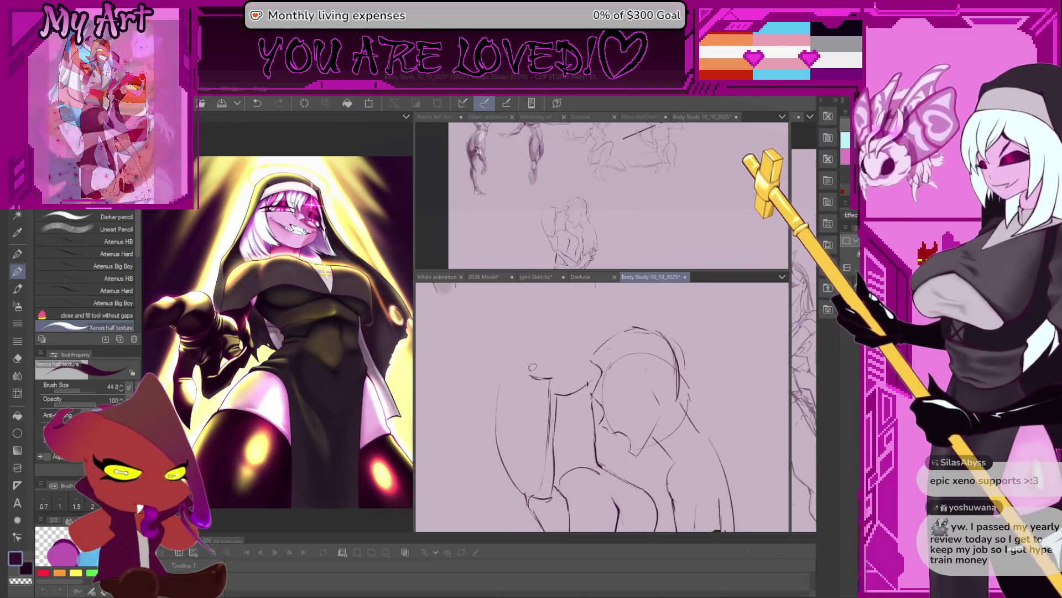
pyautogui.moveTo(532, 368)
pyautogui.mouseDown()
pyautogui.moveTo(515, 362)
pyautogui.moveTo(524, 355)
pyautogui.mouseUp()
pyautogui.scroll(1, 516, 362)
pyautogui.scroll(1, 548, 369)
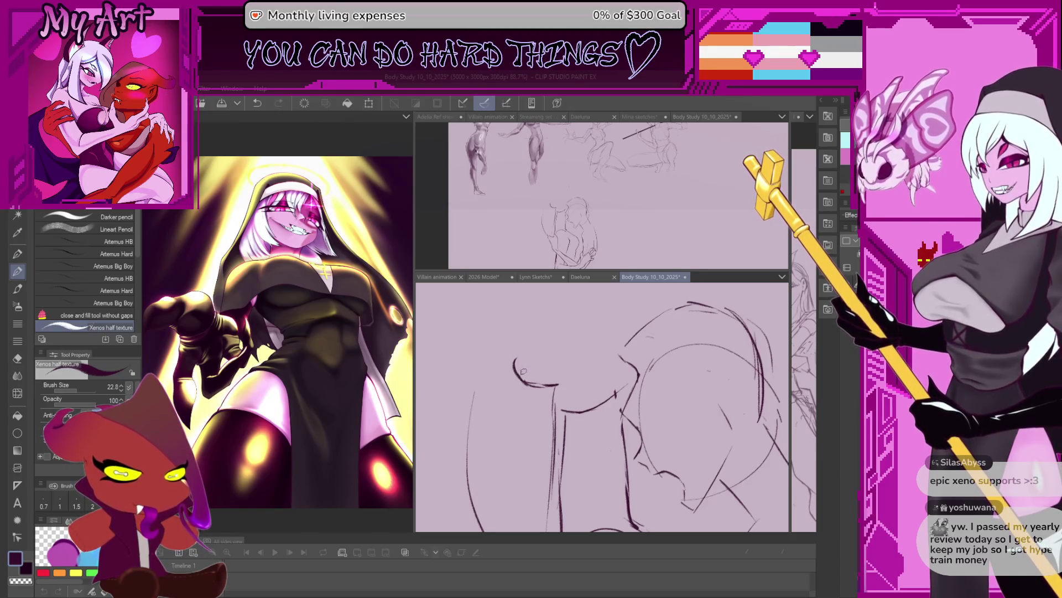
pyautogui.moveTo(516, 356)
pyautogui.mouseDown()
pyautogui.moveTo(525, 382)
pyautogui.moveTo(532, 352)
pyautogui.moveTo(544, 397)
pyautogui.mouseUp()
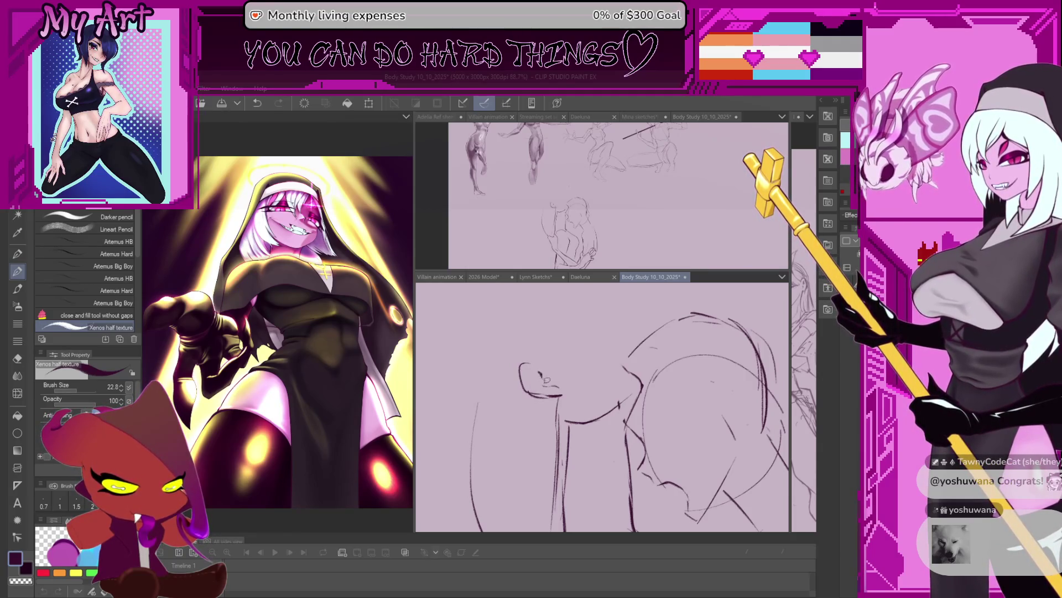
pyautogui.scroll(-2, 602, 407)
pyautogui.scroll(-2, 601, 407)
pyautogui.scroll(-1, 602, 407)
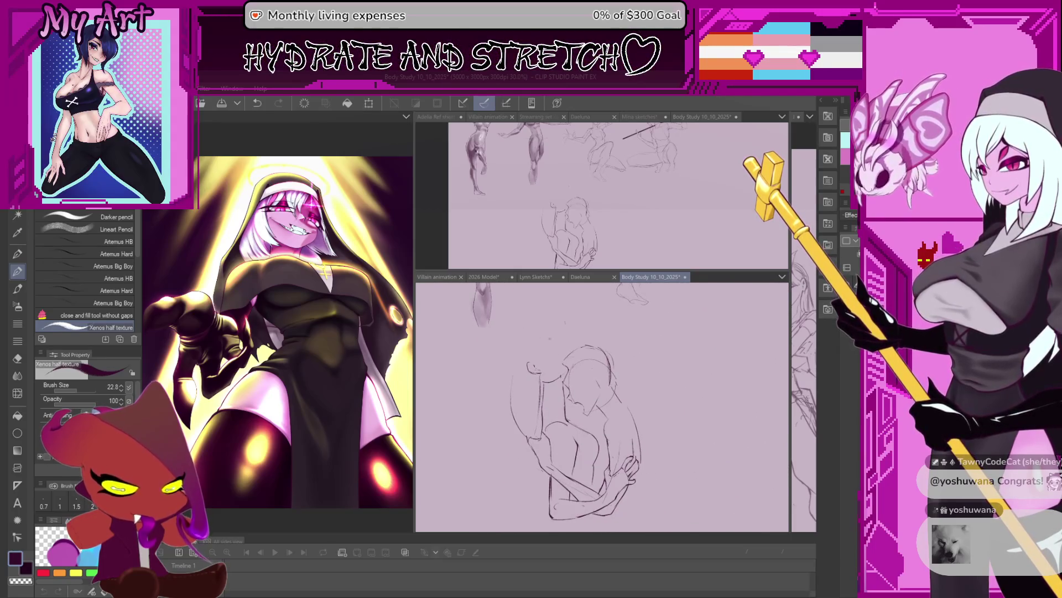
pyautogui.scroll(2, 602, 406)
pyautogui.scroll(1, 601, 408)
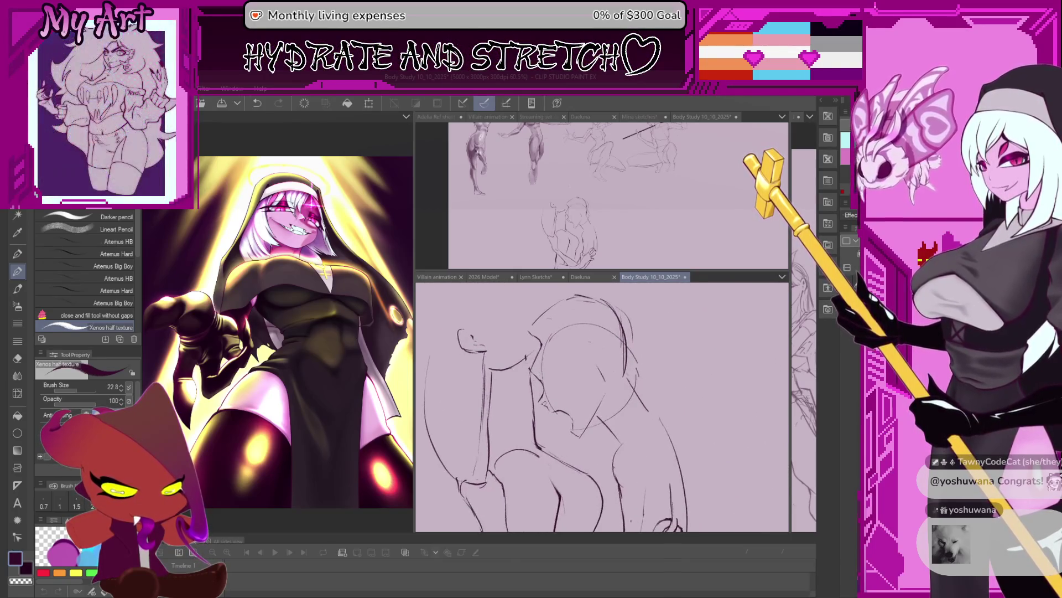
pyautogui.scroll(2, 535, 415)
# Step: Pan over the heads and lasso the small stroke near the faces
pyautogui.moveTo(537, 411); pyautogui.dragTo(490, 422)
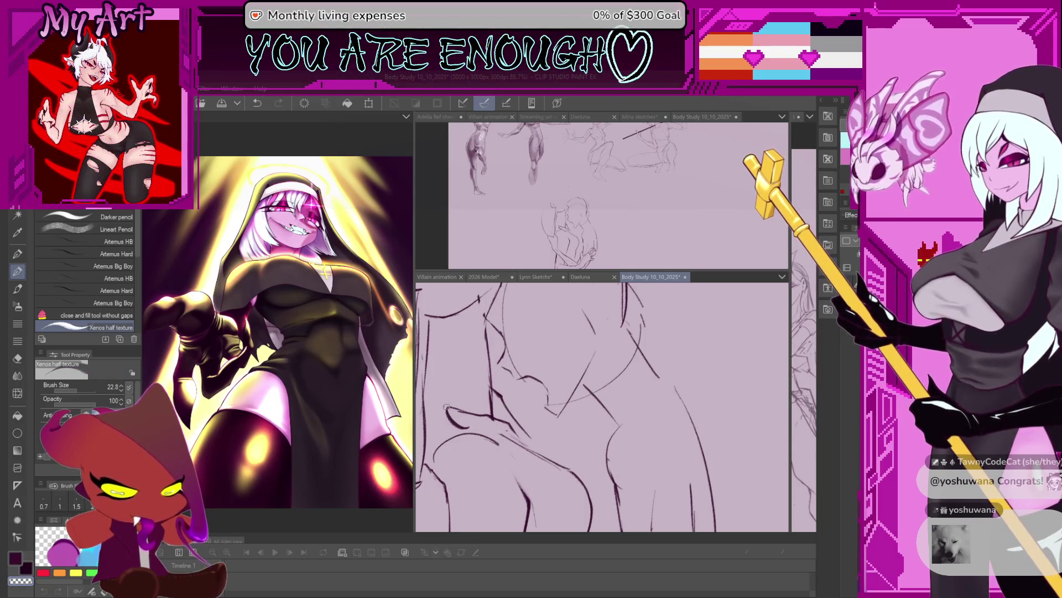
pyautogui.press('m')
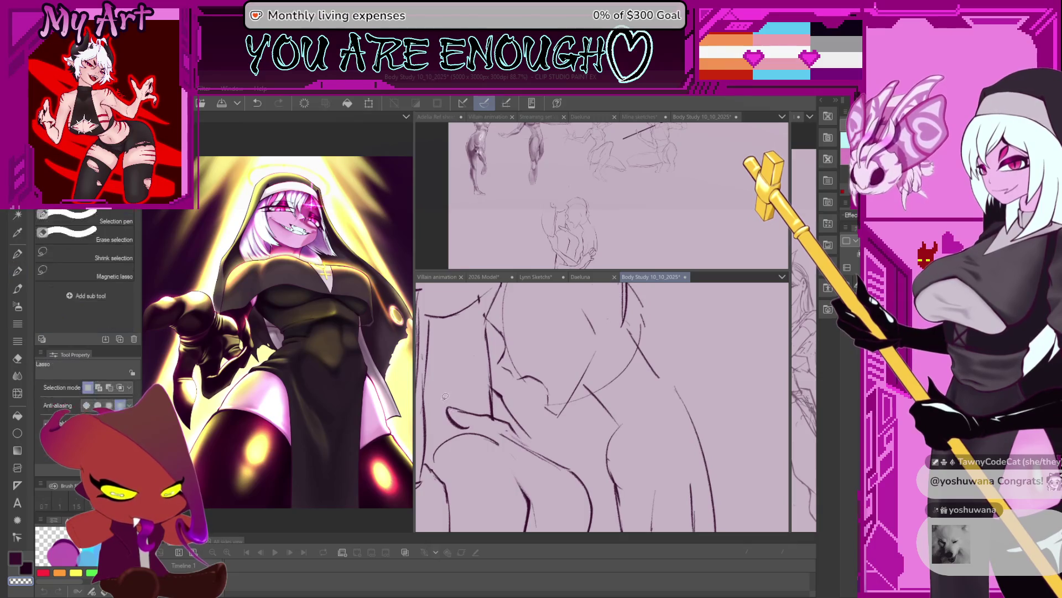
pyautogui.moveTo(468, 385); pyautogui.dragTo(486, 429)
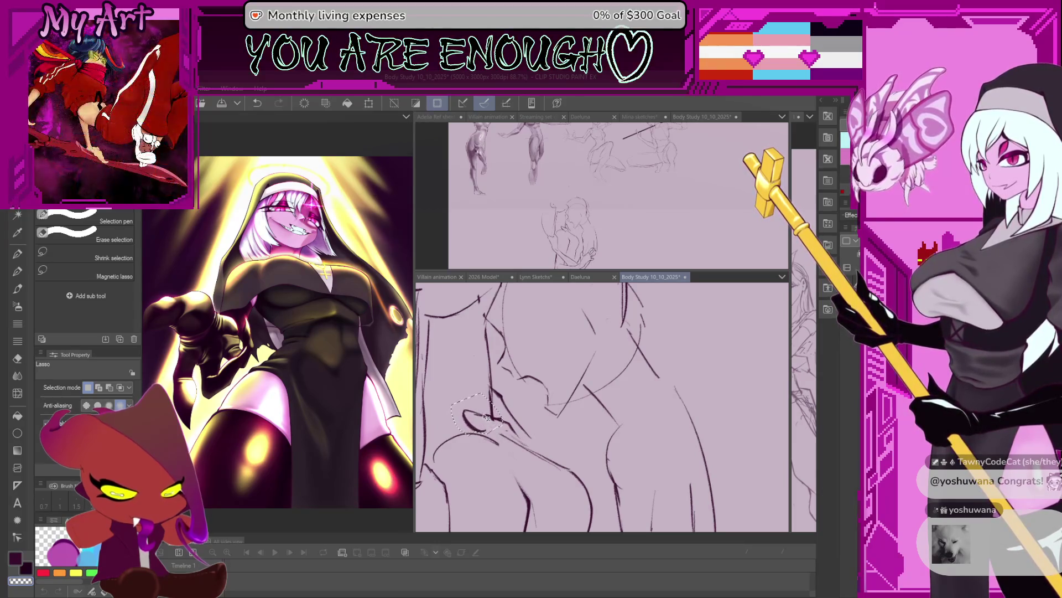
# Step: Return to the pencil, shift the view right and raise the brush size to 21
pyautogui.press('p')
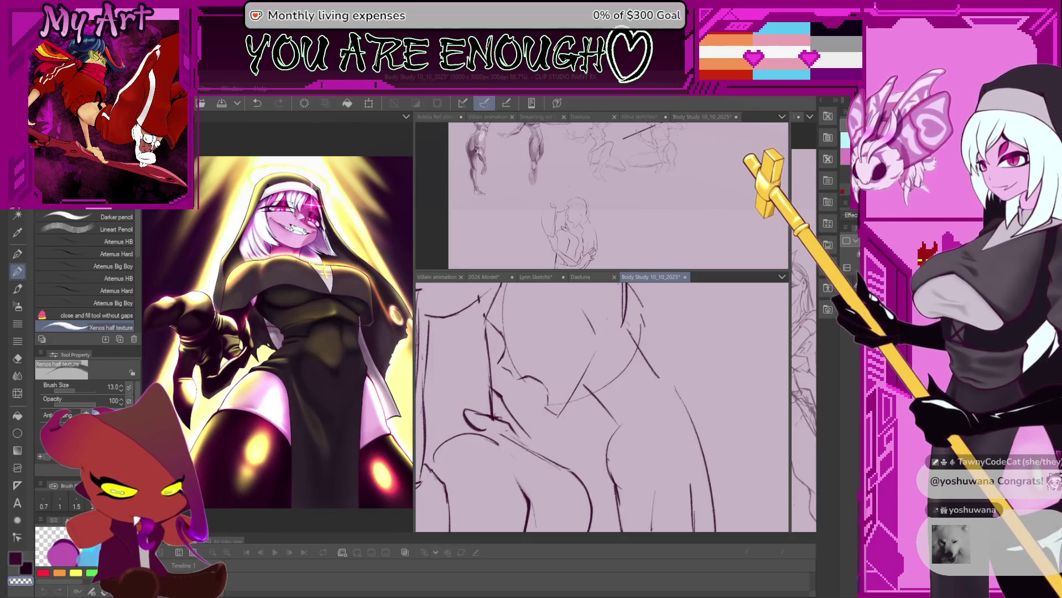
pyautogui.moveTo(581, 407)
pyautogui.mouseDown()
pyautogui.moveTo(618, 398)
pyautogui.moveTo(593, 402)
pyautogui.mouseUp()
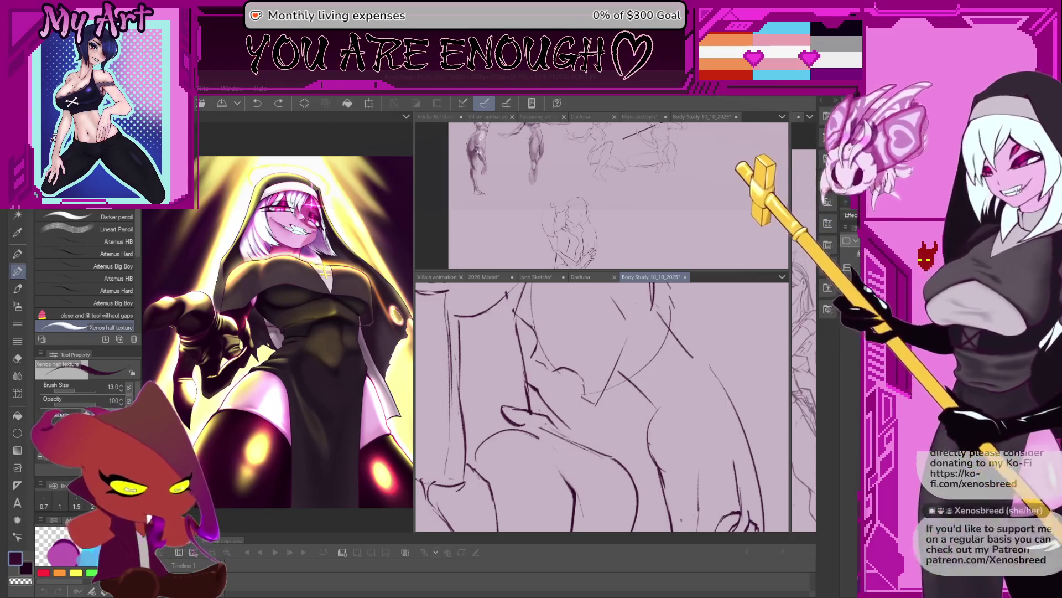
pyautogui.press(']')
pyautogui.scroll(2, 535, 401)
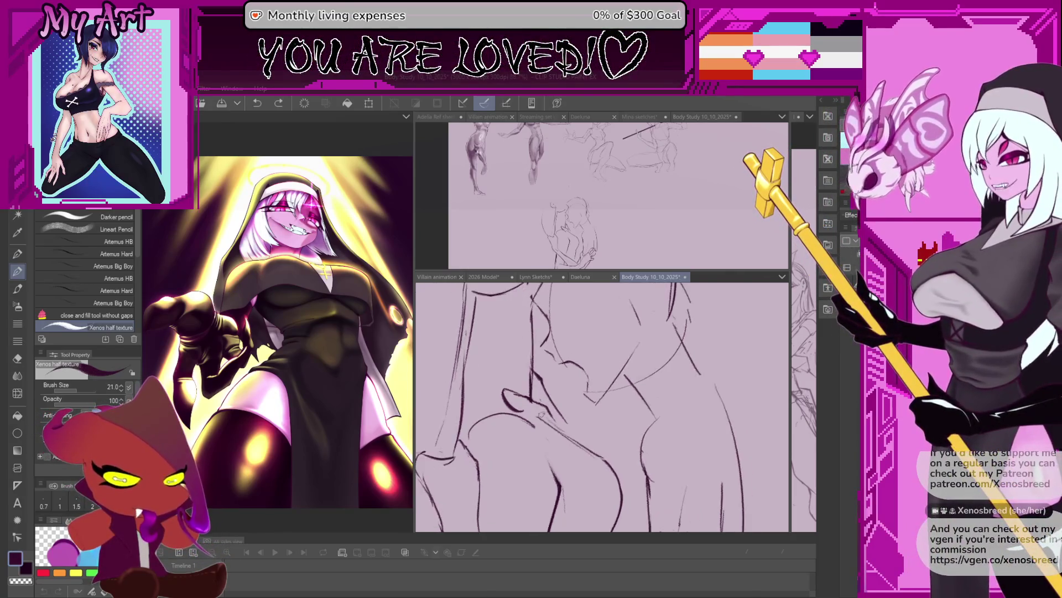
pyautogui.scroll(2, 556, 415)
pyautogui.scroll(2, 582, 427)
pyautogui.scroll(2, 602, 442)
pyautogui.scroll(-1, 603, 442)
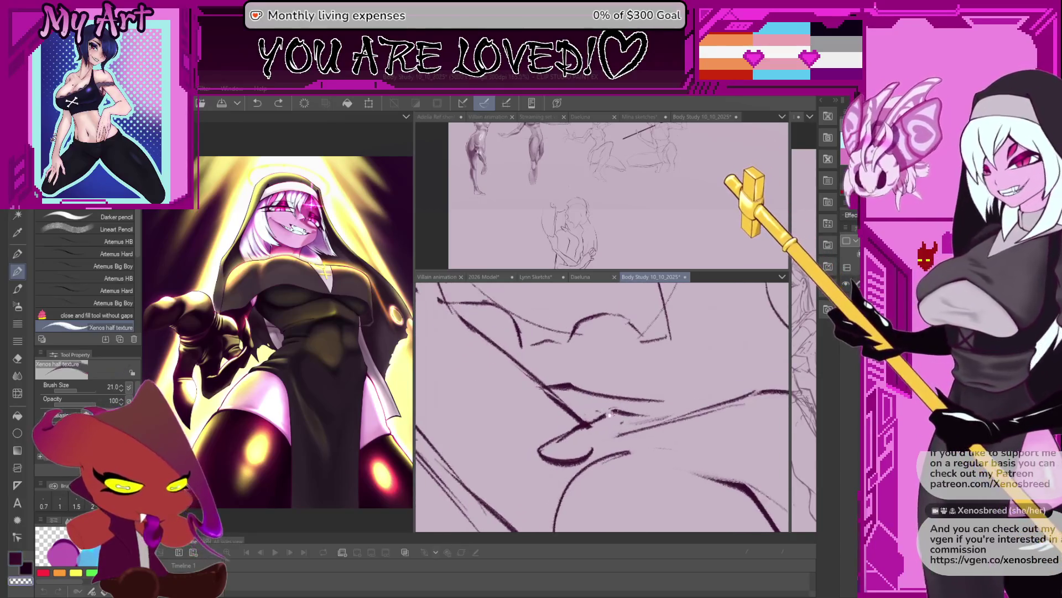
pyautogui.scroll(-1, 611, 432)
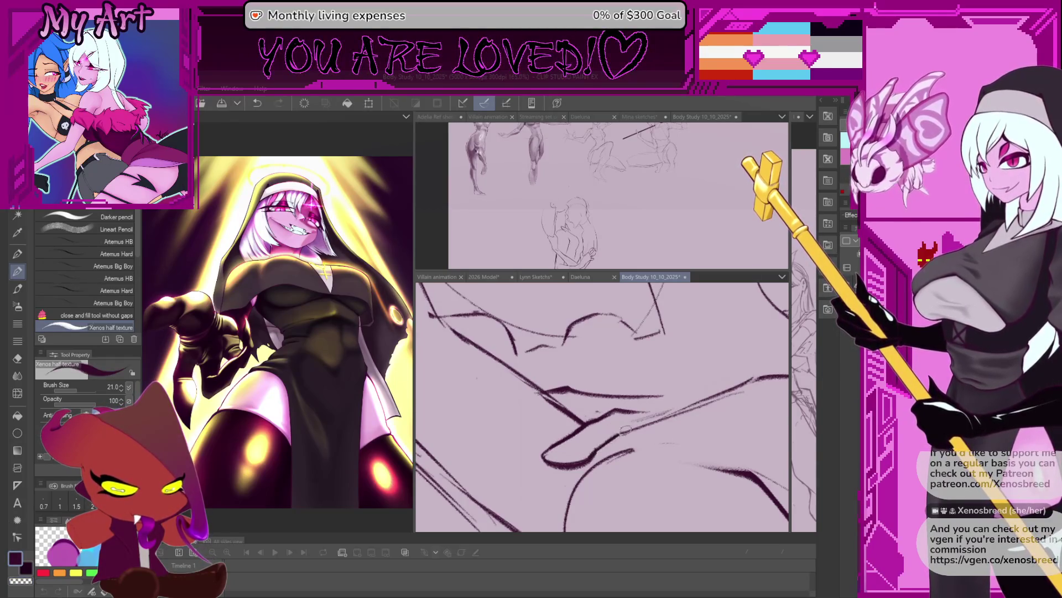
# Step: Rotate the canvas and sketch a line along the jaw, bringing more of the face into view
pyautogui.moveTo(631, 427); pyautogui.dragTo(664, 445)
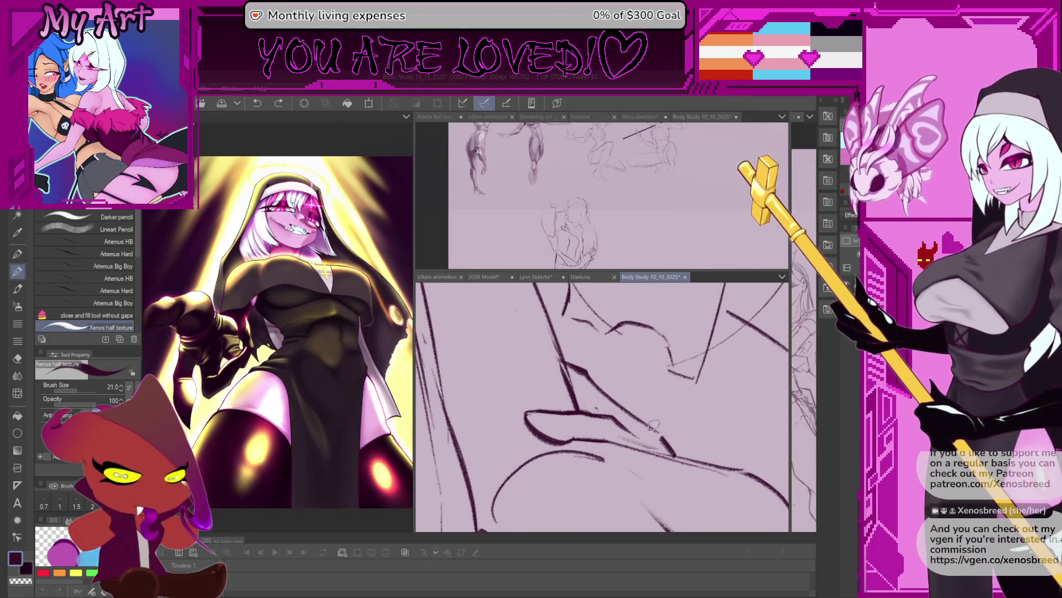
pyautogui.moveTo(628, 428)
pyautogui.mouseDown()
pyautogui.moveTo(578, 416)
pyautogui.moveTo(496, 322)
pyautogui.moveTo(575, 451)
pyautogui.moveTo(545, 487)
pyautogui.mouseUp()
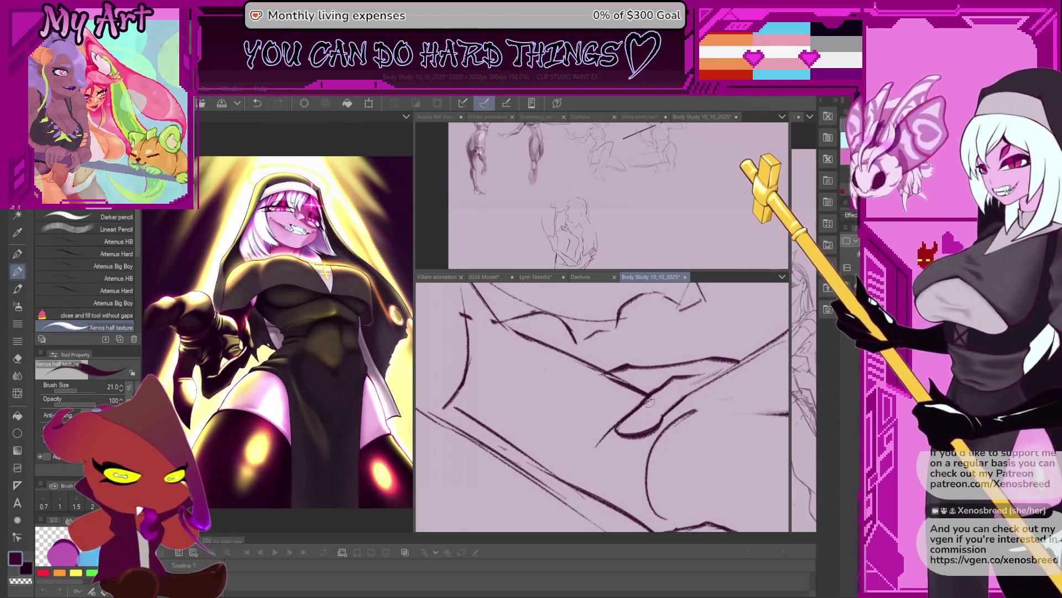
pyautogui.moveTo(597, 441); pyautogui.dragTo(652, 404)
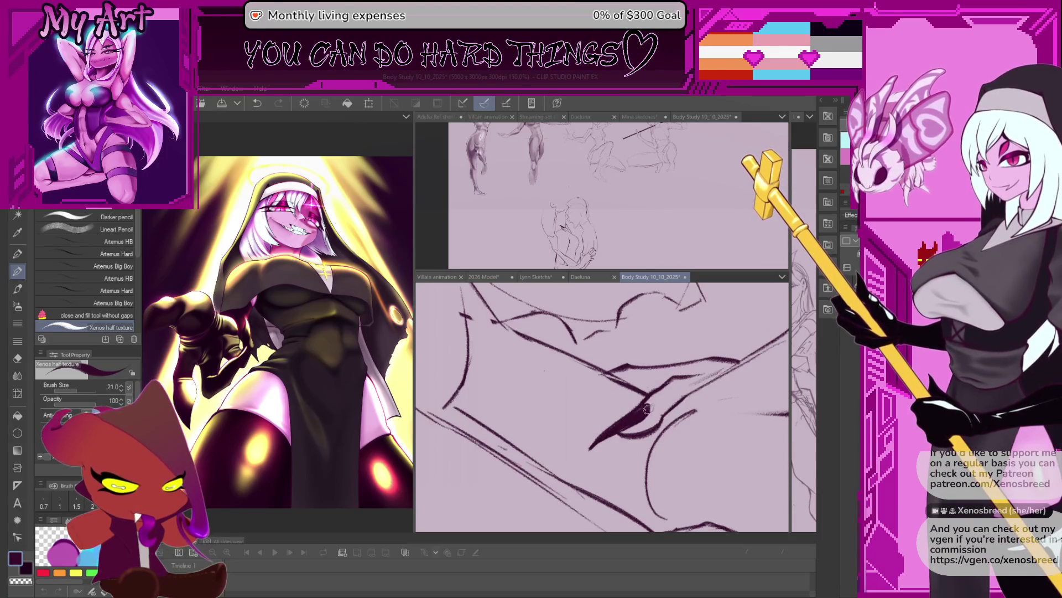
pyautogui.moveTo(648, 410); pyautogui.dragTo(667, 451)
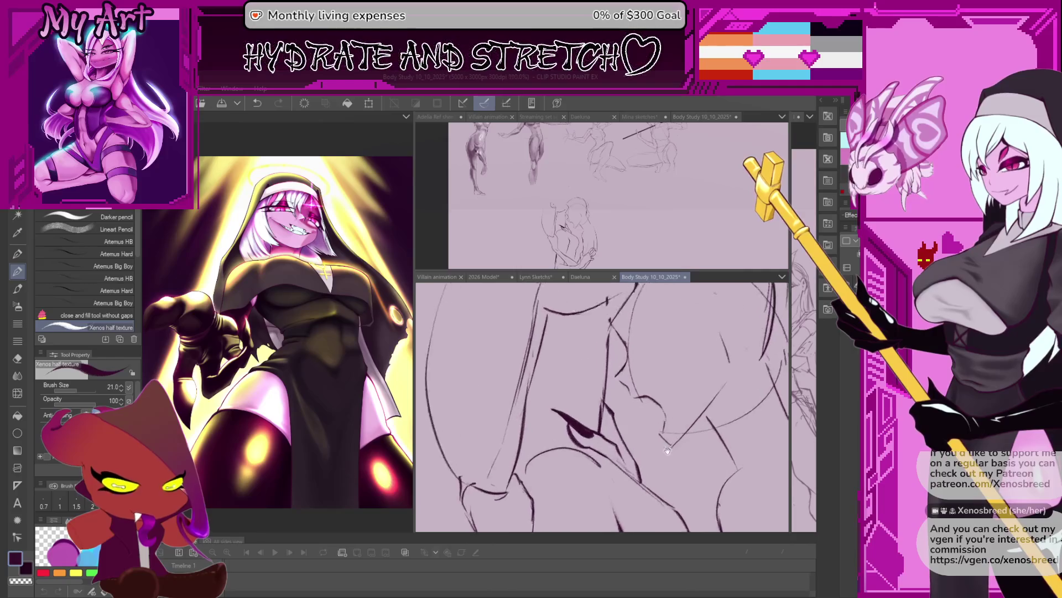
pyautogui.scroll(1, 667, 451)
pyautogui.scroll(1, 597, 423)
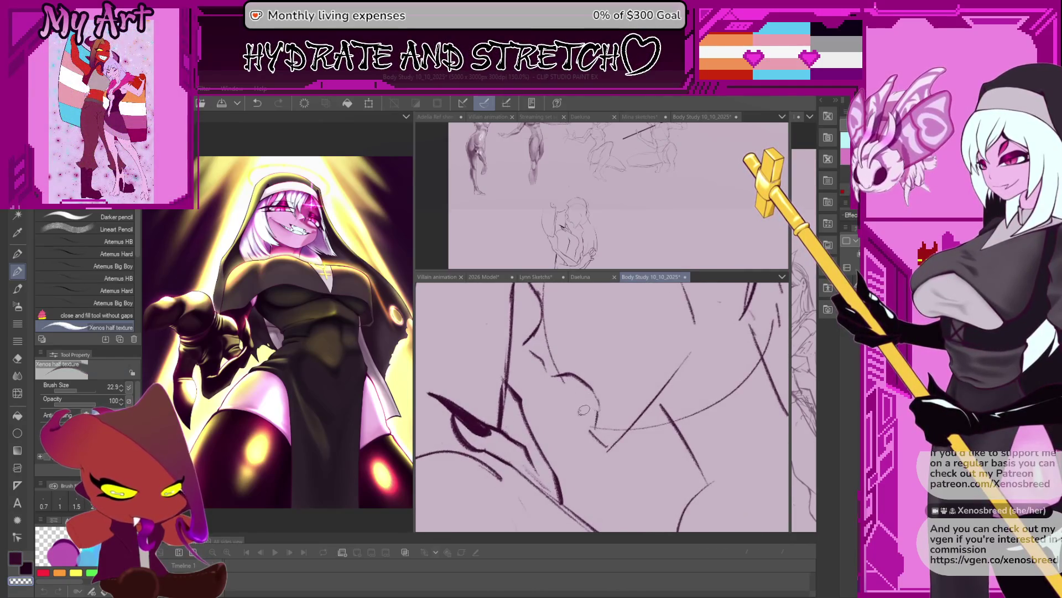
# Step: Redraw the short chin stroke and extend the chin line, erasing with transparent colour
pyautogui.hotkey('ctrl', 'z')
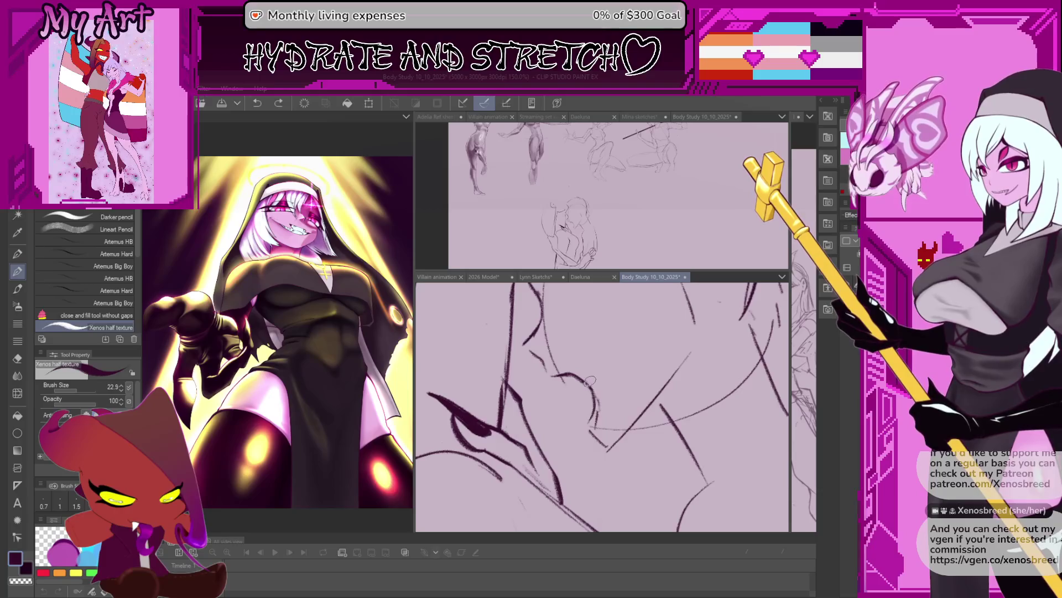
pyautogui.moveTo(592, 405)
pyautogui.mouseDown()
pyautogui.moveTo(588, 433)
pyautogui.moveTo(596, 377)
pyautogui.mouseUp()
pyautogui.press('c')
pyautogui.press('c')
pyautogui.moveTo(588, 419)
pyautogui.mouseDown()
pyautogui.moveTo(591, 438)
pyautogui.moveTo(614, 448)
pyautogui.mouseUp()
# Step: Shift toward the chin and redraw the jaw line up toward the ear more cleanly
pyautogui.moveTo(626, 409); pyautogui.dragTo(583, 465)
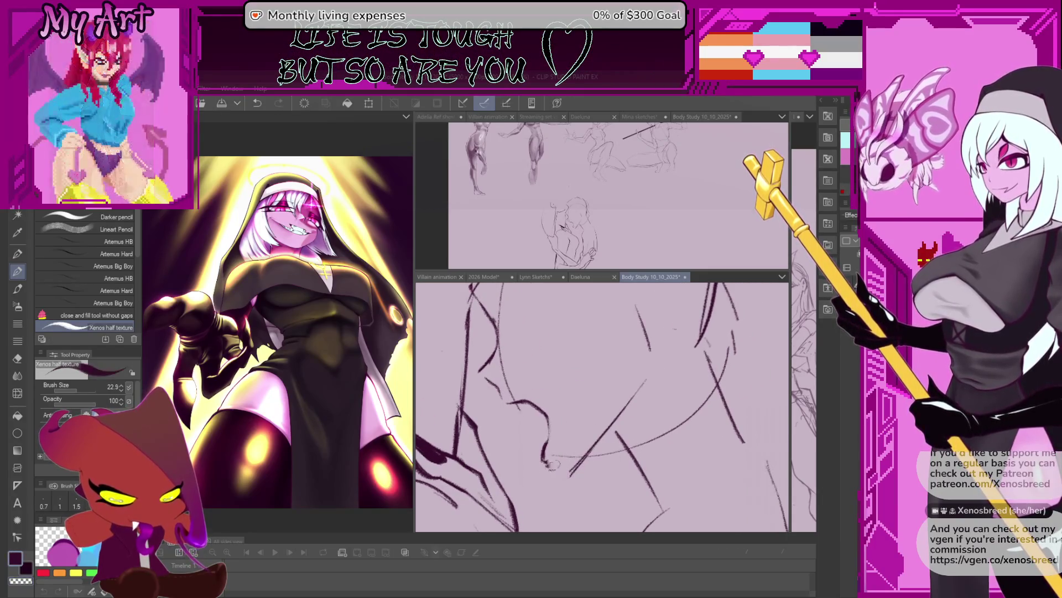
pyautogui.moveTo(569, 479); pyautogui.dragTo(631, 428)
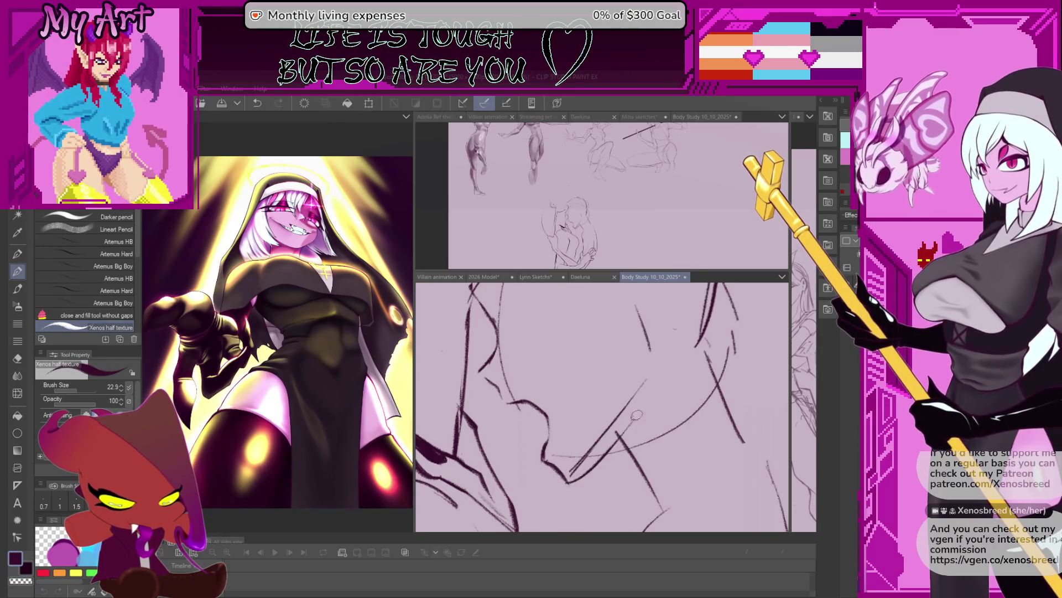
pyautogui.hotkey('ctrl', 'z')
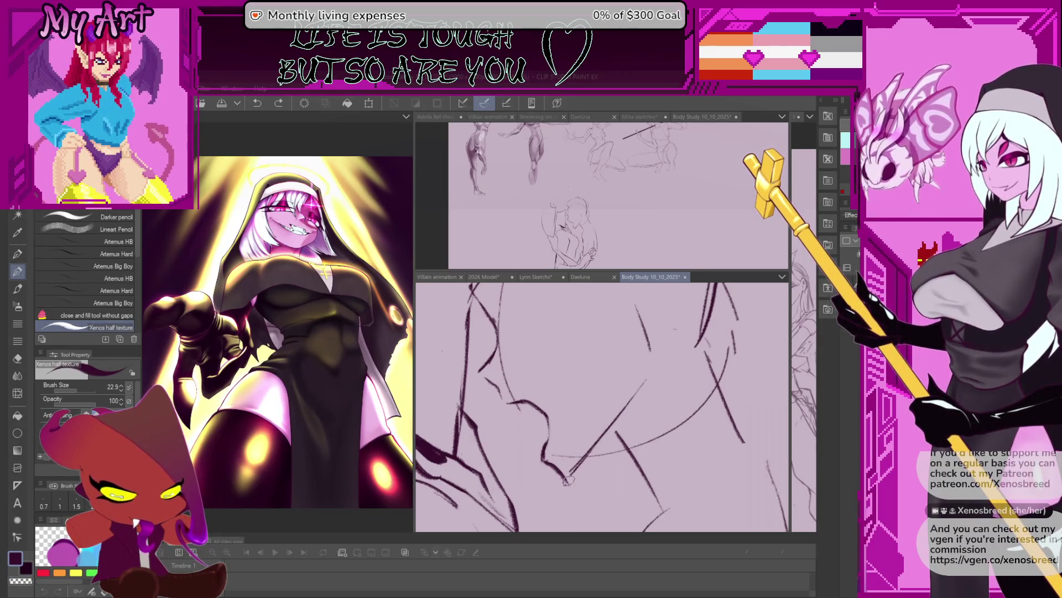
pyautogui.moveTo(563, 485)
pyautogui.mouseDown()
pyautogui.moveTo(639, 419)
pyautogui.moveTo(568, 401)
pyautogui.mouseUp()
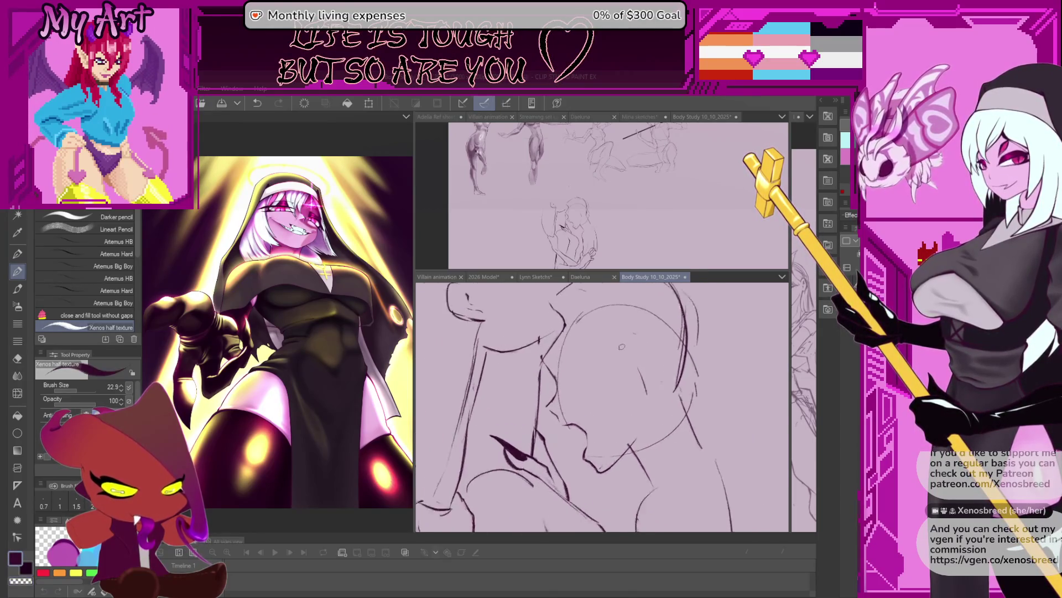
# Step: Lasso-select the chin area of the face where the two heads meet
pyautogui.press('m')
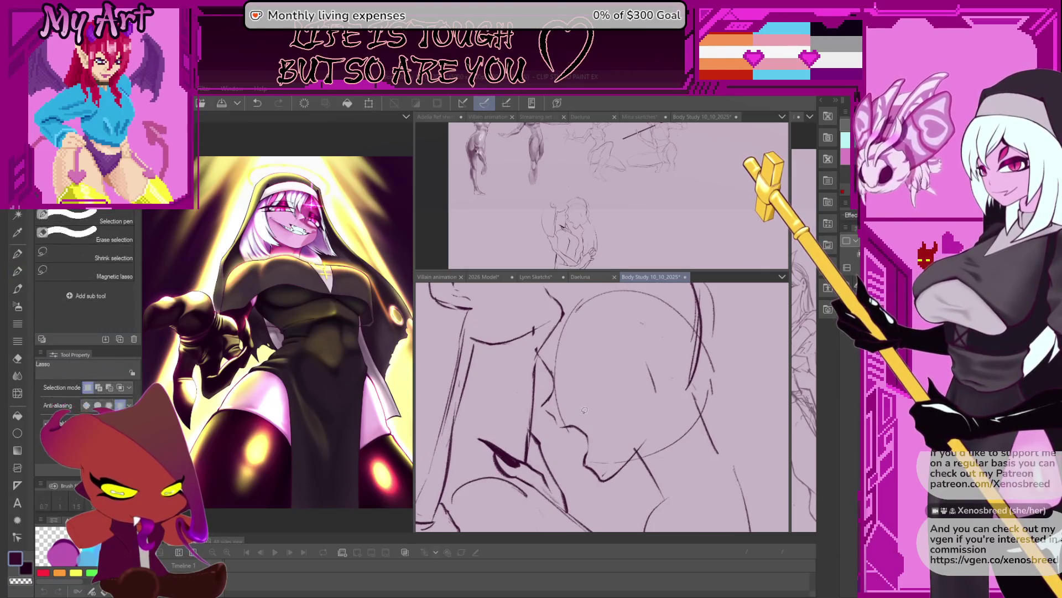
pyautogui.moveTo(641, 384); pyautogui.dragTo(664, 398)
pyautogui.moveTo(615, 445); pyautogui.dragTo(580, 427)
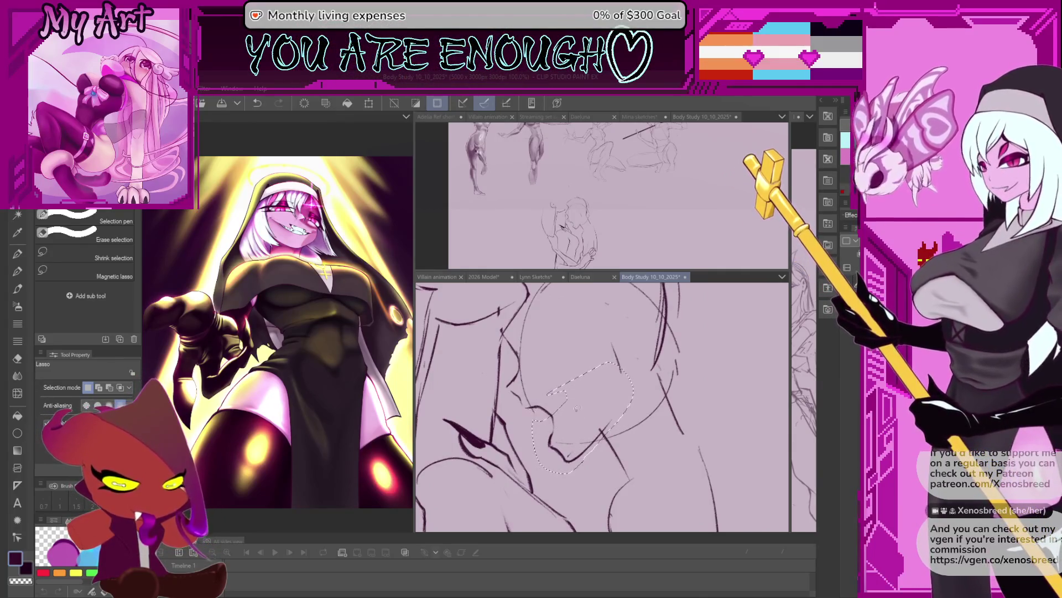
pyautogui.moveTo(590, 431); pyautogui.dragTo(586, 435)
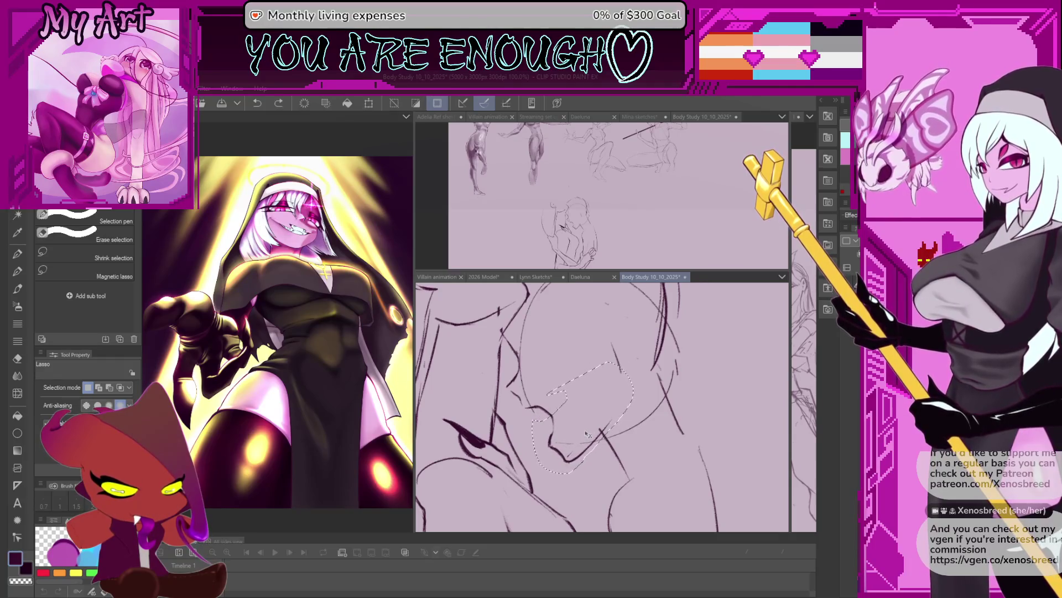
# Step: Rotate and shrink the selected chin into place, then deselect and return to the pencil
pyautogui.hotkey('ctrl', 't')
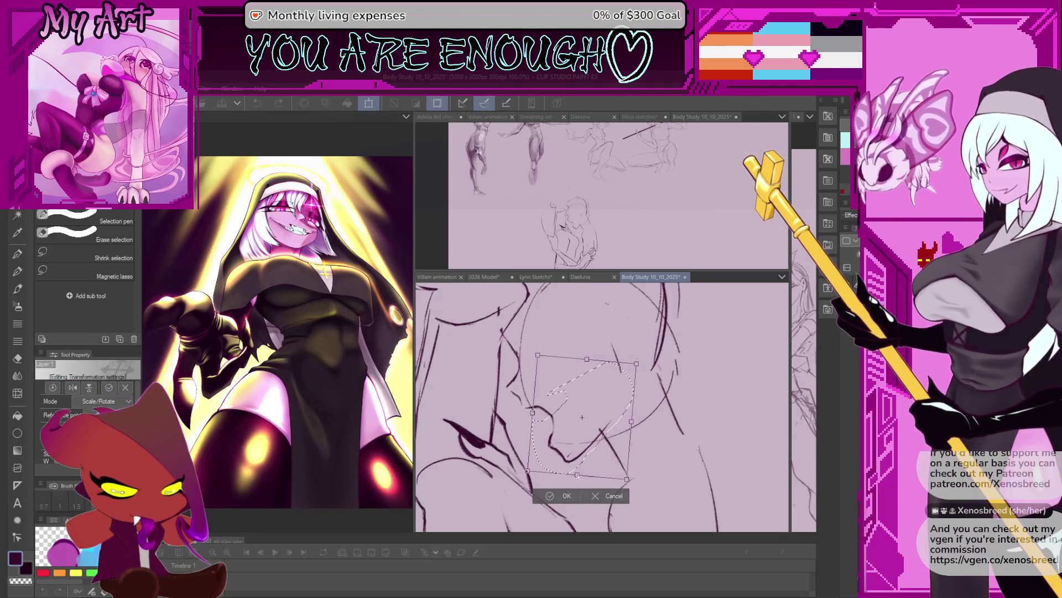
pyautogui.moveTo(577, 475); pyautogui.dragTo(583, 463)
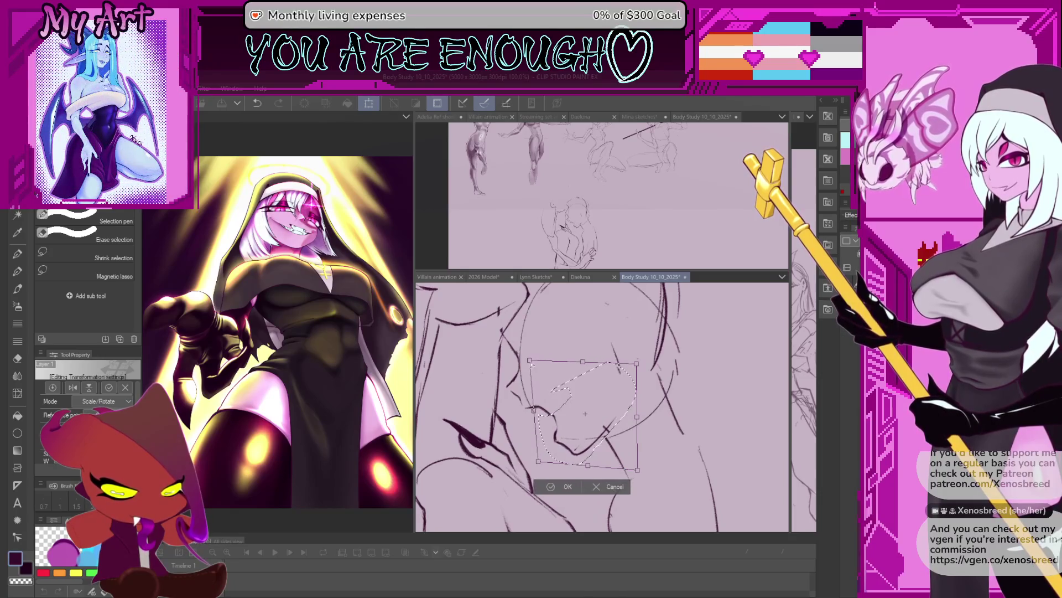
pyautogui.press('Return')
pyautogui.scroll(-1, 544, 444)
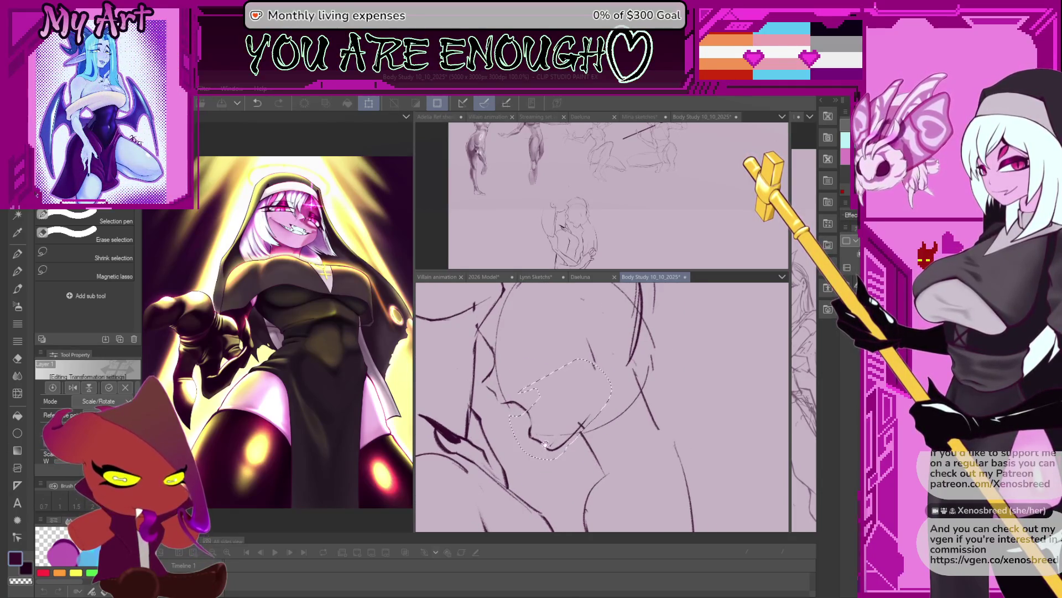
pyautogui.scroll(1, 546, 444)
pyautogui.press('p')
pyautogui.scroll(-1, 531, 398)
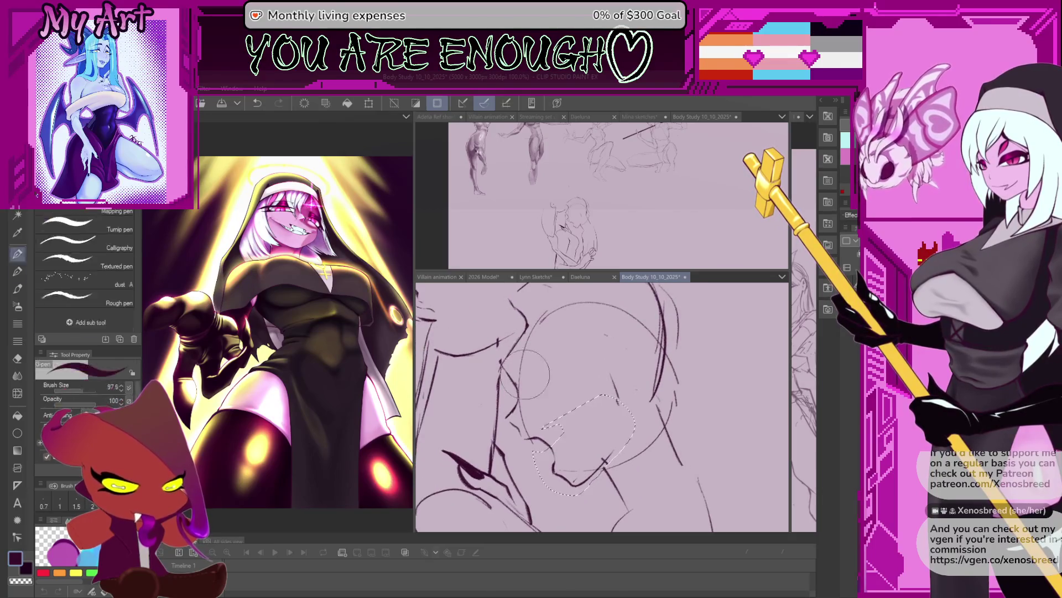
pyautogui.hotkey('shift', 'p')
pyautogui.hotkey('ctrl', 'd')
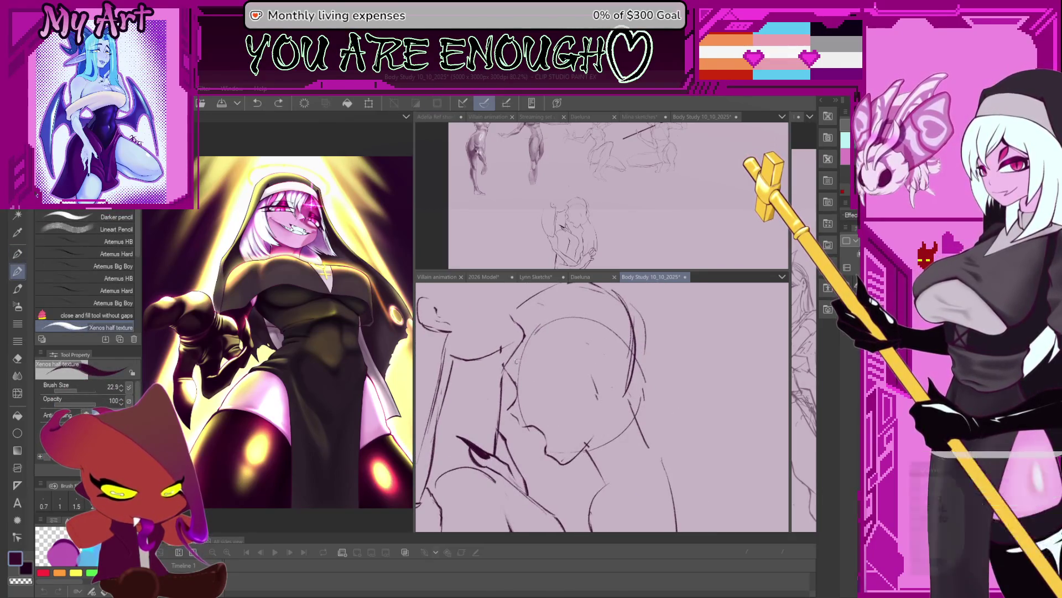
# Step: Draw an eye line across the face at a fresh view angle, undoing one unwanted stroke
pyautogui.moveTo(536, 360); pyautogui.dragTo(569, 355)
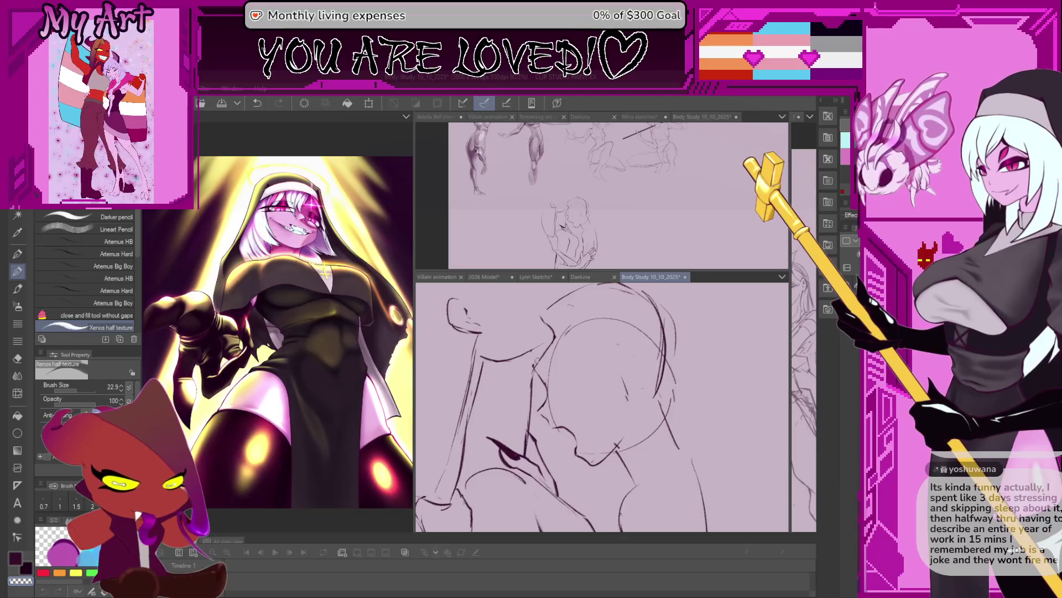
pyautogui.moveTo(537, 353)
pyautogui.mouseDown()
pyautogui.moveTo(516, 378)
pyautogui.moveTo(574, 386)
pyautogui.mouseUp()
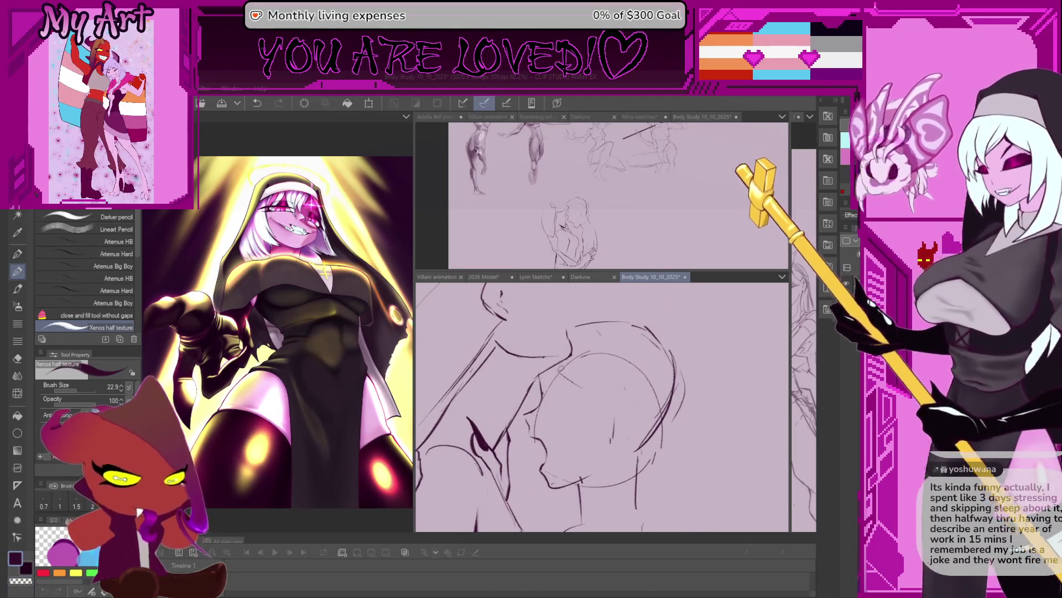
pyautogui.moveTo(581, 419); pyautogui.dragTo(589, 405)
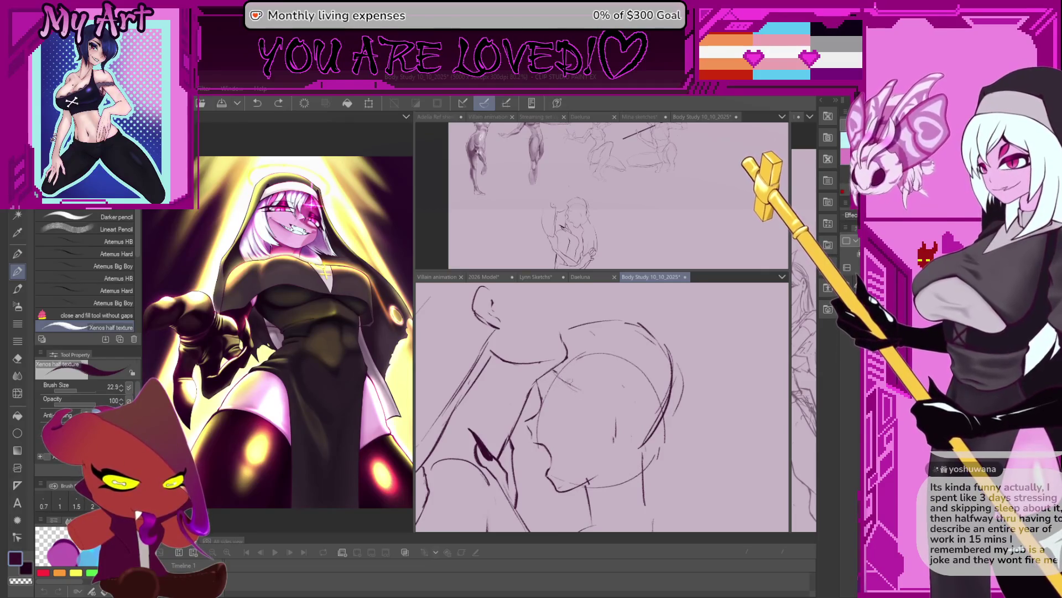
pyautogui.moveTo(569, 382)
pyautogui.mouseDown()
pyautogui.moveTo(548, 365)
pyautogui.moveTo(559, 418)
pyautogui.mouseUp()
pyautogui.moveTo(574, 497); pyautogui.dragTo(578, 375)
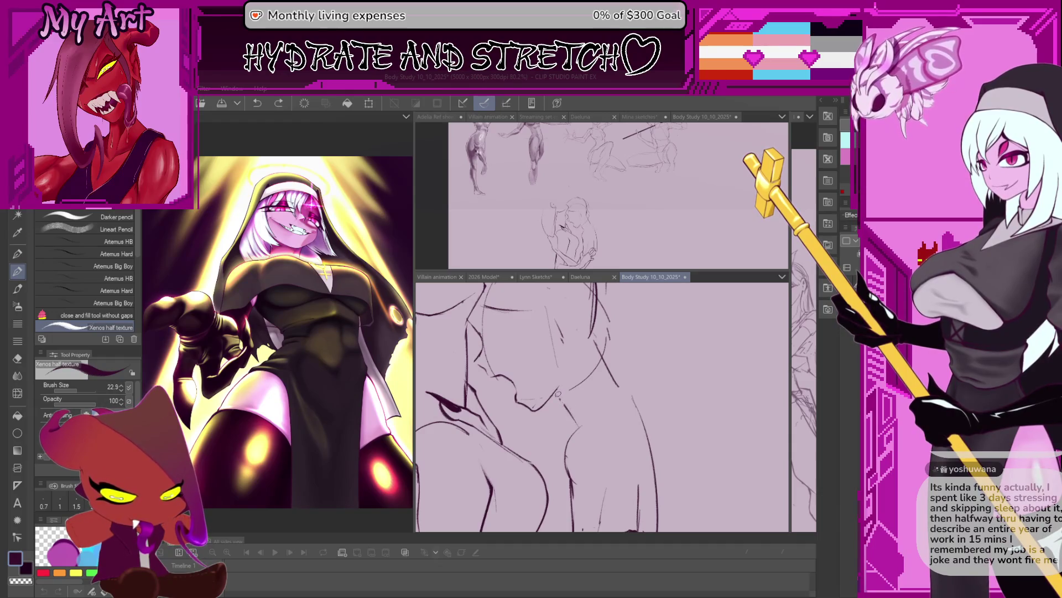
pyautogui.moveTo(601, 338); pyautogui.dragTo(621, 393)
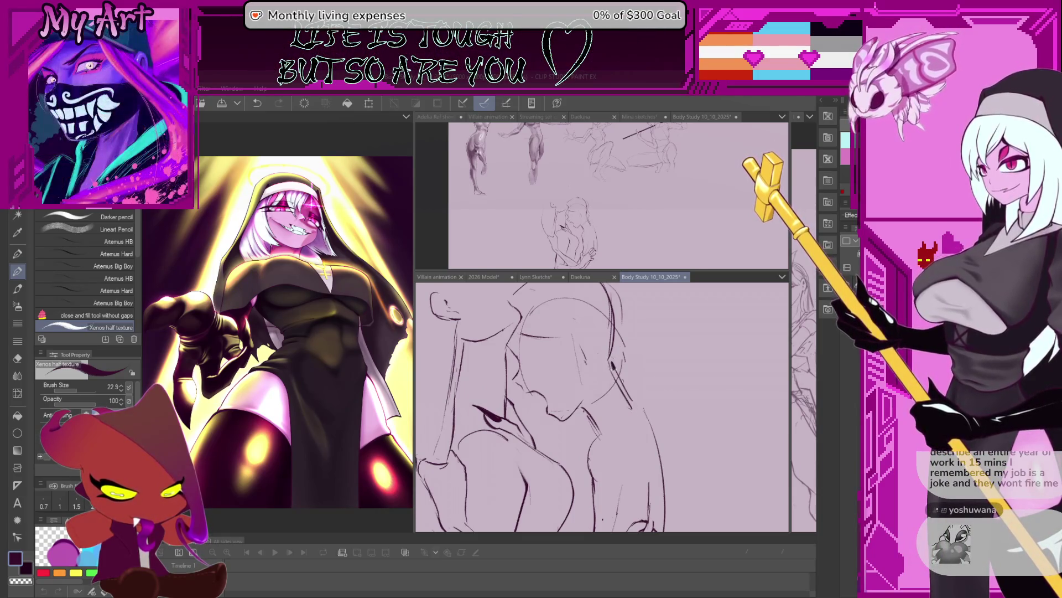
pyautogui.hotkey('ctrl', 'z')
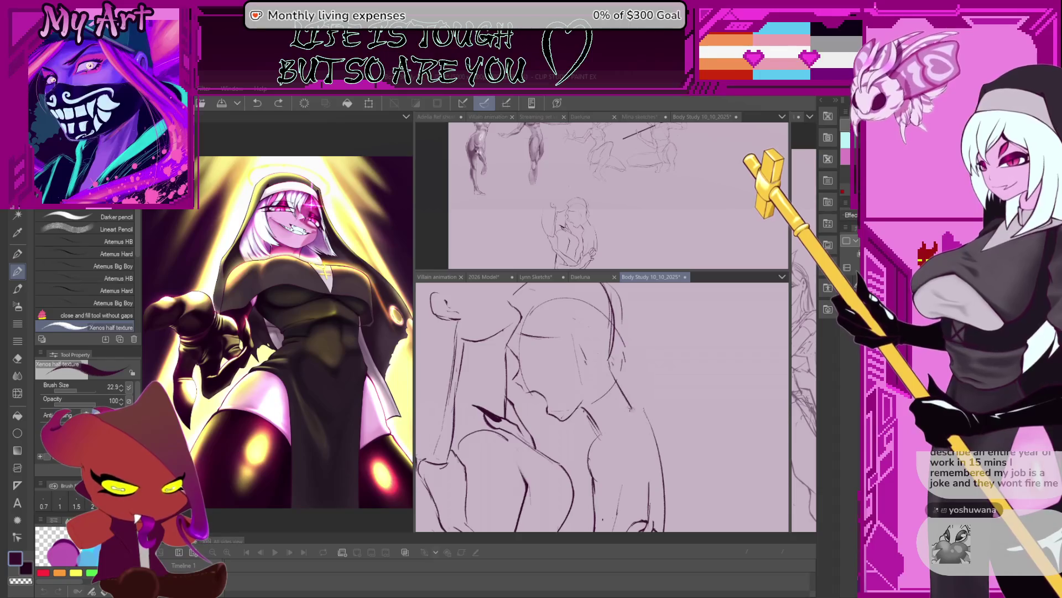
pyautogui.scroll(-2, 632, 403)
pyautogui.scroll(-2, 625, 395)
pyautogui.scroll(-2, 618, 388)
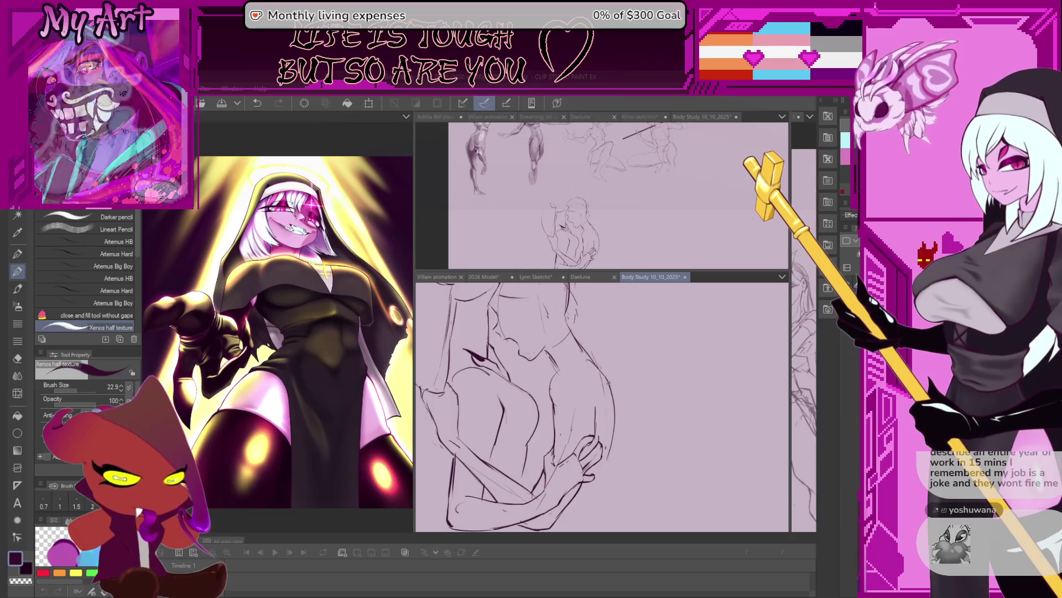
pyautogui.scroll(1, 570, 388)
pyautogui.scroll(1, 570, 389)
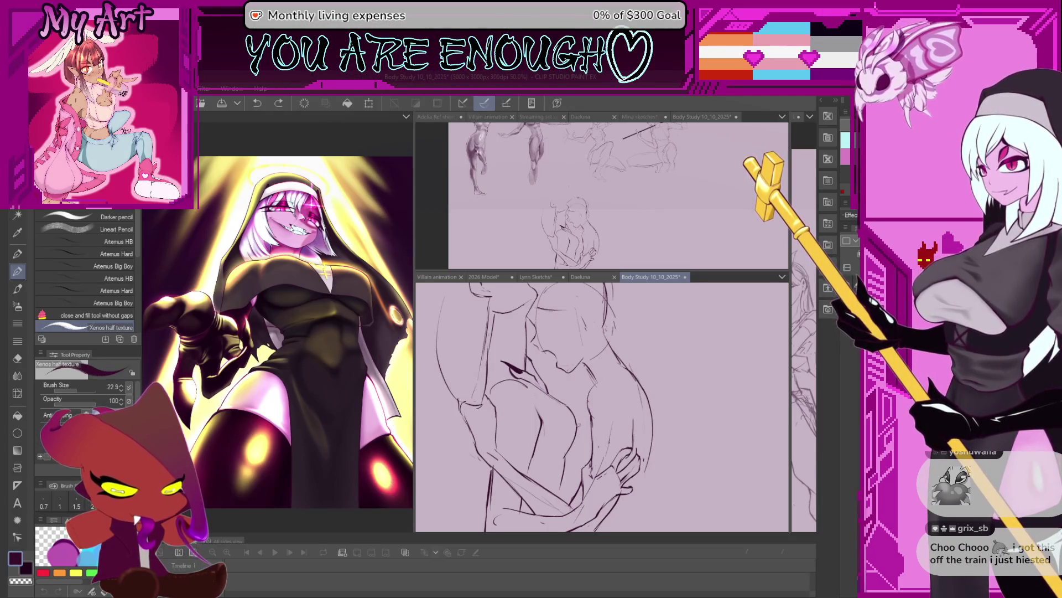
# Step: Add small face detail marks and a stroke along the right side of the hair
pyautogui.moveTo(622, 392); pyautogui.dragTo(659, 409)
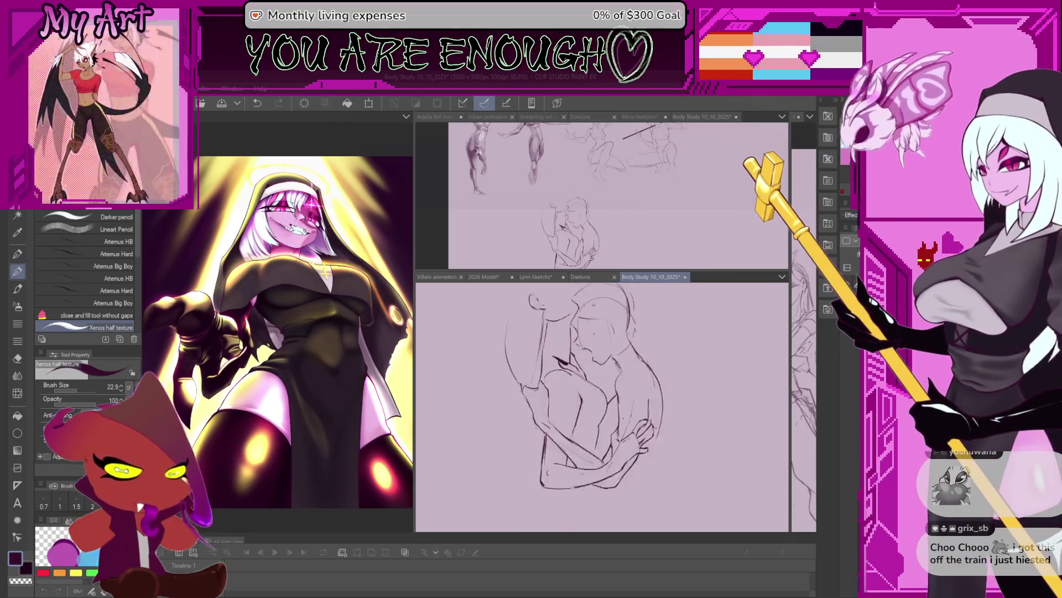
pyautogui.scroll(-2, 602, 407)
pyautogui.scroll(1, 602, 407)
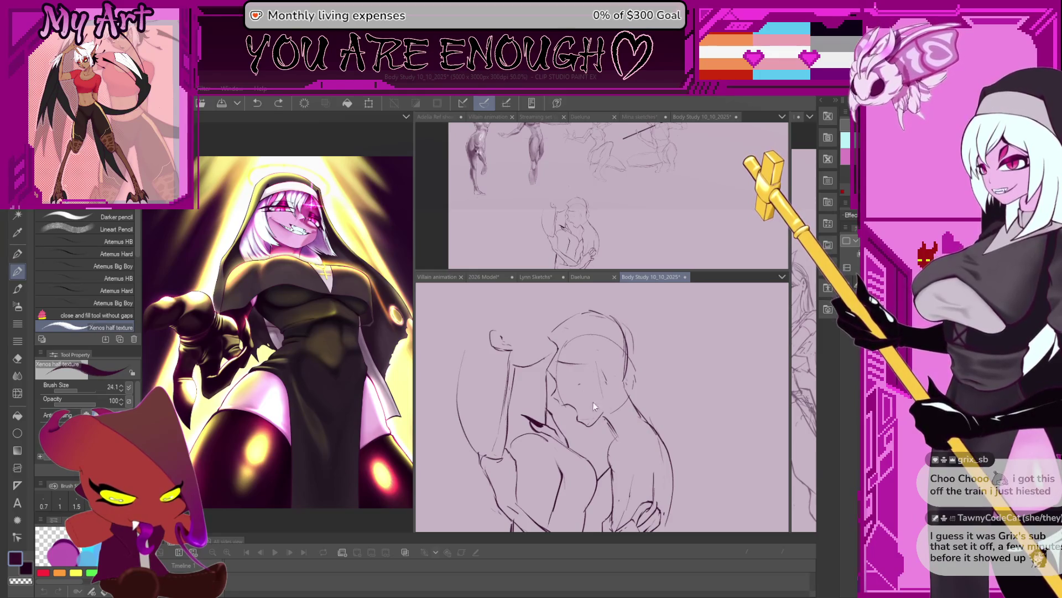
pyautogui.moveTo(581, 378); pyautogui.dragTo(590, 395)
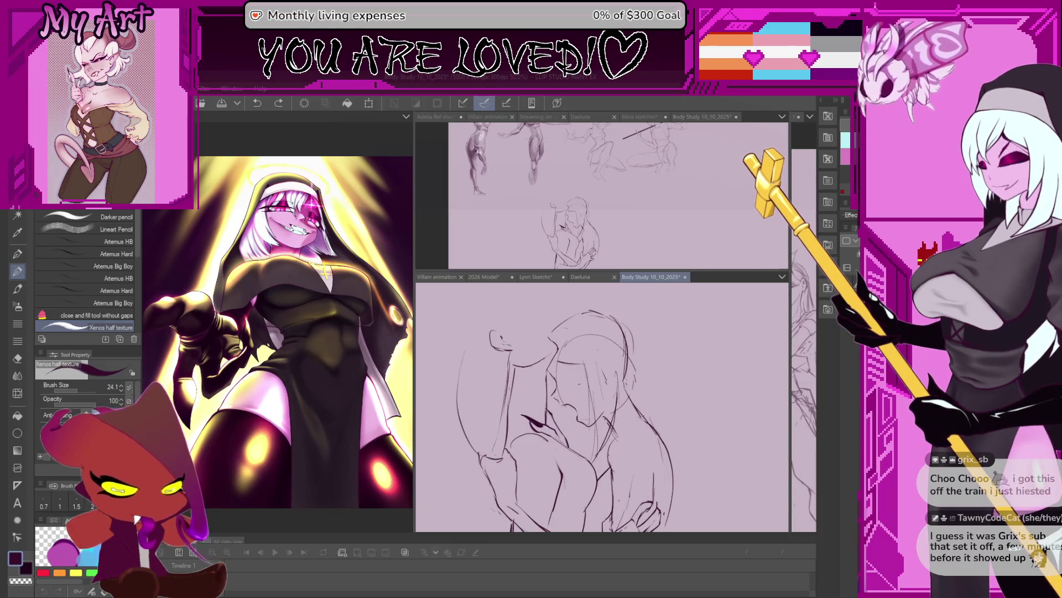
pyautogui.moveTo(581, 407); pyautogui.dragTo(558, 401)
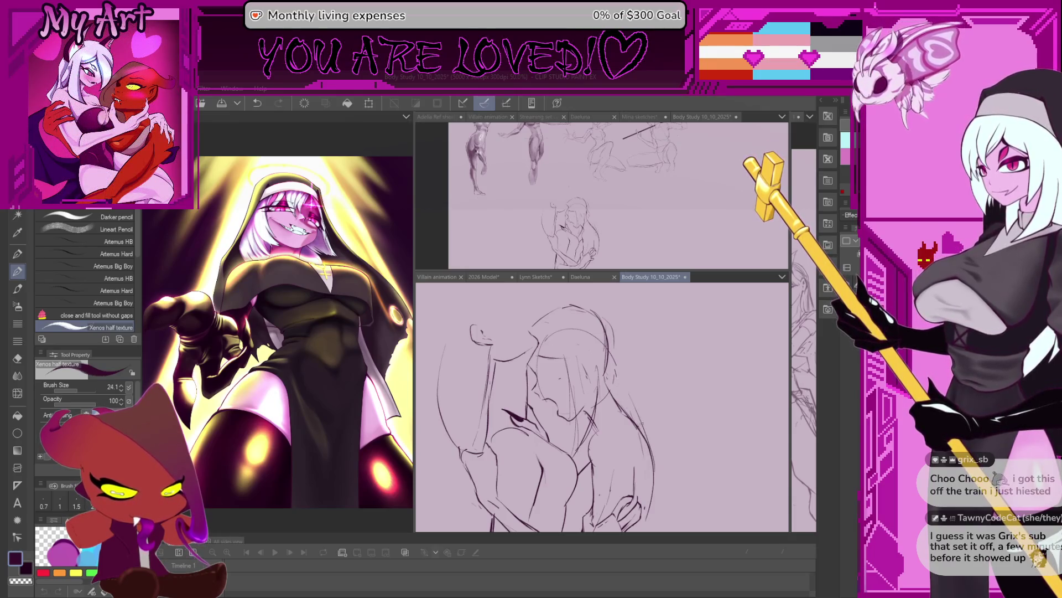
pyautogui.moveTo(628, 400); pyautogui.dragTo(650, 448)
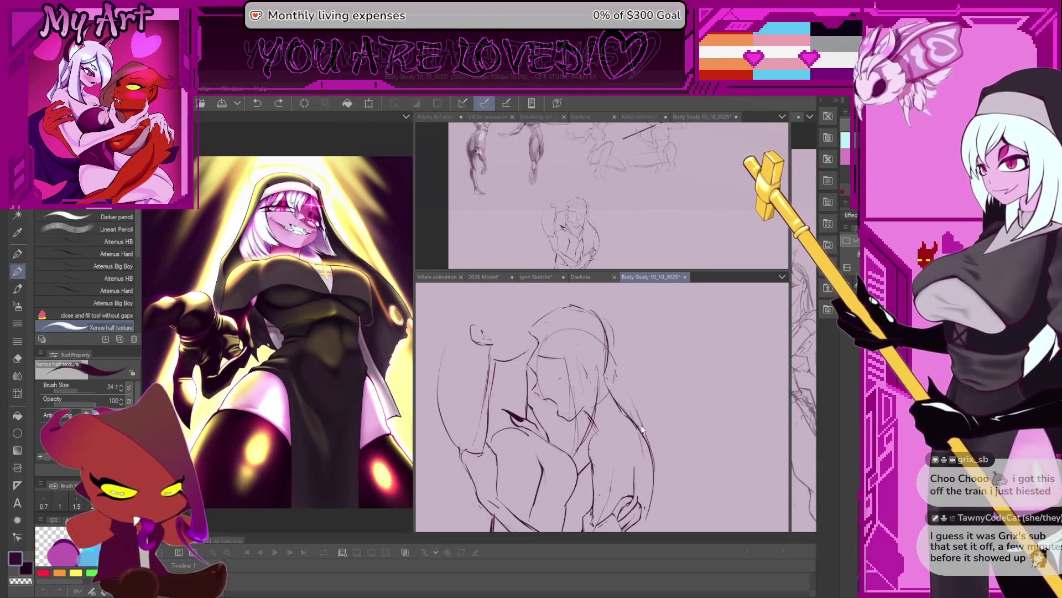
# Step: Refine the top-of-head outline, undo a stray mark, enlarge the pencil and tilt the canvas
pyautogui.moveTo(604, 319); pyautogui.dragTo(623, 386)
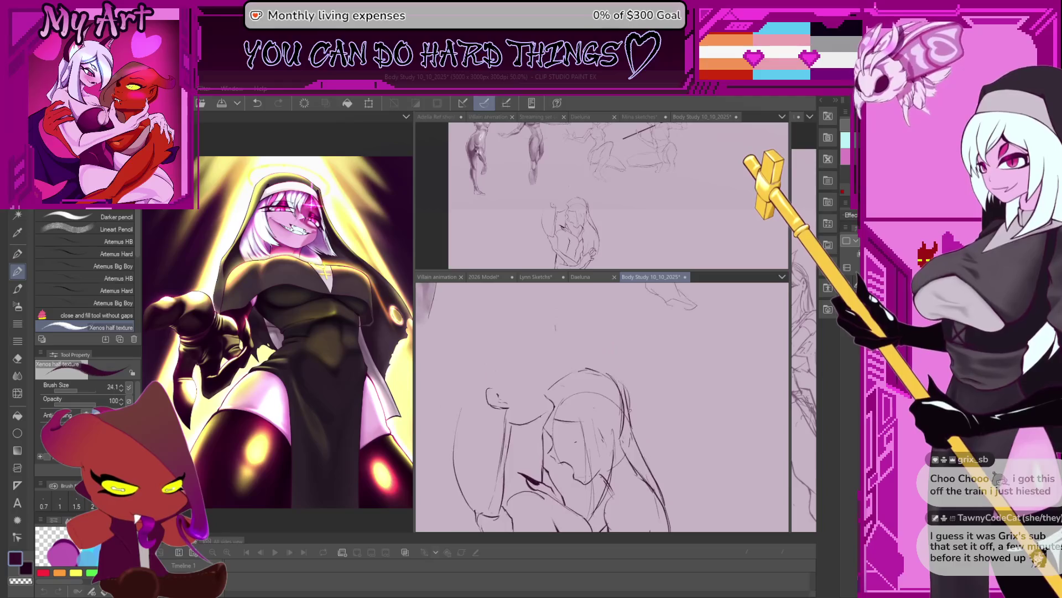
pyautogui.moveTo(544, 387); pyautogui.dragTo(589, 368)
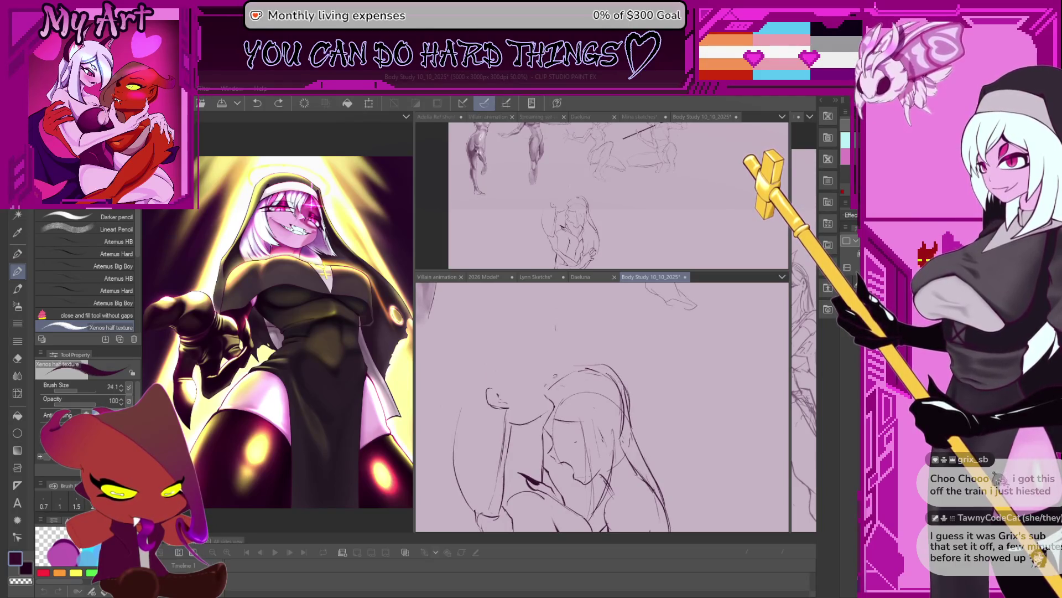
pyautogui.scroll(1, 602, 407)
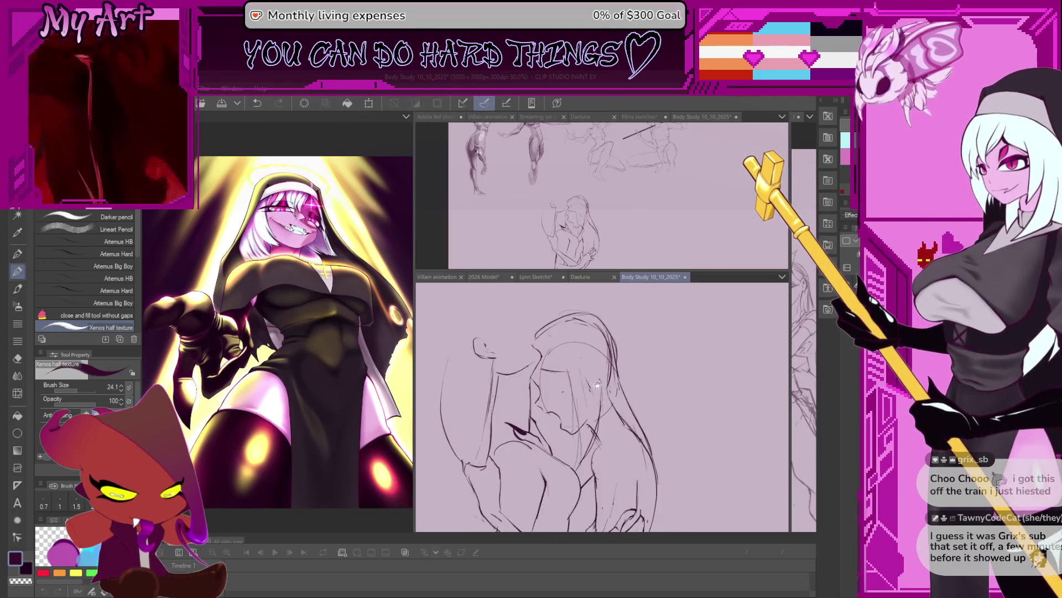
pyautogui.scroll(1, 602, 406)
pyautogui.scroll(1, 601, 407)
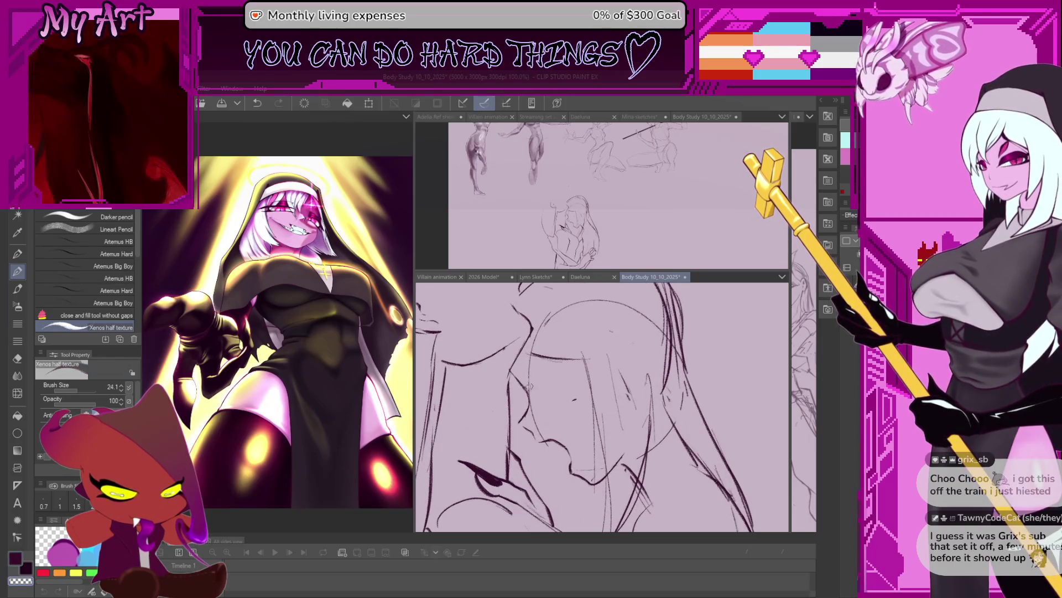
pyautogui.hotkey('ctrl', 'z')
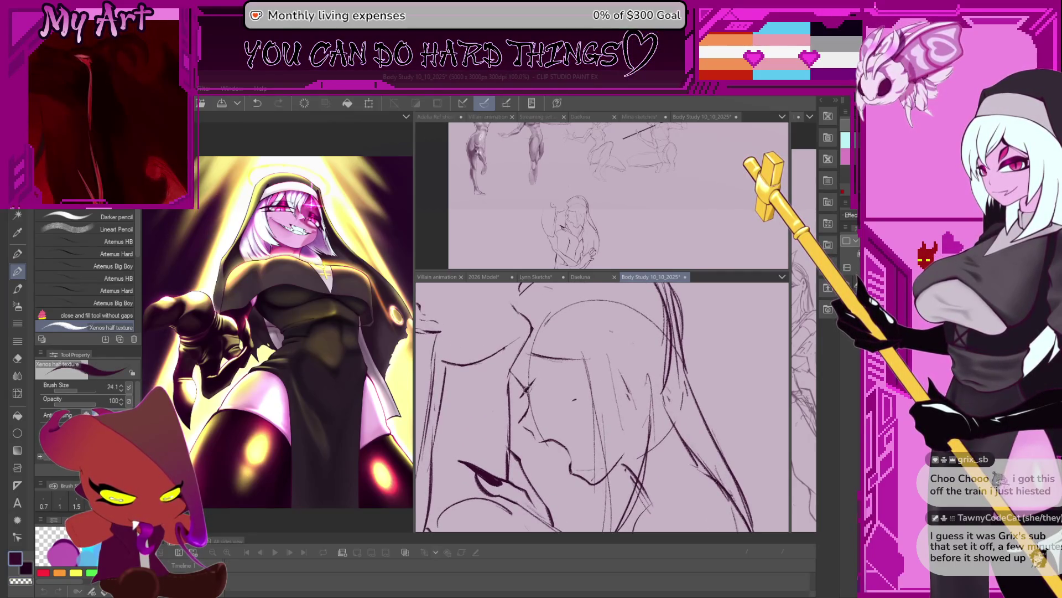
pyautogui.press(']')
pyautogui.press(']')
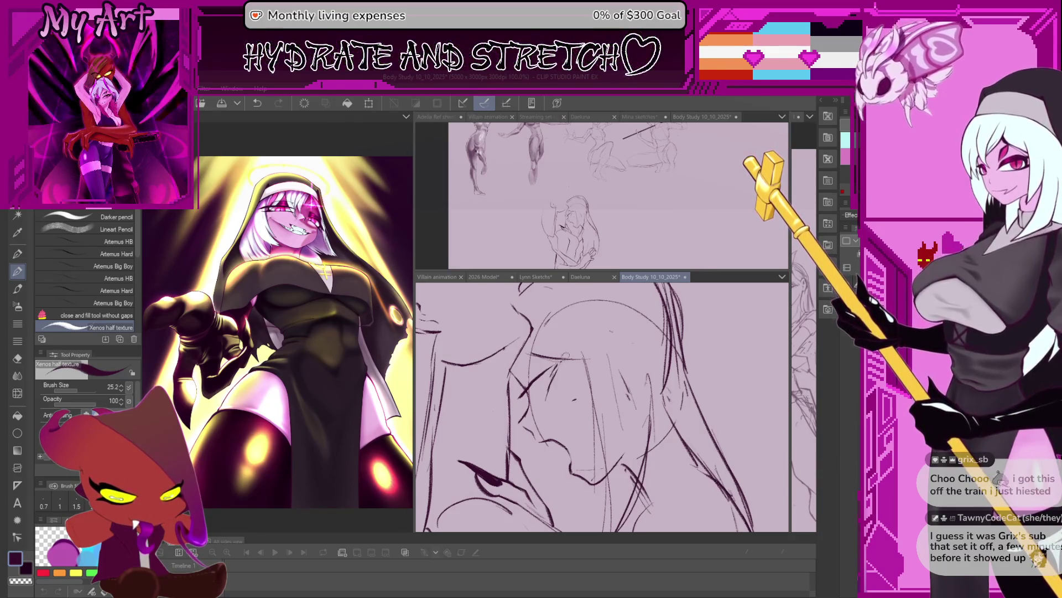
pyautogui.press('-')
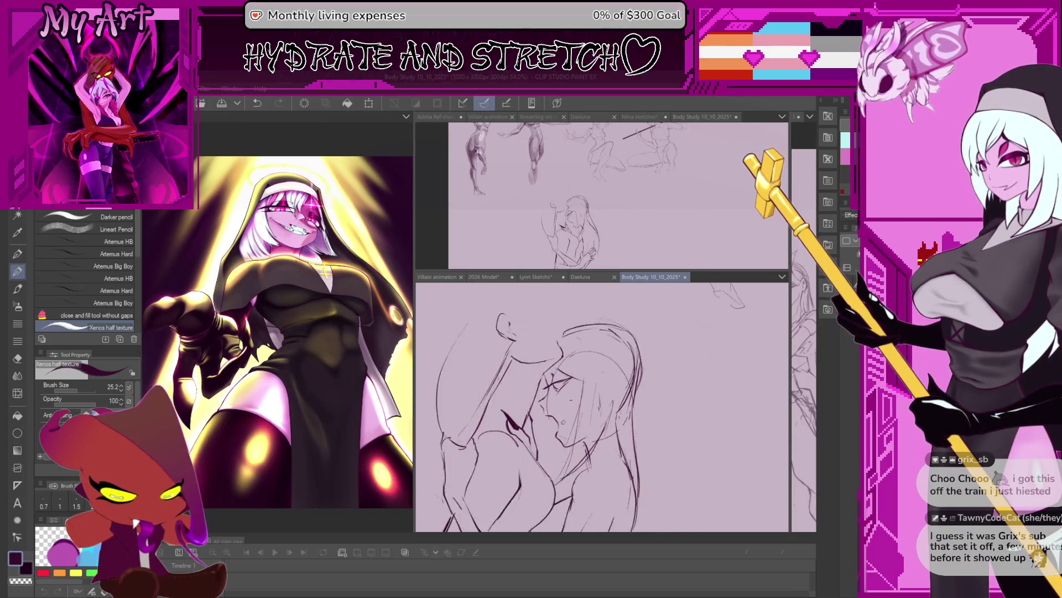
pyautogui.scroll(3, 602, 408)
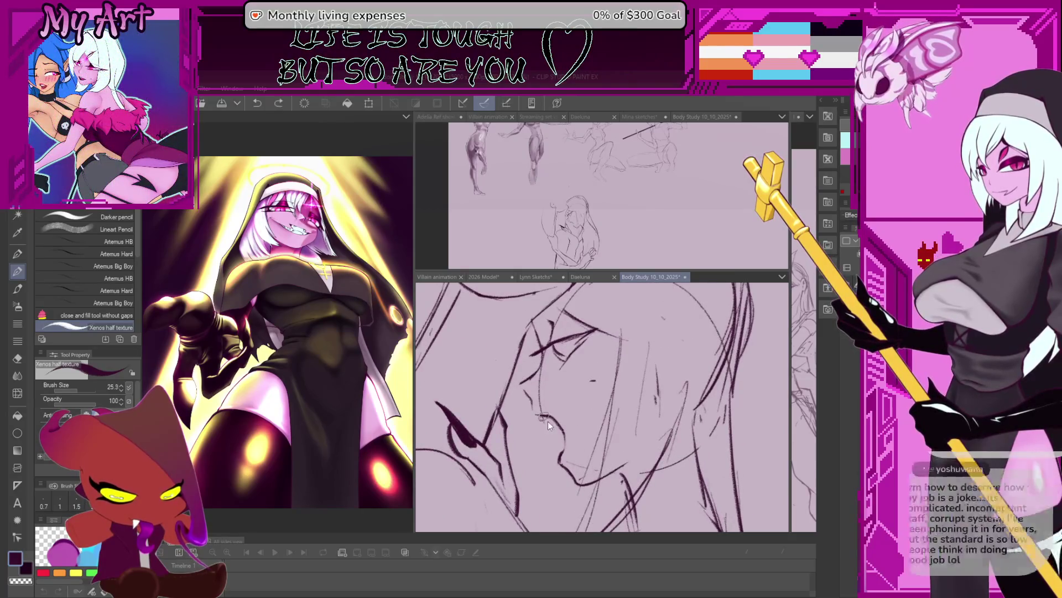
# Step: Add a fine detail mark on the face with a smaller pencil
pyautogui.press('[')
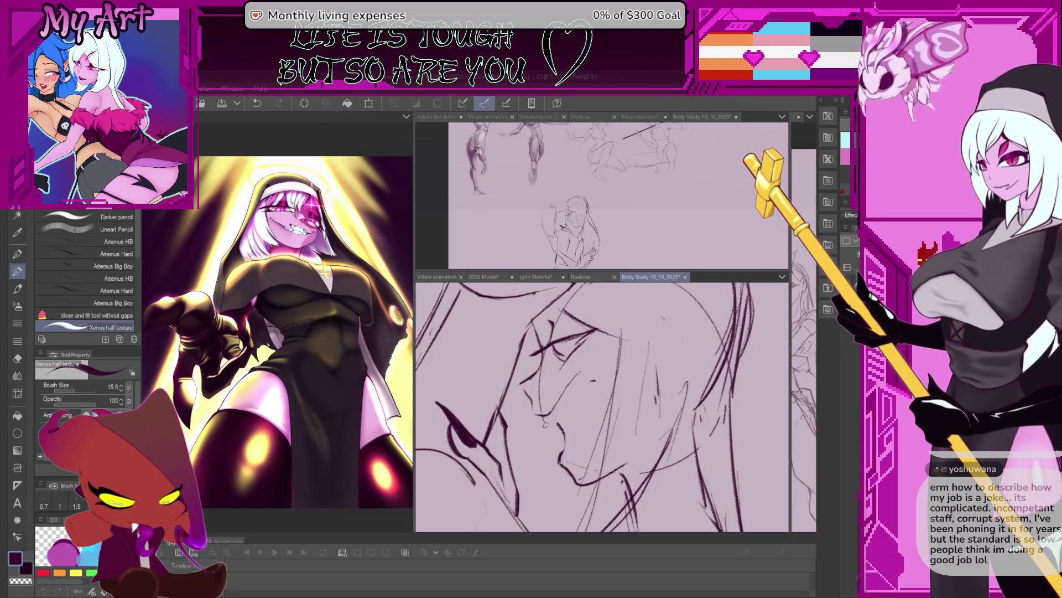
pyautogui.moveTo(540, 416); pyautogui.dragTo(545, 433)
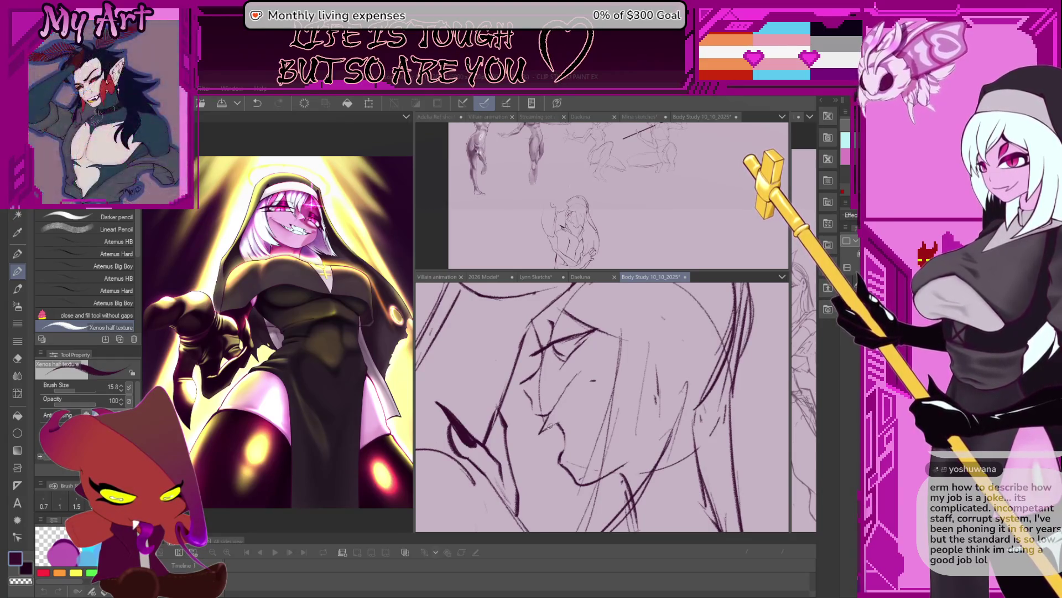
pyautogui.scroll(1, 561, 420)
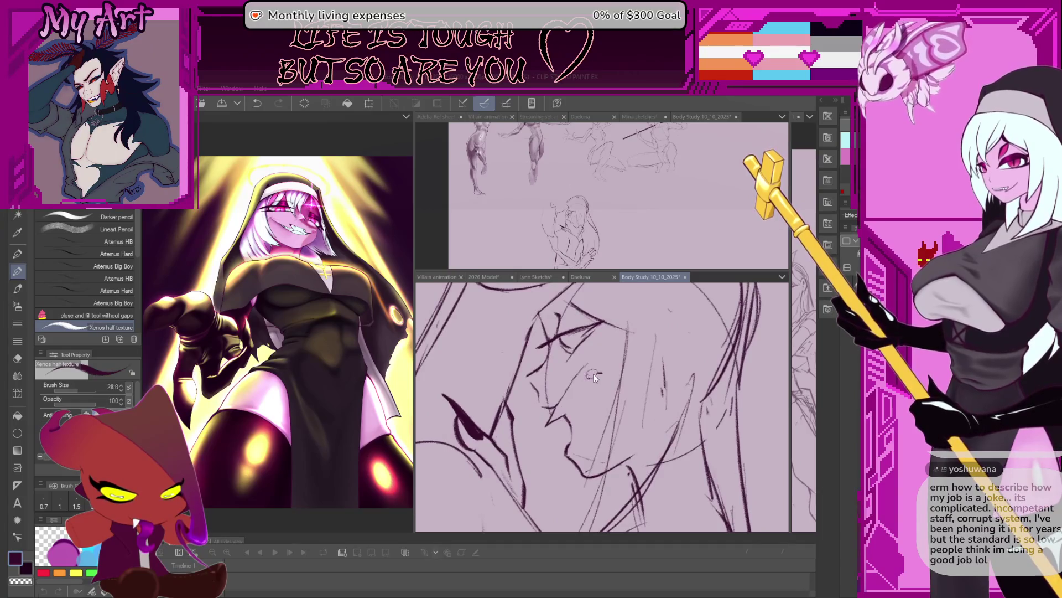
pyautogui.scroll(-1, 593, 376)
pyautogui.scroll(-1, 593, 376)
pyautogui.scroll(-1, 594, 376)
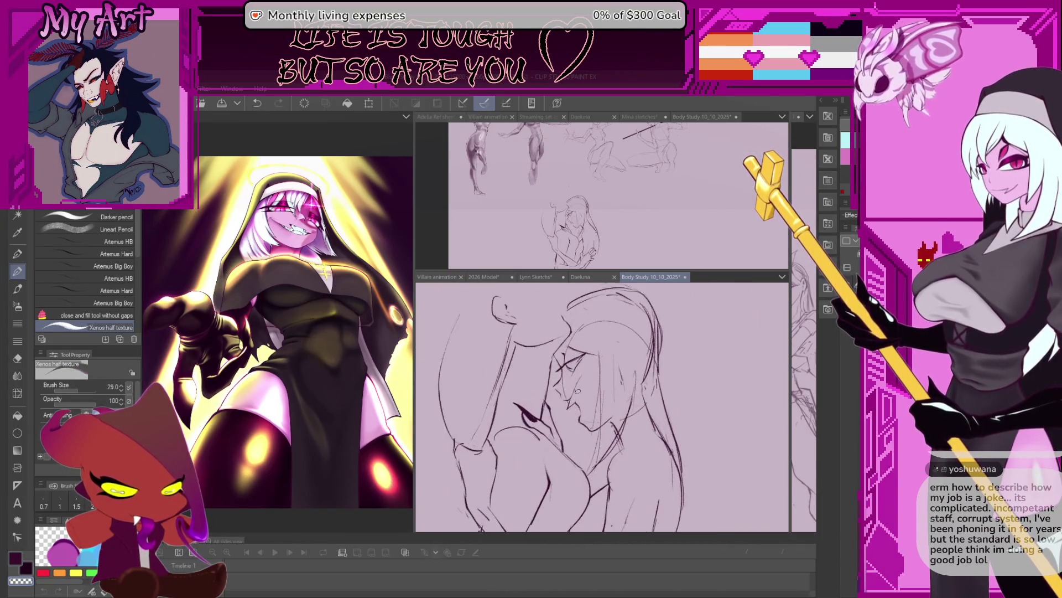
pyautogui.scroll(-2, 596, 459)
pyautogui.scroll(-1, 597, 459)
pyautogui.scroll(-1, 597, 459)
pyautogui.scroll(-1, 597, 458)
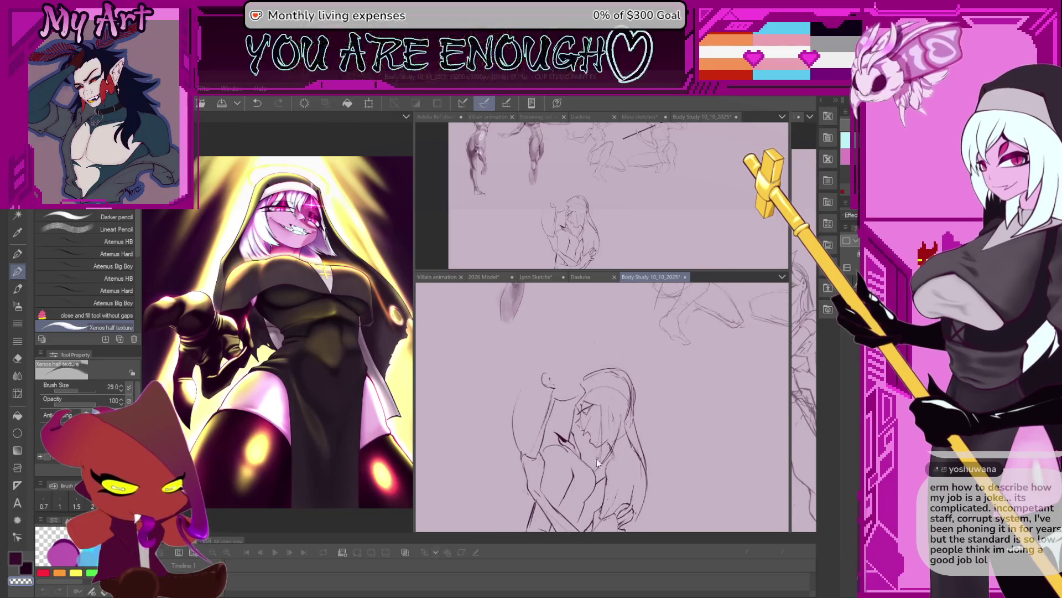
pyautogui.scroll(1, 597, 459)
pyautogui.scroll(1, 597, 459)
pyautogui.scroll(2, 595, 440)
pyautogui.scroll(1, 596, 418)
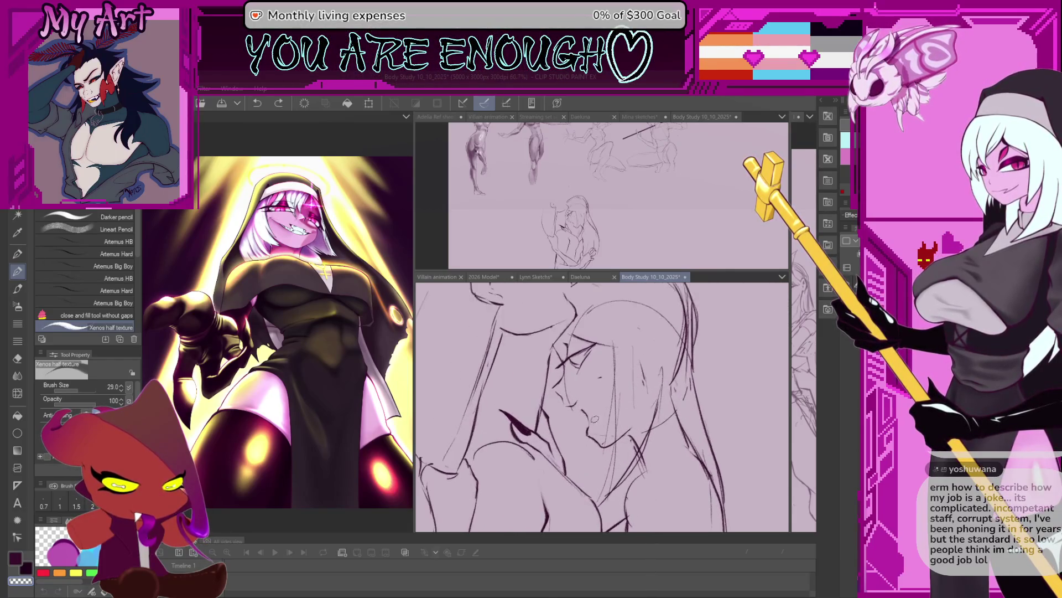
pyautogui.scroll(1, 596, 419)
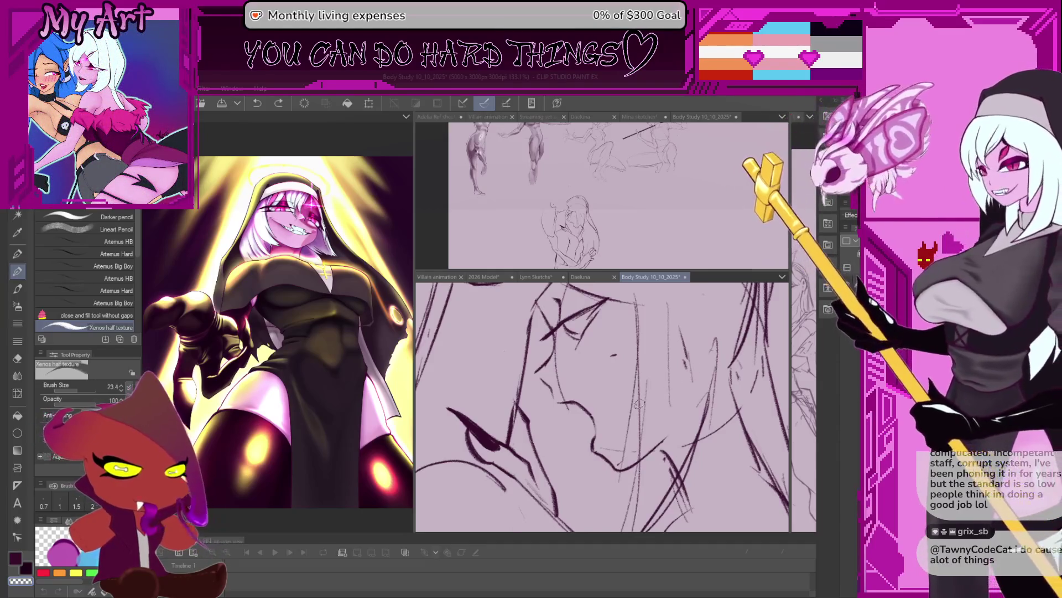
pyautogui.scroll(-2, 603, 408)
pyautogui.scroll(2, 595, 348)
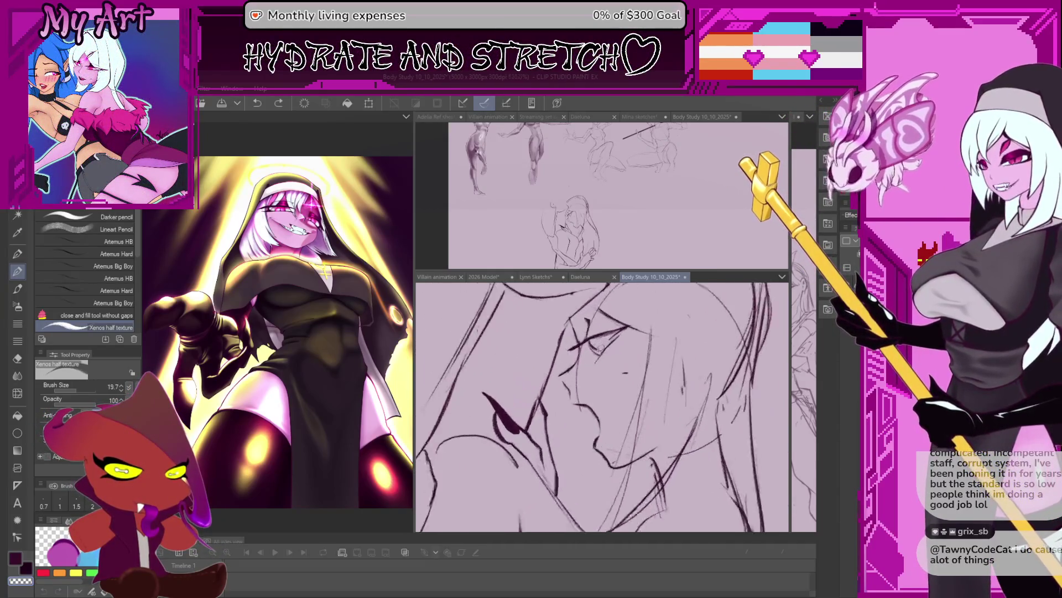
pyautogui.scroll(2, 591, 370)
pyautogui.scroll(2, 587, 392)
pyautogui.press('m')
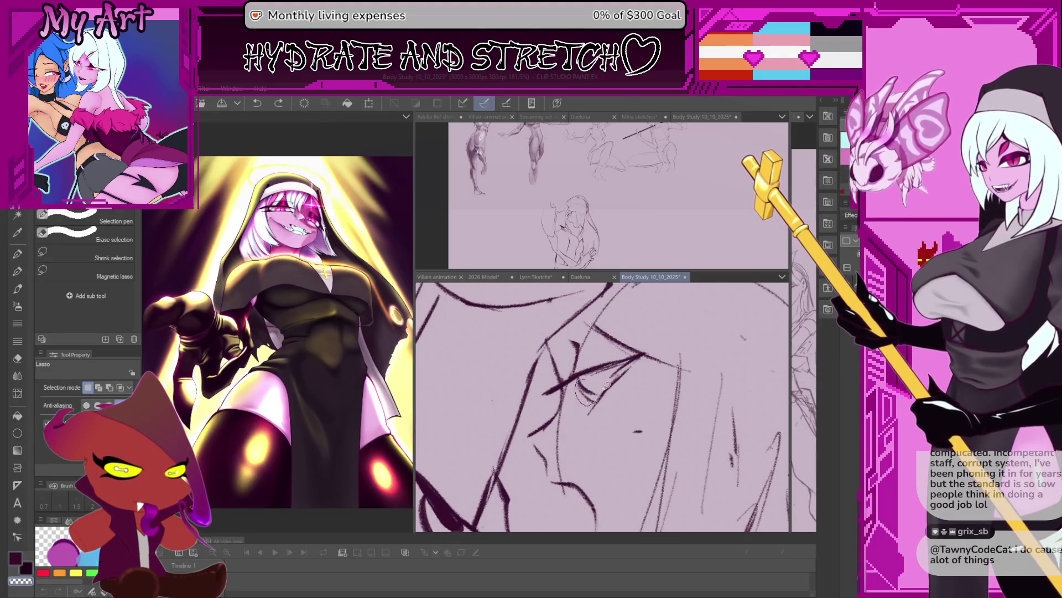
# Step: Apply a quick transform to the selected strokes and add a dark pencil stroke to the face
pyautogui.hotkey('ctrl', 't')
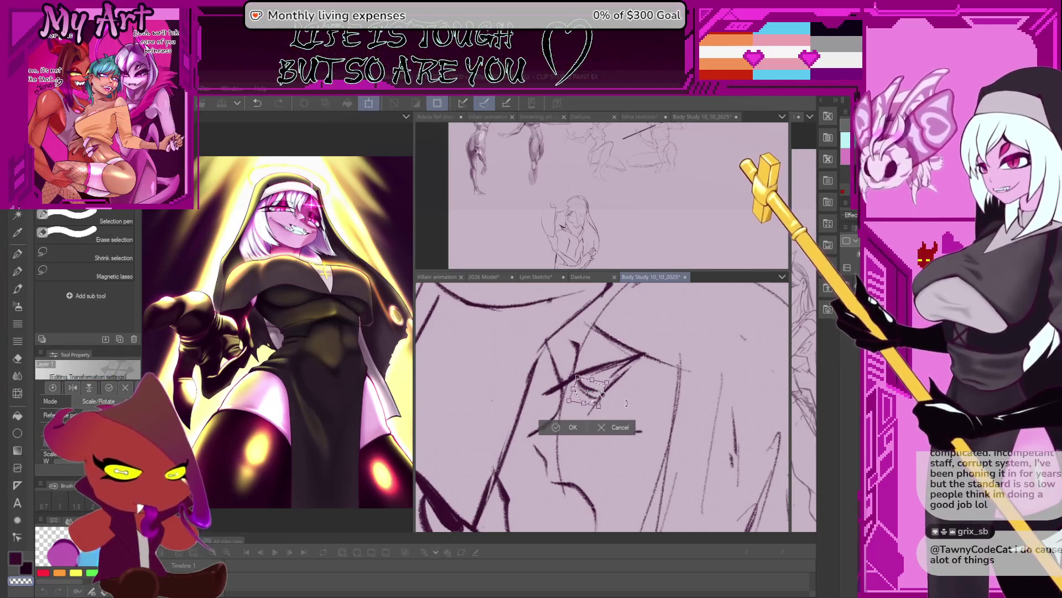
pyautogui.press('Return')
pyautogui.press('p')
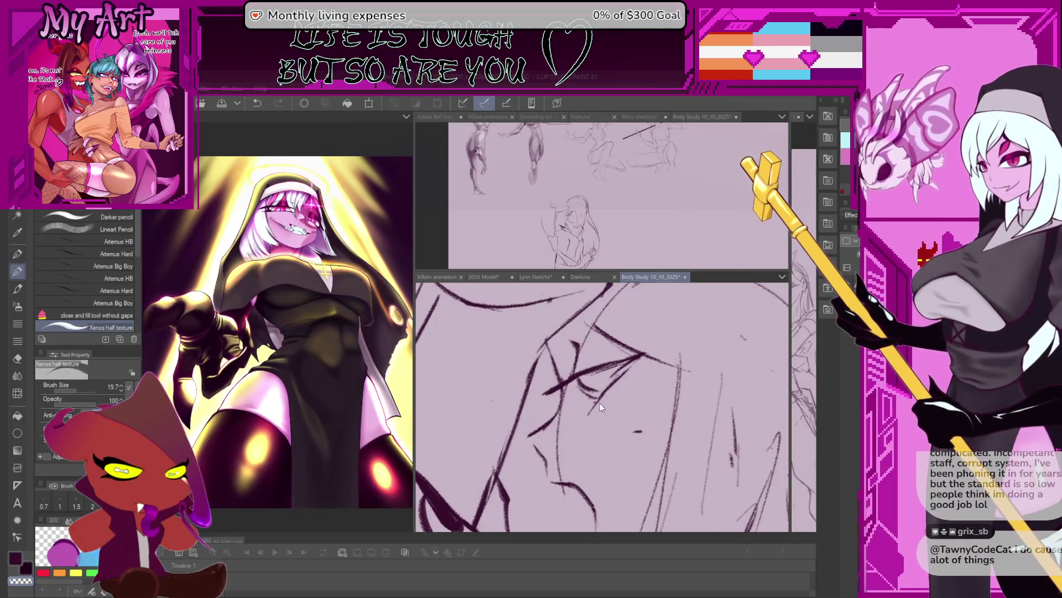
pyautogui.moveTo(591, 407)
pyautogui.mouseDown()
pyautogui.moveTo(629, 370)
pyautogui.moveTo(597, 405)
pyautogui.mouseUp()
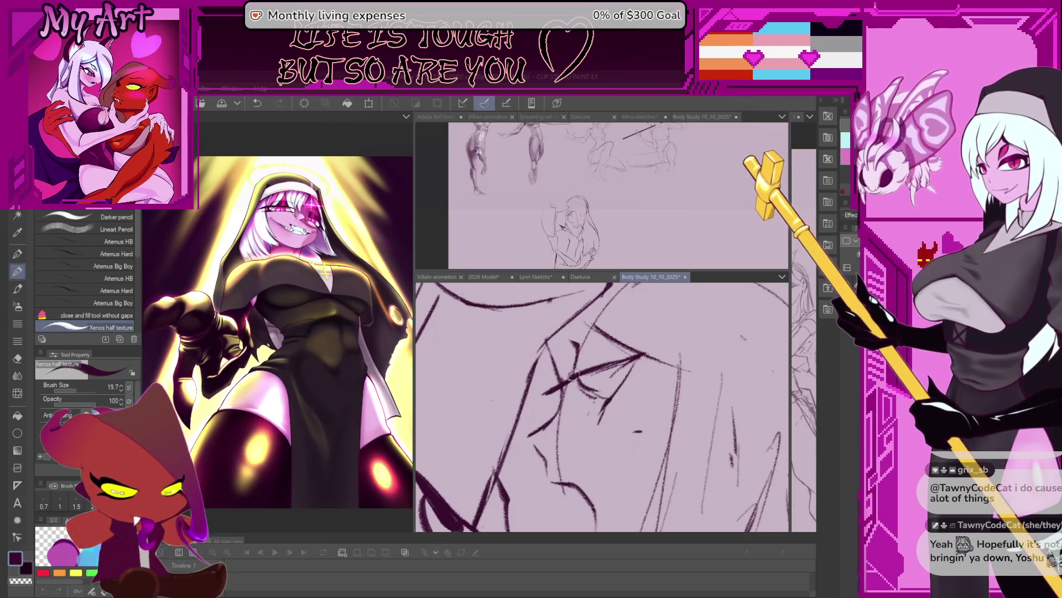
# Step: Lasso the eye strokes and move them into a better position on the face
pyautogui.press('m')
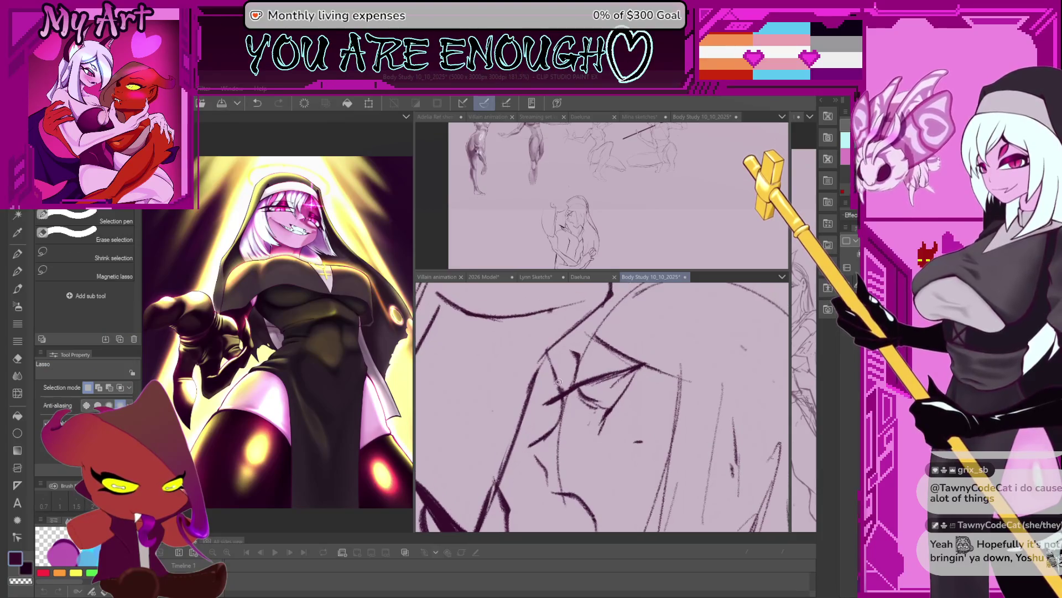
pyautogui.moveTo(552, 405); pyautogui.dragTo(581, 352)
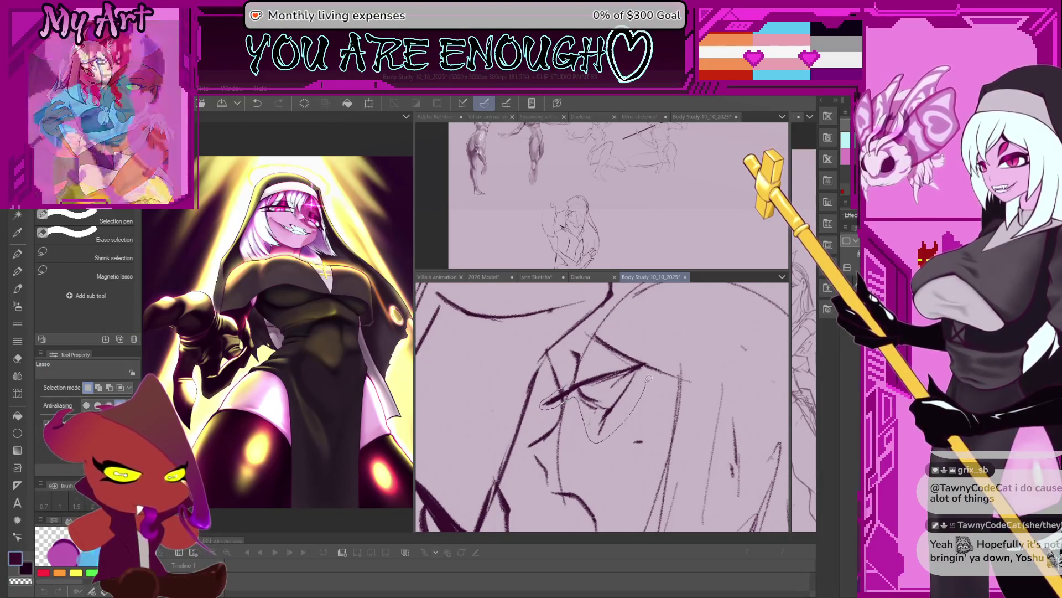
pyautogui.hotkey('ctrl', 't')
pyautogui.moveTo(593, 394); pyautogui.dragTo(585, 381)
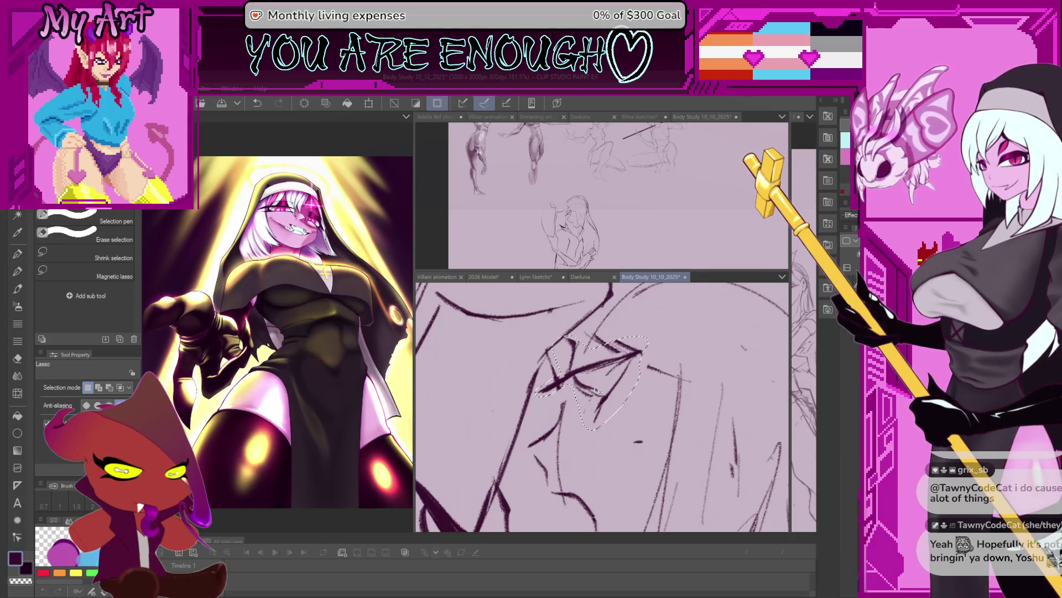
pyautogui.moveTo(584, 396); pyautogui.dragTo(626, 396)
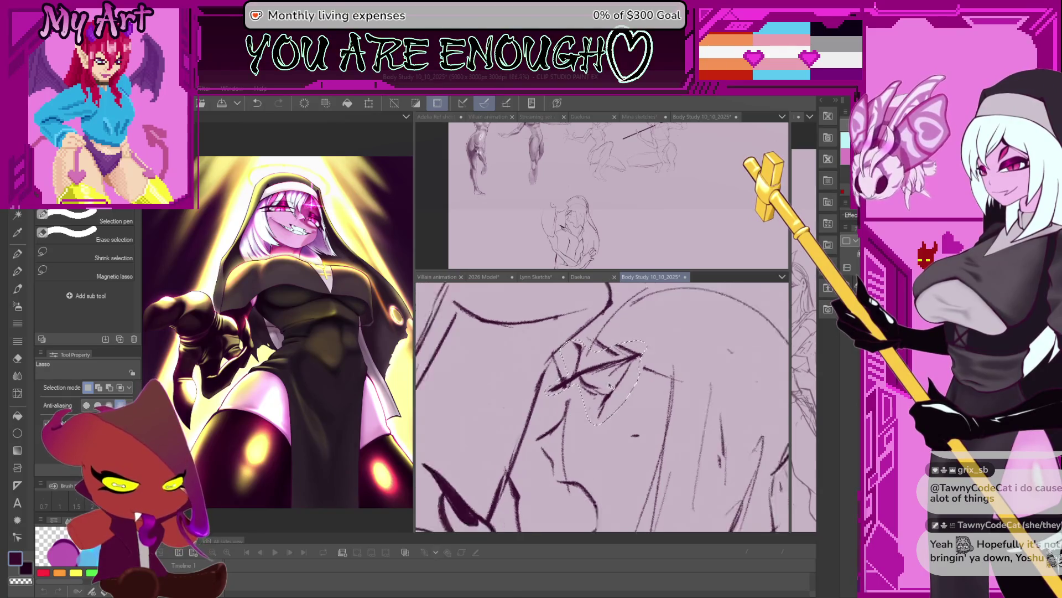
pyautogui.scroll(-3, 626, 396)
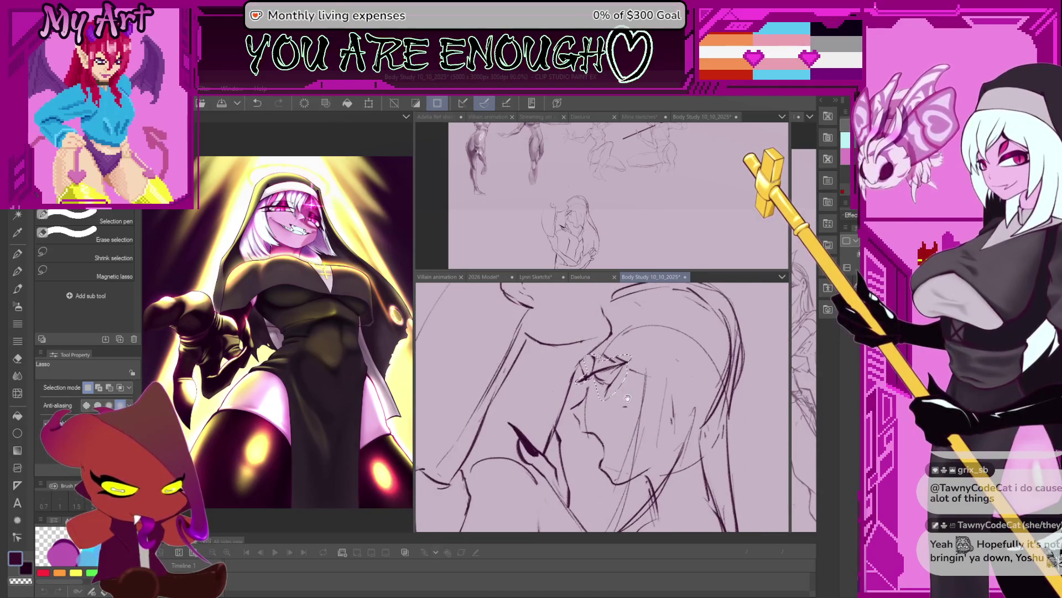
pyautogui.hotkey('ctrl', 'd')
pyautogui.moveTo(624, 385); pyautogui.dragTo(583, 436)
pyautogui.scroll(-1, 584, 438)
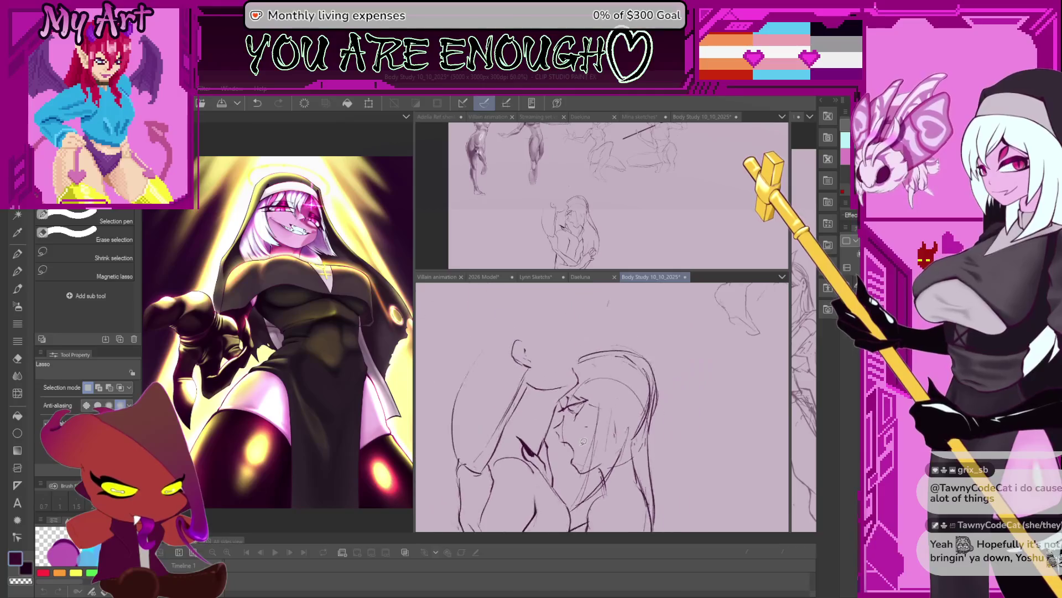
pyautogui.scroll(-1, 590, 419)
pyautogui.scroll(-1, 591, 411)
pyautogui.scroll(-1, 593, 403)
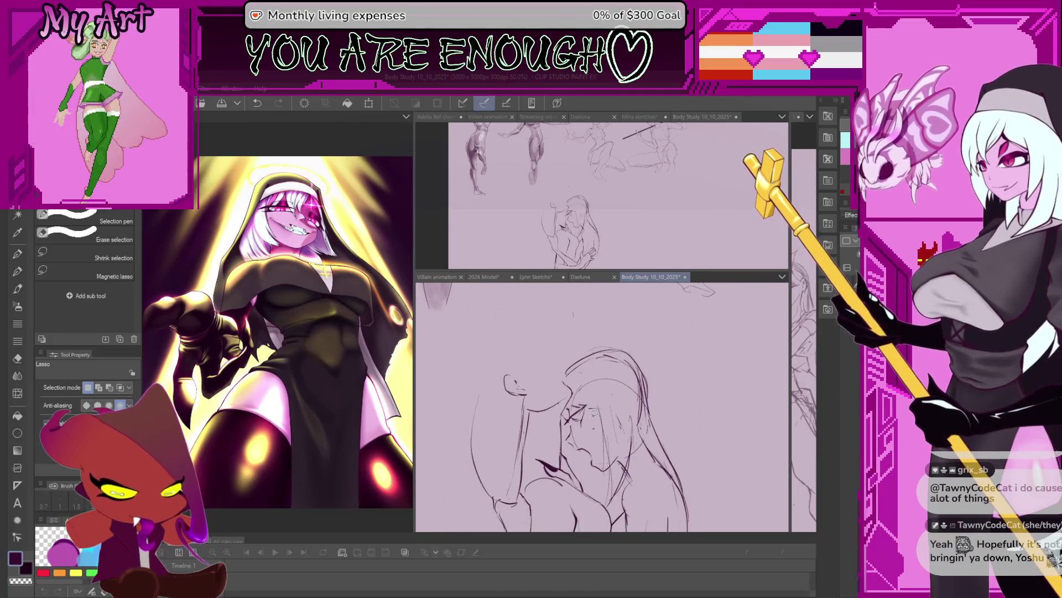
pyautogui.scroll(1, 613, 439)
pyautogui.scroll(1, 614, 440)
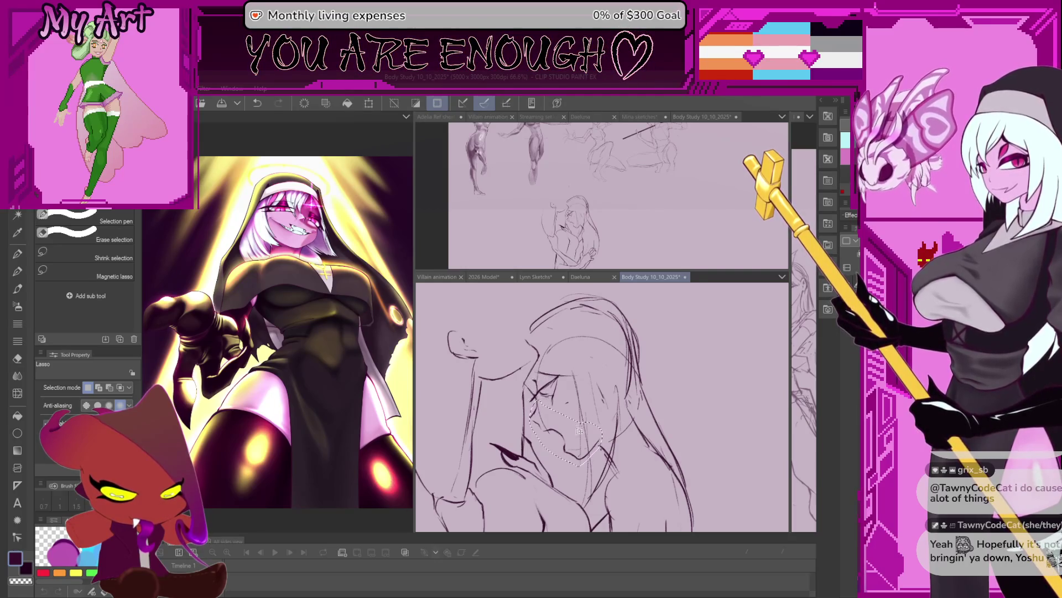
# Step: Select the lower face and tilt it slightly with a free transform, then return to the pencil
pyautogui.moveTo(581, 429); pyautogui.dragTo(544, 421)
pyautogui.hotkey('ctrl', 't')
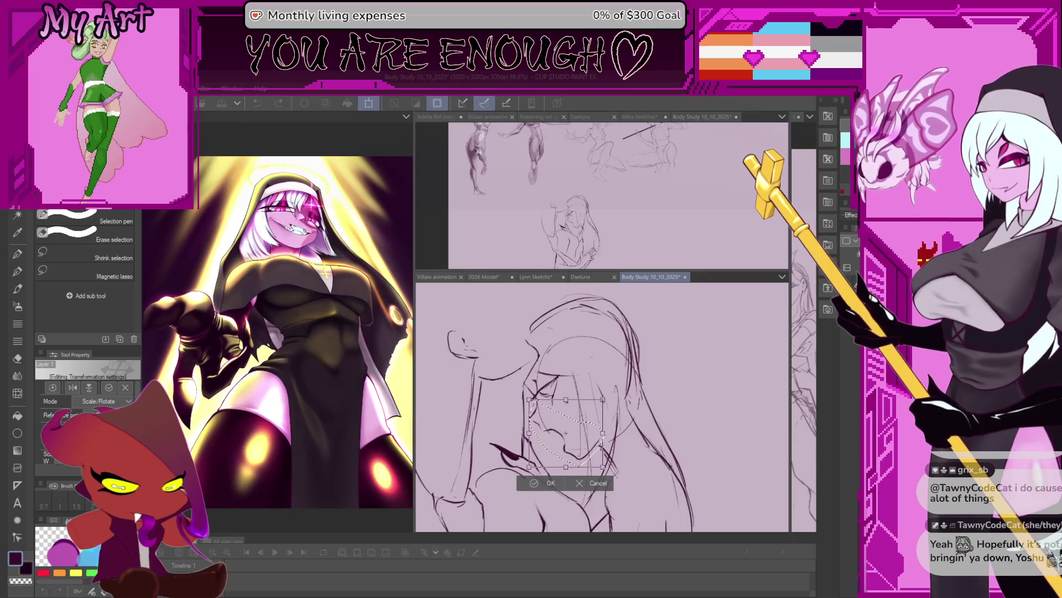
pyautogui.moveTo(604, 433); pyautogui.dragTo(606, 425)
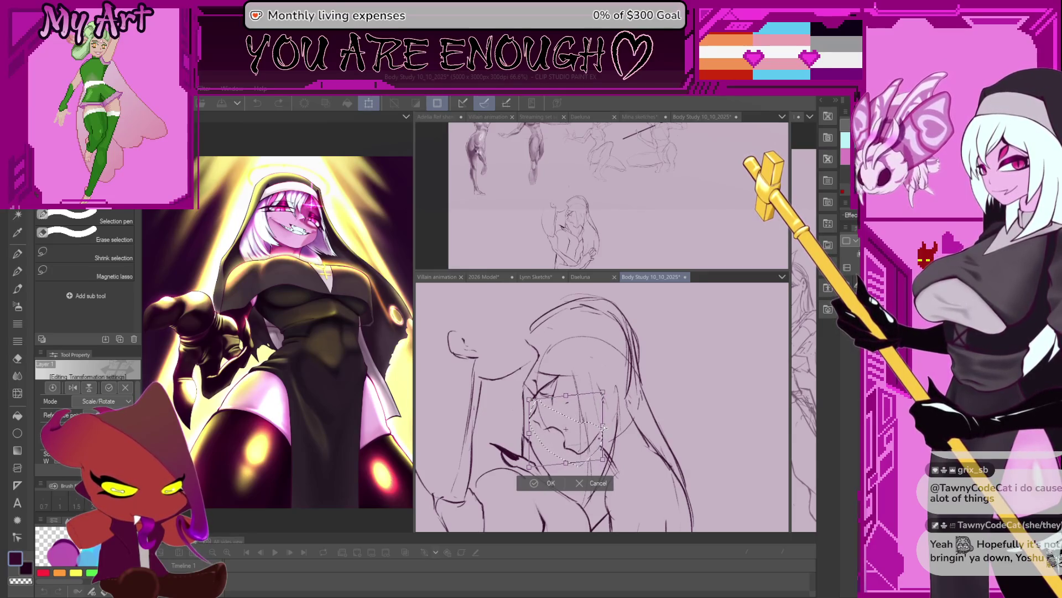
pyautogui.click(538, 473)
pyautogui.scroll(2, 552, 342)
pyautogui.press('b')
pyautogui.scroll(2, 540, 380)
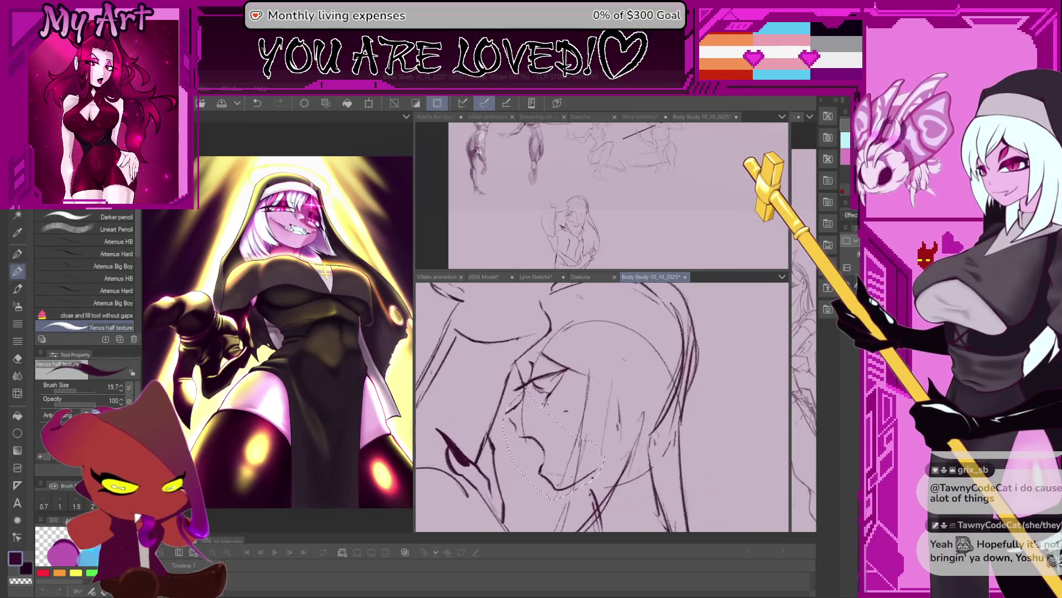
# Step: Clear the selection, undo a stray stroke and make the pencil slightly finer
pyautogui.hotkey('ctrl', 'd')
pyautogui.scroll(2, 540, 380)
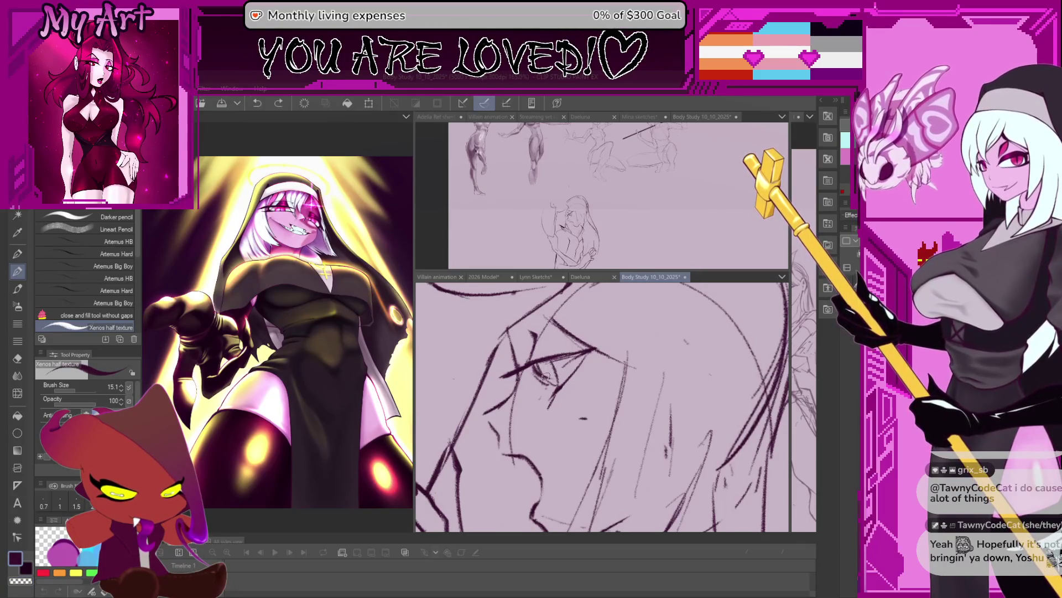
pyautogui.scroll(-3, 602, 407)
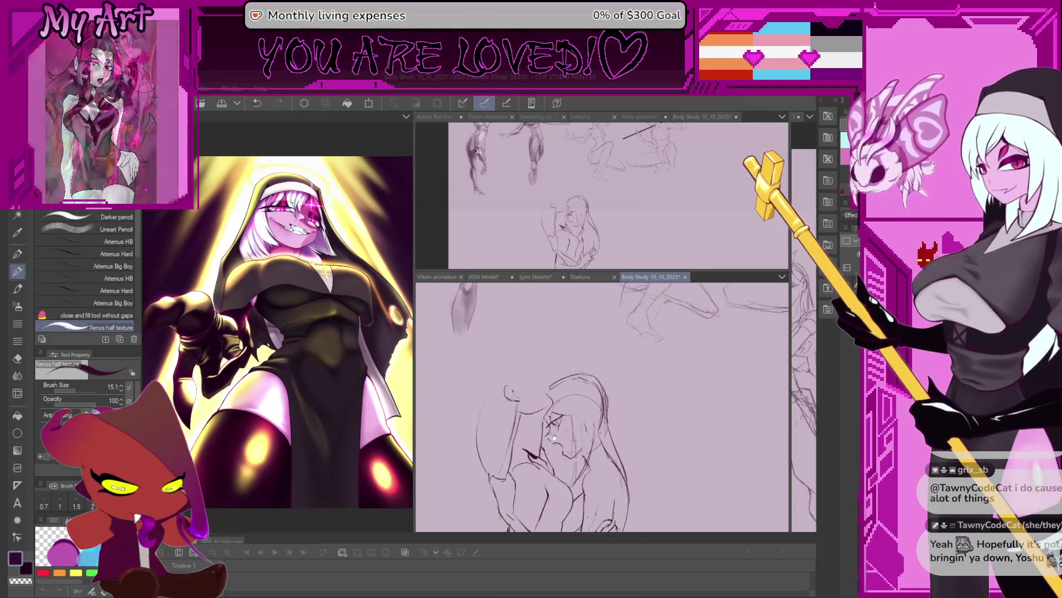
pyautogui.scroll(2, 552, 438)
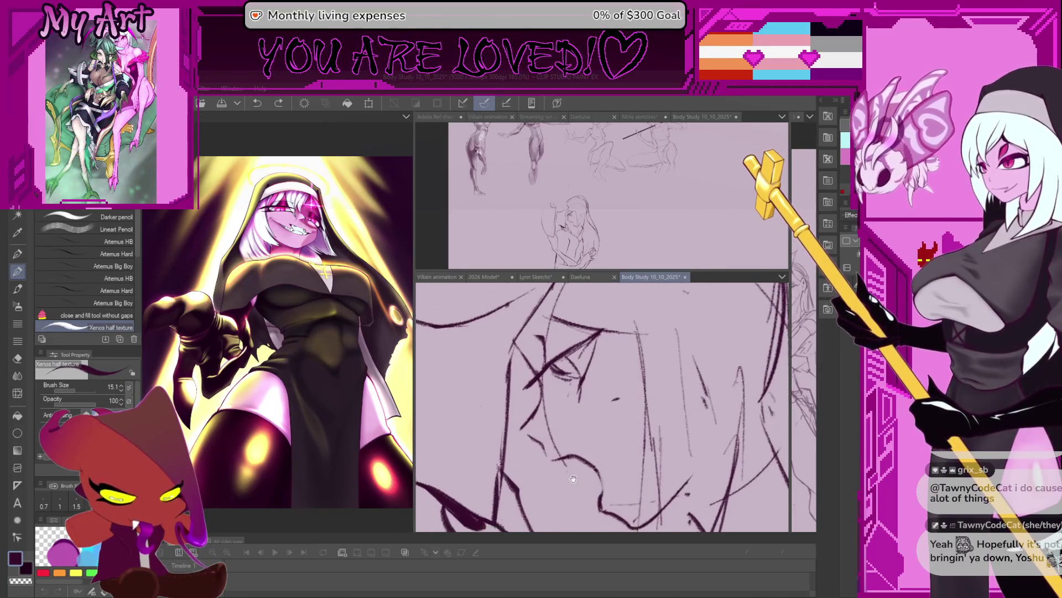
pyautogui.scroll(1, 552, 438)
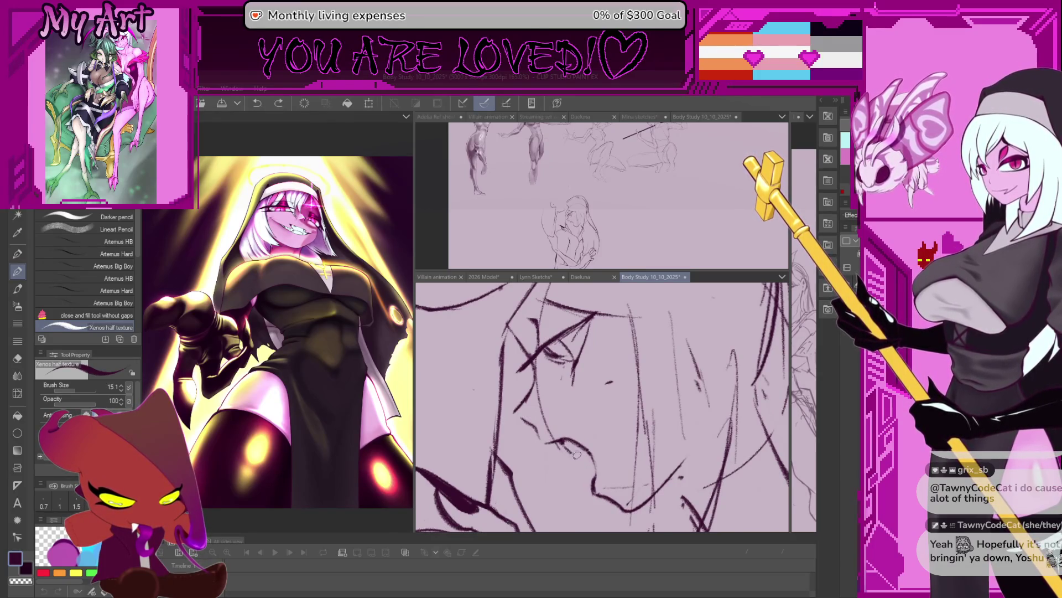
pyautogui.scroll(-2, 582, 443)
pyautogui.scroll(-1, 581, 433)
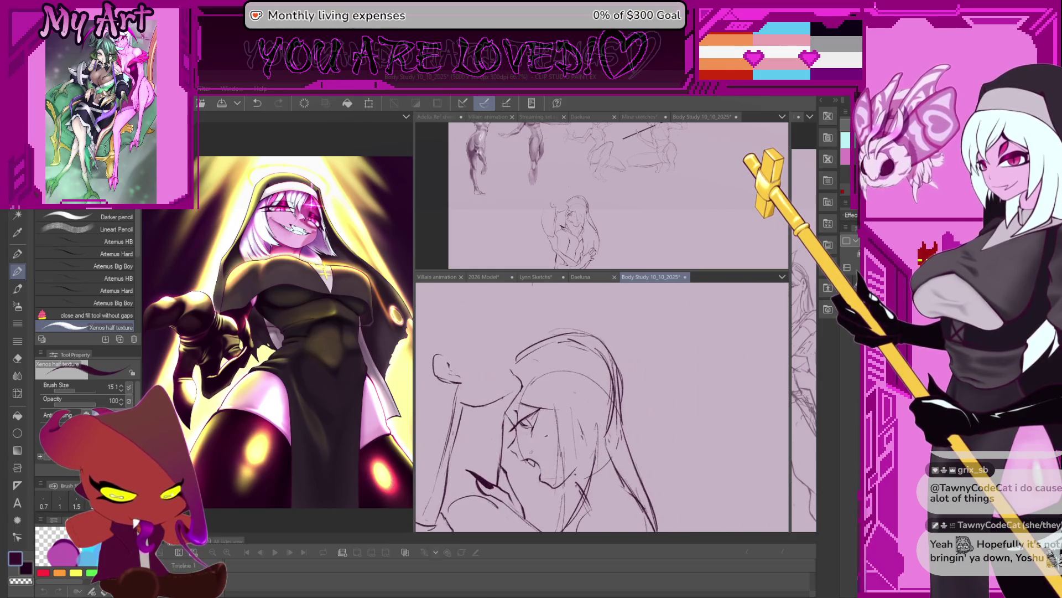
pyautogui.scroll(-2, 560, 363)
pyautogui.scroll(1, 561, 363)
pyautogui.scroll(1, 560, 363)
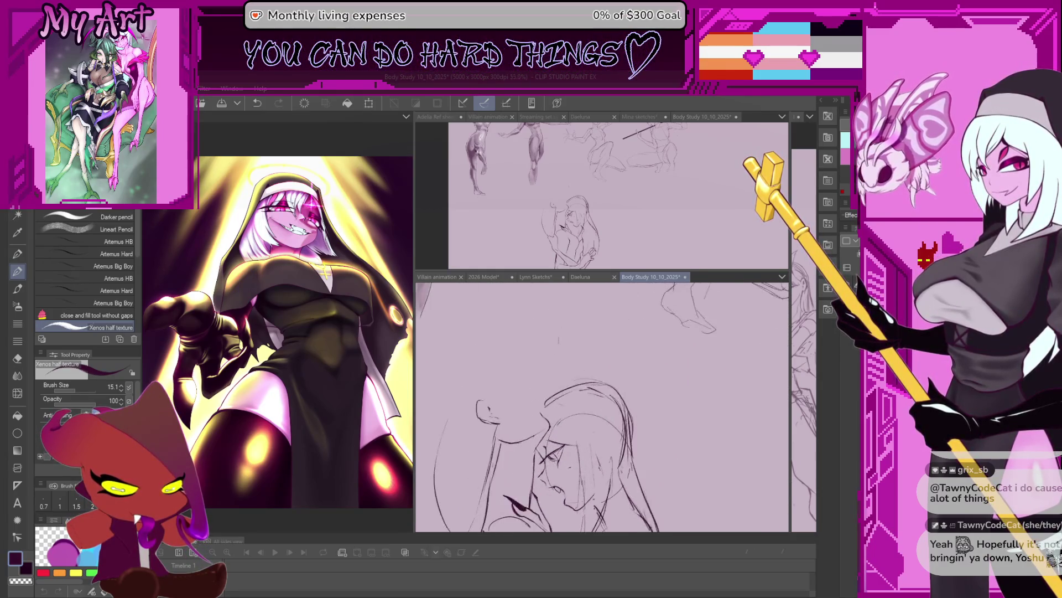
pyautogui.scroll(1, 594, 291)
pyautogui.scroll(1, 593, 291)
pyautogui.hotkey('ctrl', 'z')
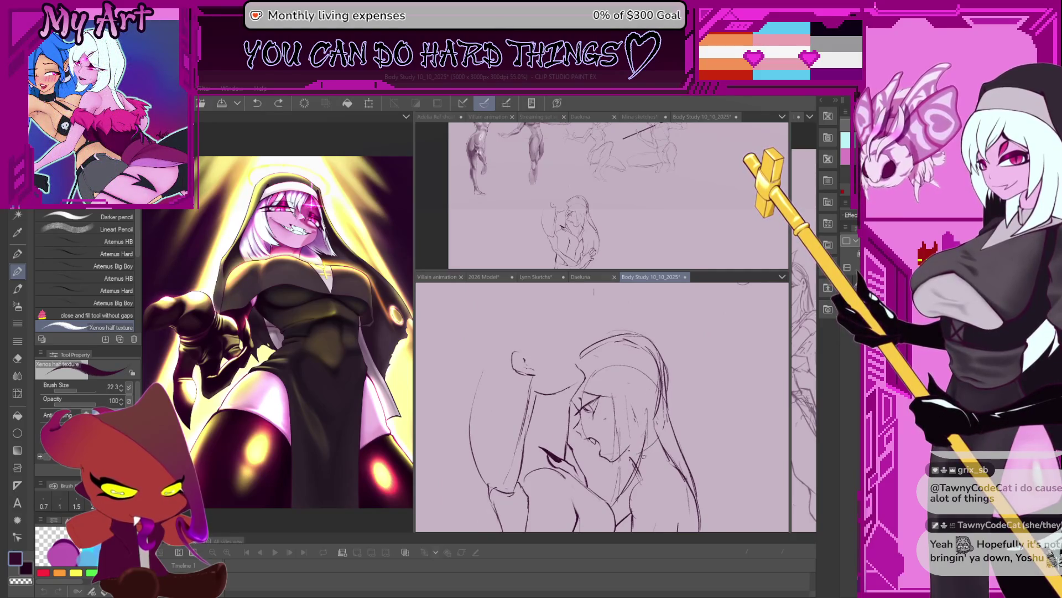
pyautogui.scroll(1, 661, 462)
pyautogui.scroll(1, 591, 423)
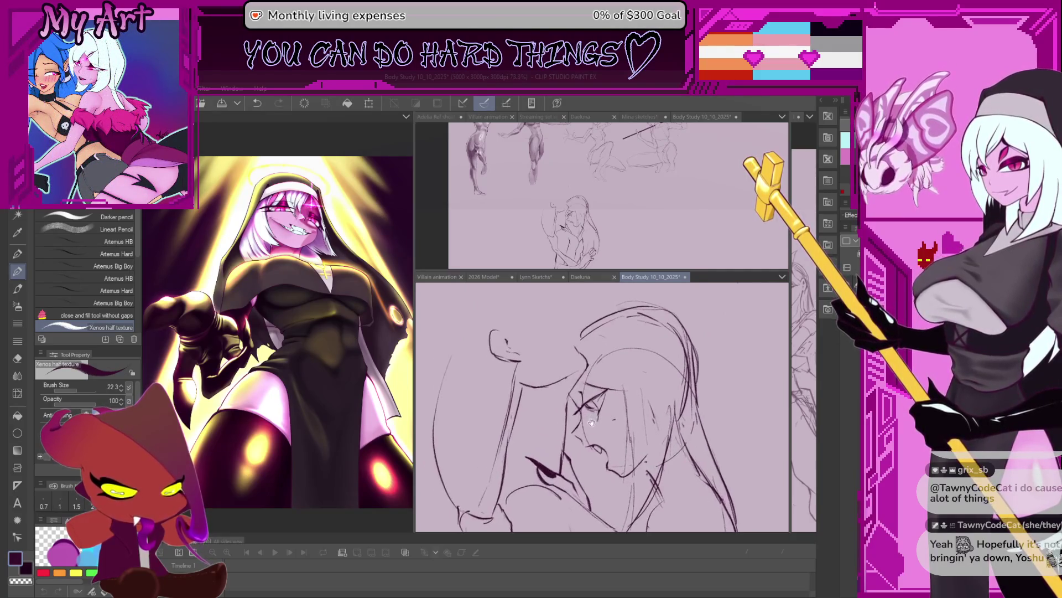
pyautogui.scroll(-1, 591, 423)
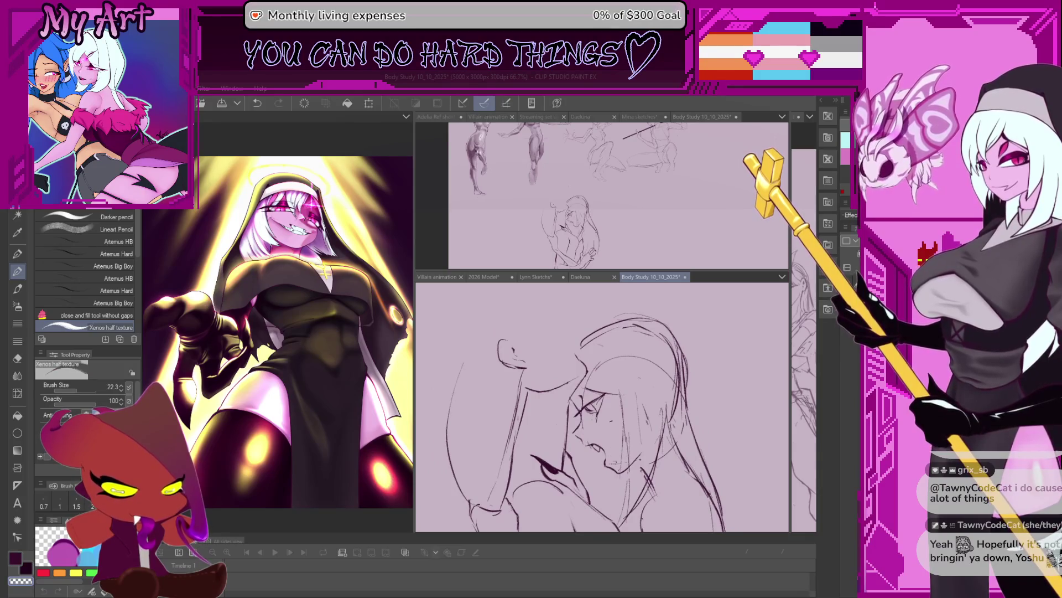
pyautogui.moveTo(591, 422); pyautogui.dragTo(578, 408)
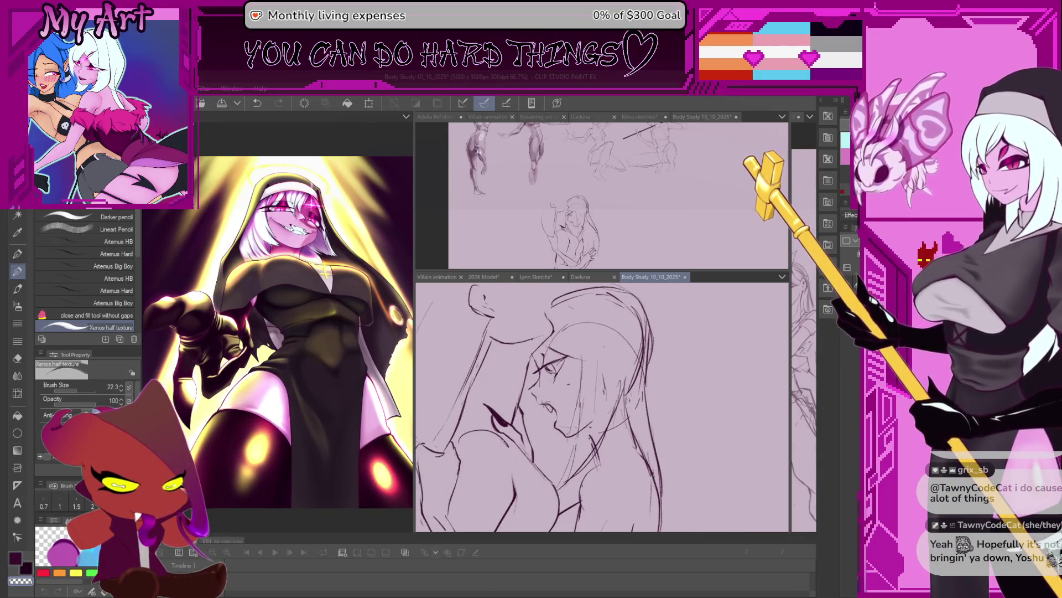
pyautogui.scroll(1, 539, 400)
pyautogui.scroll(2, 536, 394)
pyautogui.scroll(1, 526, 379)
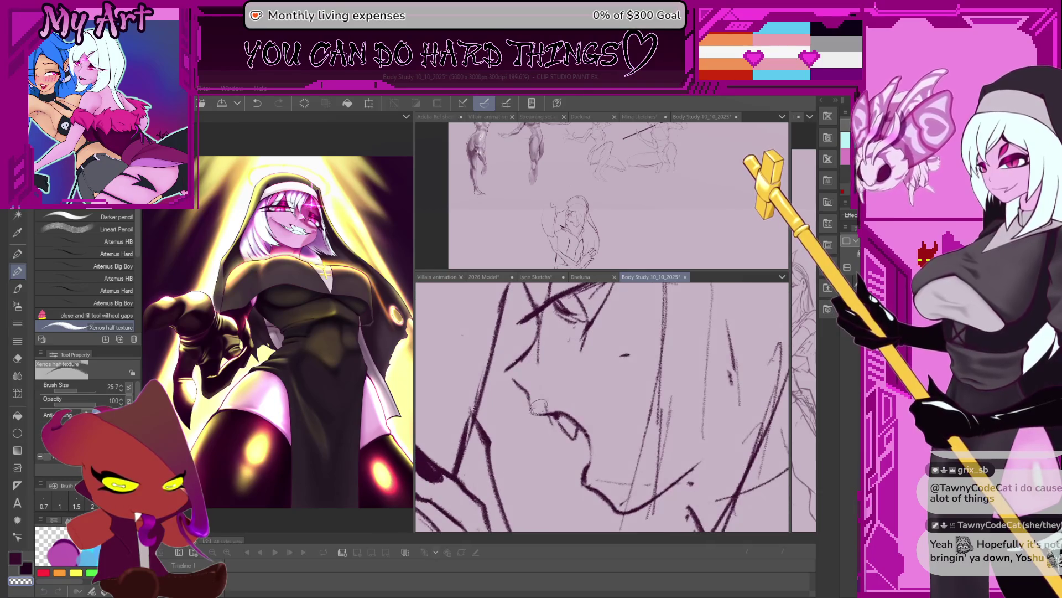
pyautogui.moveTo(537, 415)
pyautogui.mouseDown()
pyautogui.moveTo(549, 397)
pyautogui.moveTo(532, 402)
pyautogui.mouseUp()
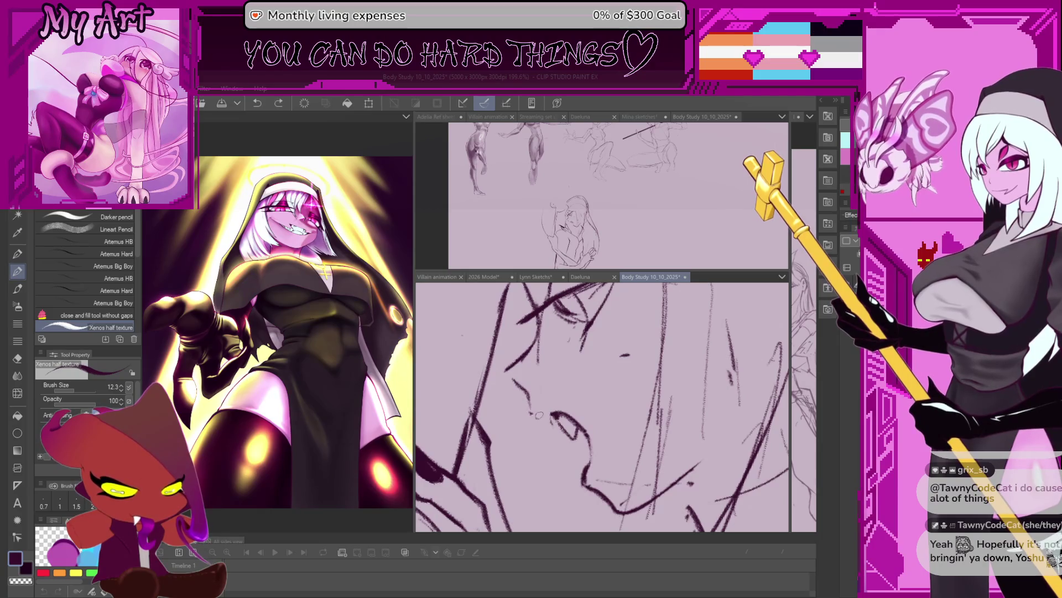
pyautogui.scroll(-2, 550, 417)
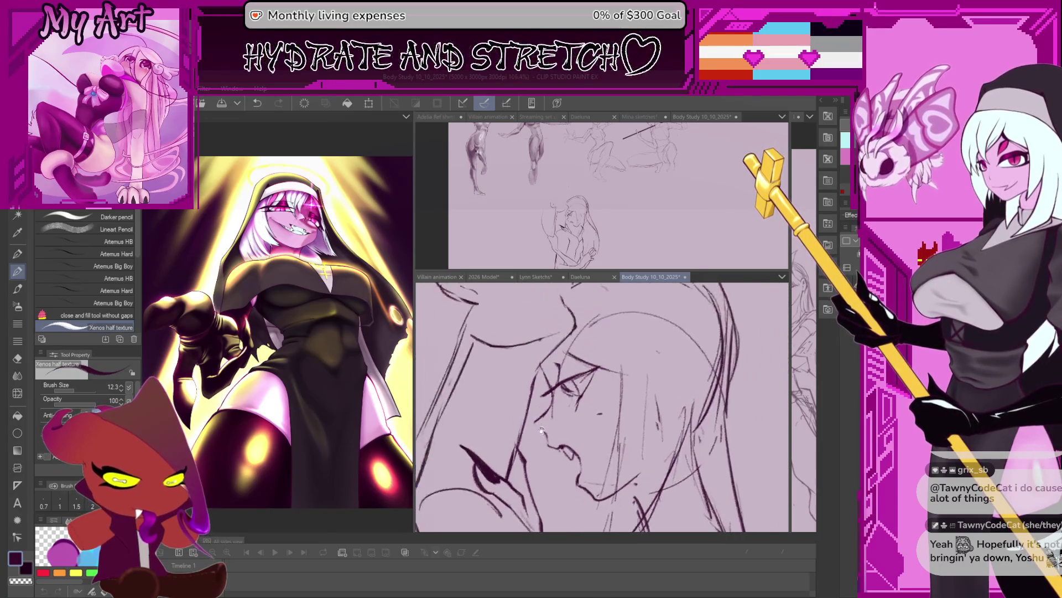
pyautogui.scroll(-2, 546, 428)
pyautogui.scroll(-2, 540, 442)
pyautogui.scroll(1, 540, 442)
pyautogui.scroll(2, 540, 441)
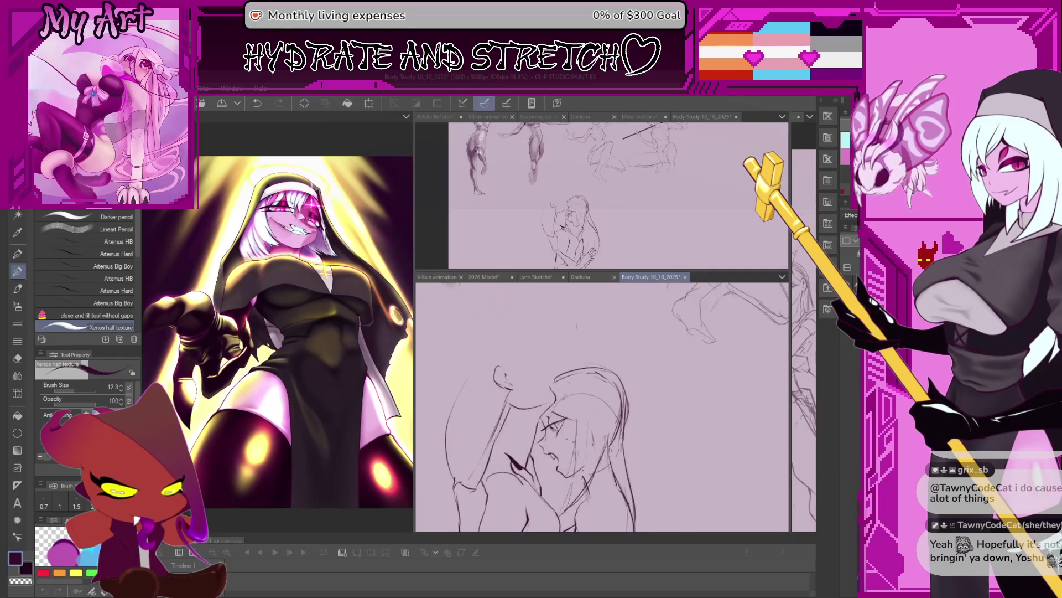
# Step: Lasso the long-haired figure's head, free-transform its size and placement, then deselect
pyautogui.press('m')
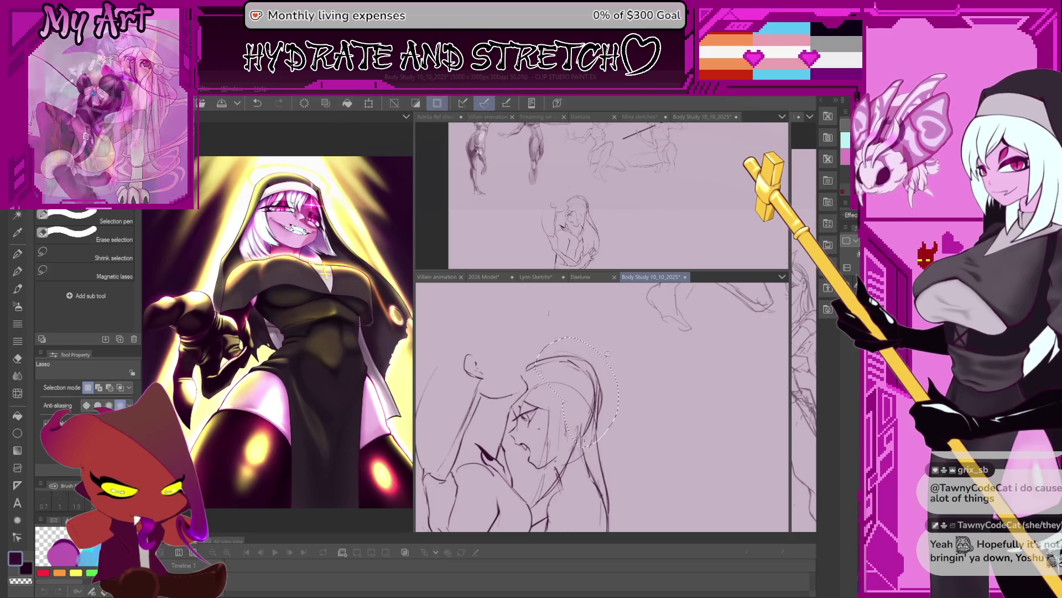
pyautogui.hotkey('ctrl', 't')
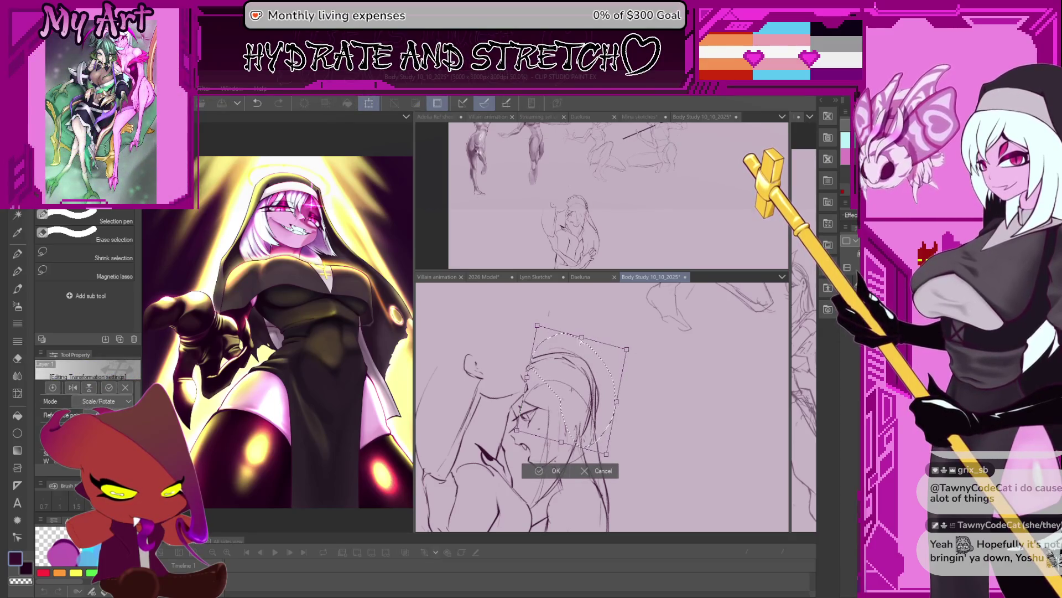
pyautogui.moveTo(581, 399); pyautogui.dragTo(592, 353)
pyautogui.press('Return')
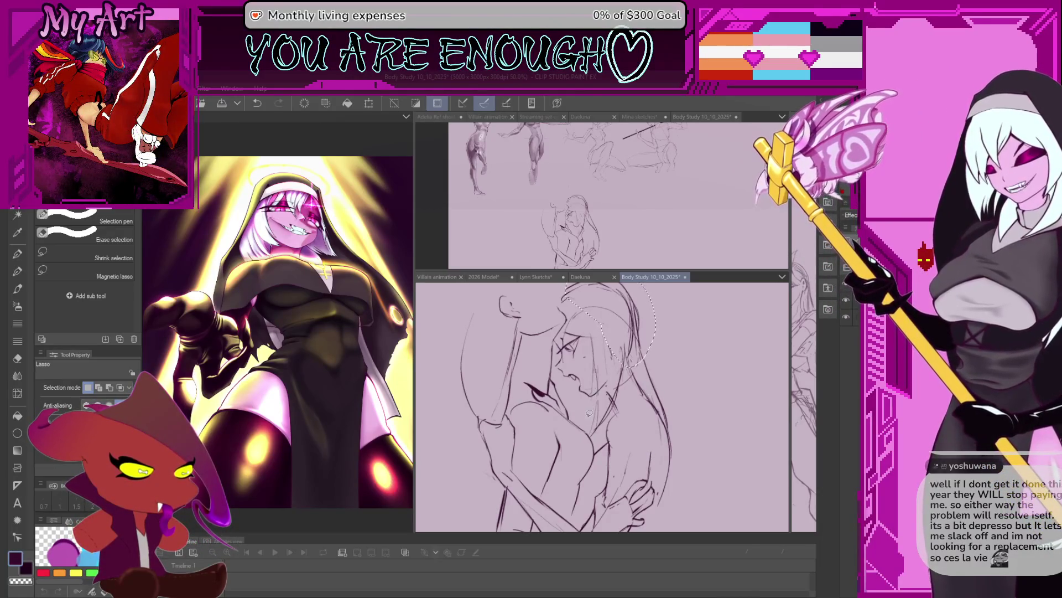
pyautogui.hotkey('ctrl', 'd')
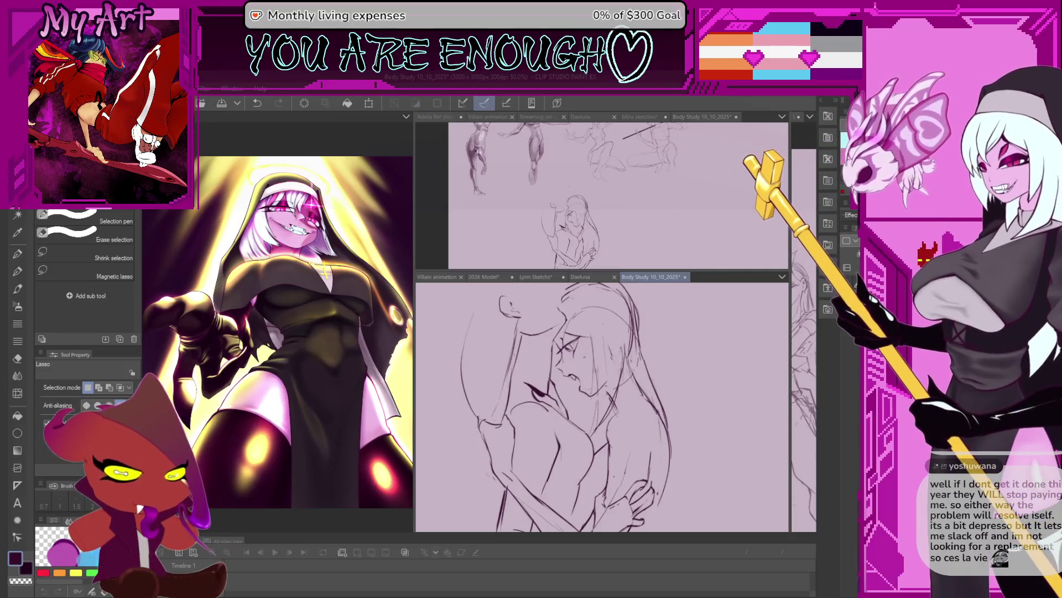
# Step: Deselect, rotate the view around the face and body, and return to the pencil
pyautogui.hotkey('ctrl', '-')
pyautogui.hotkey('ctrl', '-')
pyautogui.moveTo(599, 359); pyautogui.dragTo(590, 386)
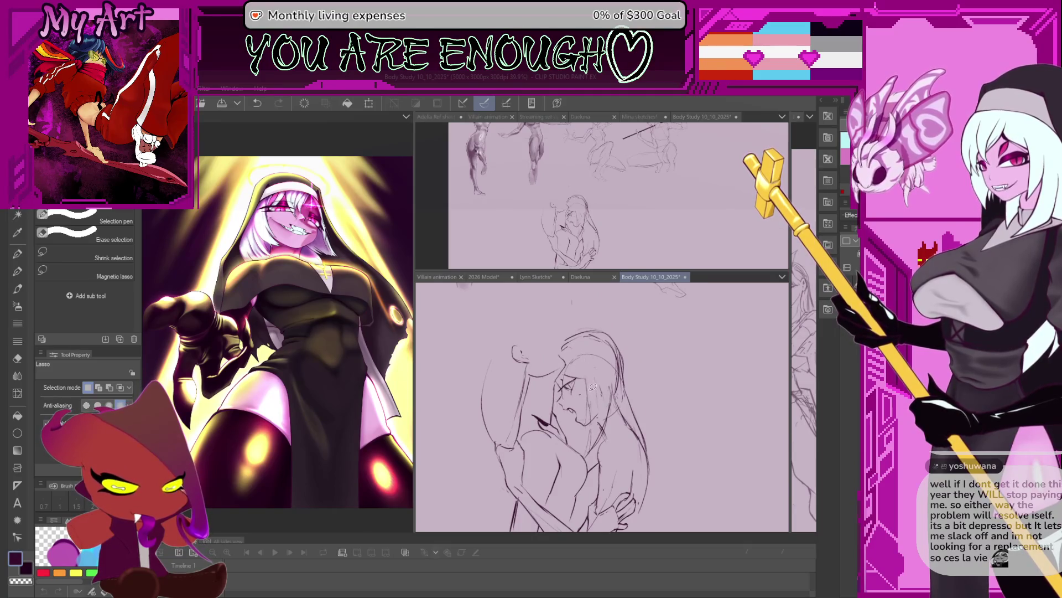
pyautogui.press('p')
pyautogui.scroll(1, 594, 387)
pyautogui.scroll(2, 581, 386)
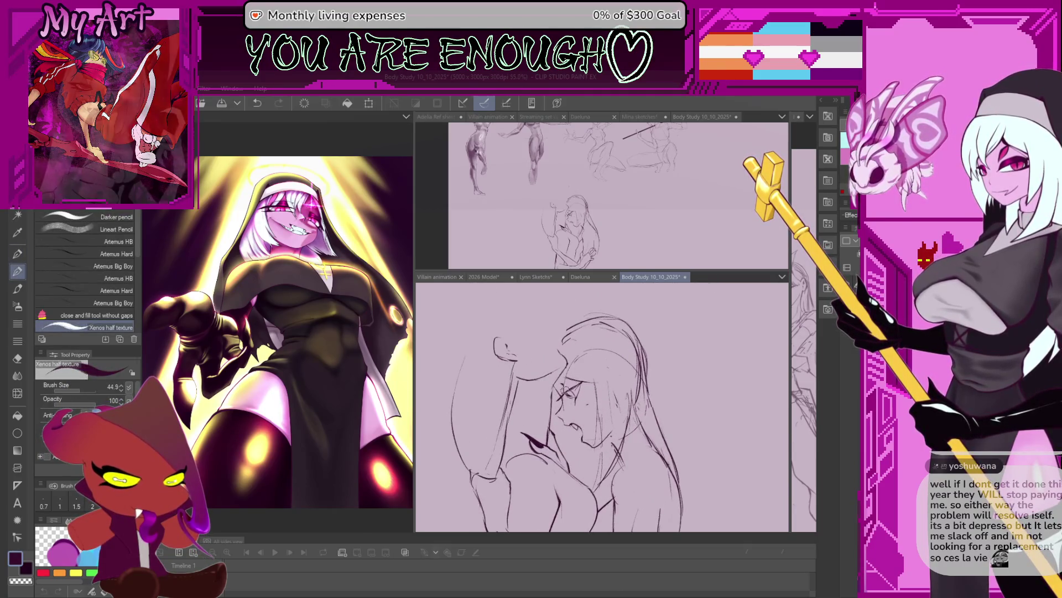
pyautogui.scroll(2, 581, 386)
pyautogui.scroll(1, 576, 372)
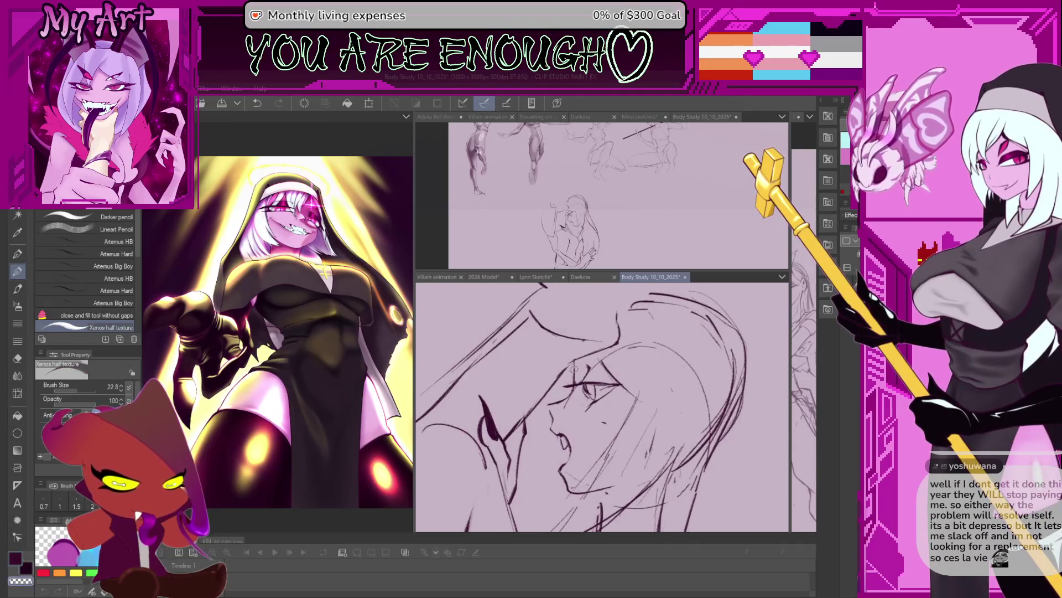
pyautogui.scroll(1, 575, 369)
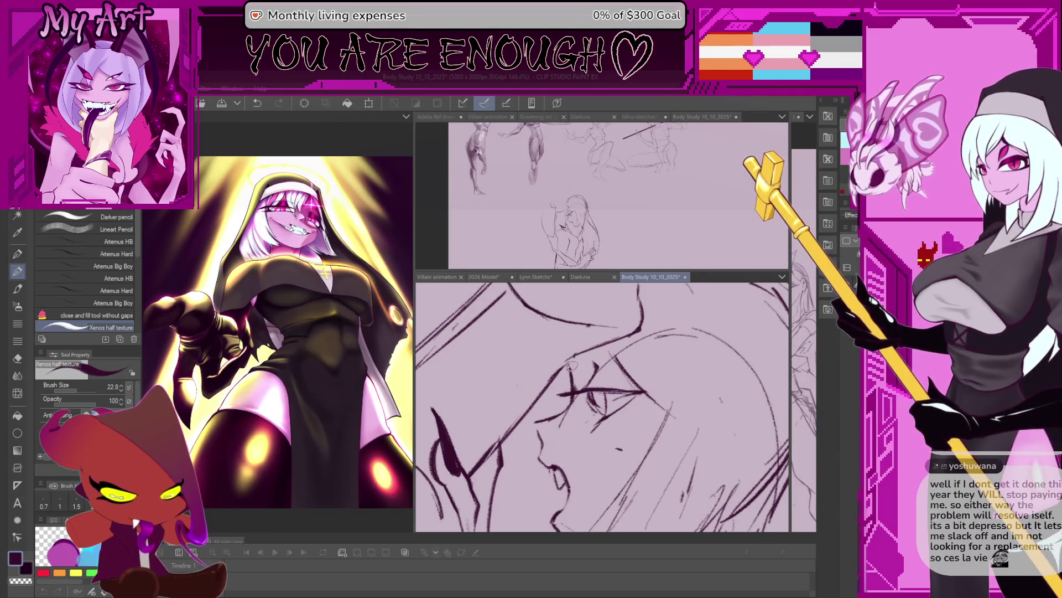
pyautogui.moveTo(579, 349); pyautogui.dragTo(548, 393)
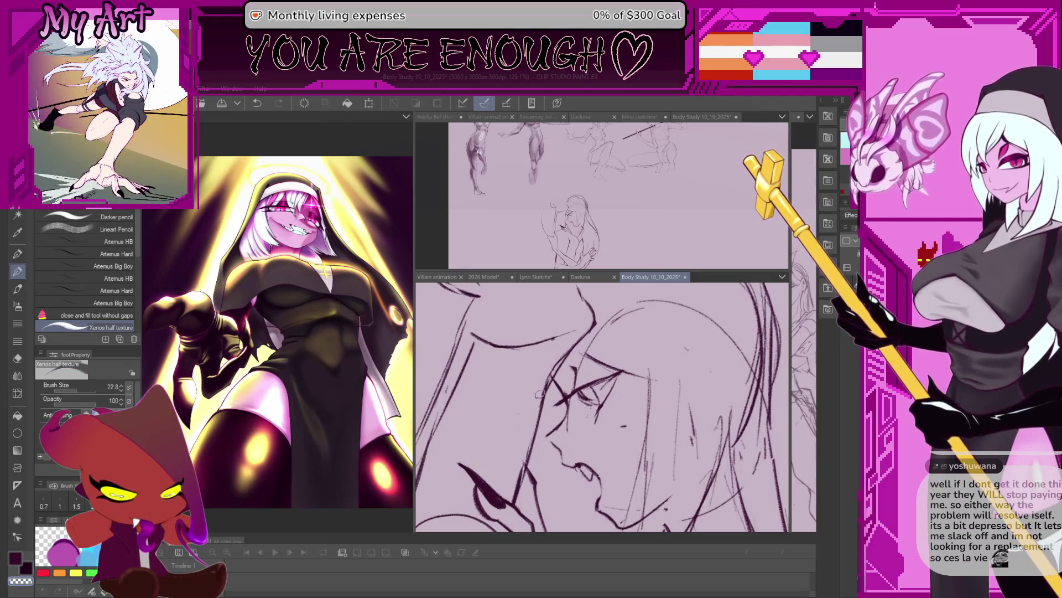
pyautogui.moveTo(539, 394); pyautogui.dragTo(575, 345)
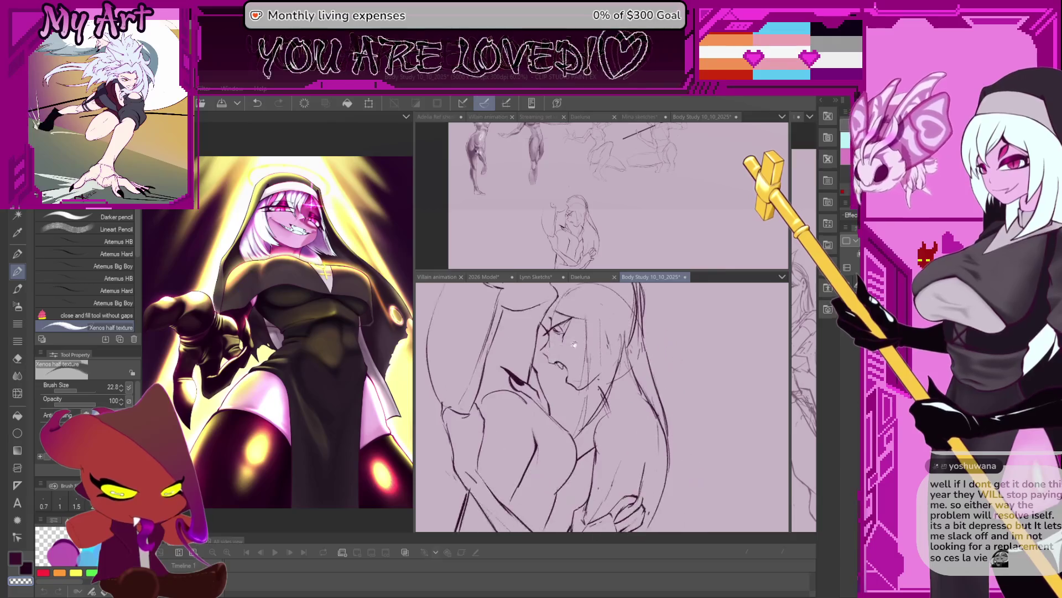
pyautogui.scroll(-3, 575, 345)
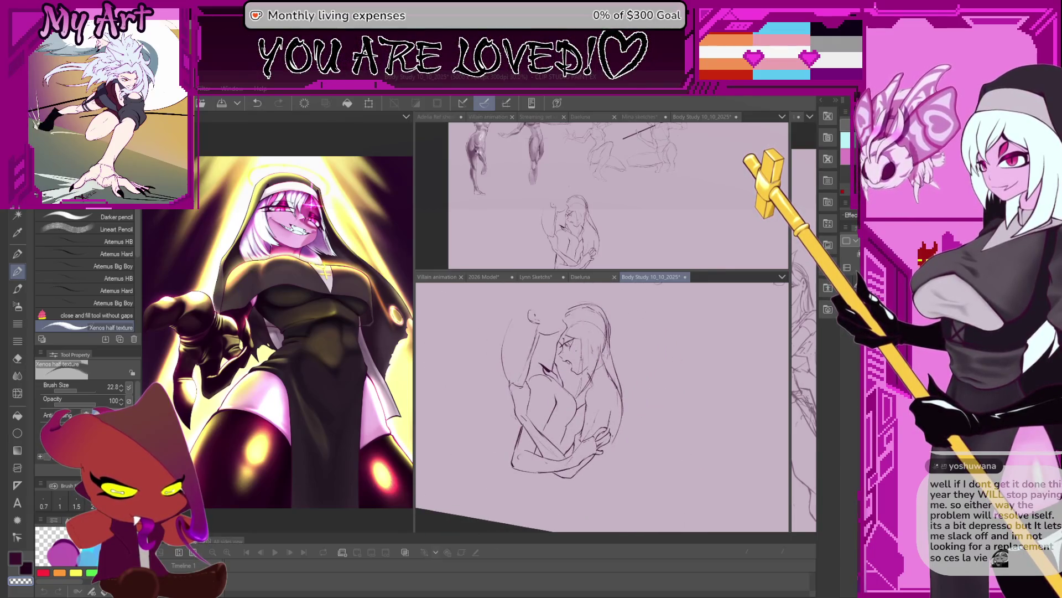
pyautogui.scroll(2, 564, 399)
pyautogui.scroll(2, 564, 399)
pyautogui.scroll(2, 564, 399)
# Step: Lasso a selection loop around the long-haired figure's eye
pyautogui.press('m')
pyautogui.scroll(2, 564, 399)
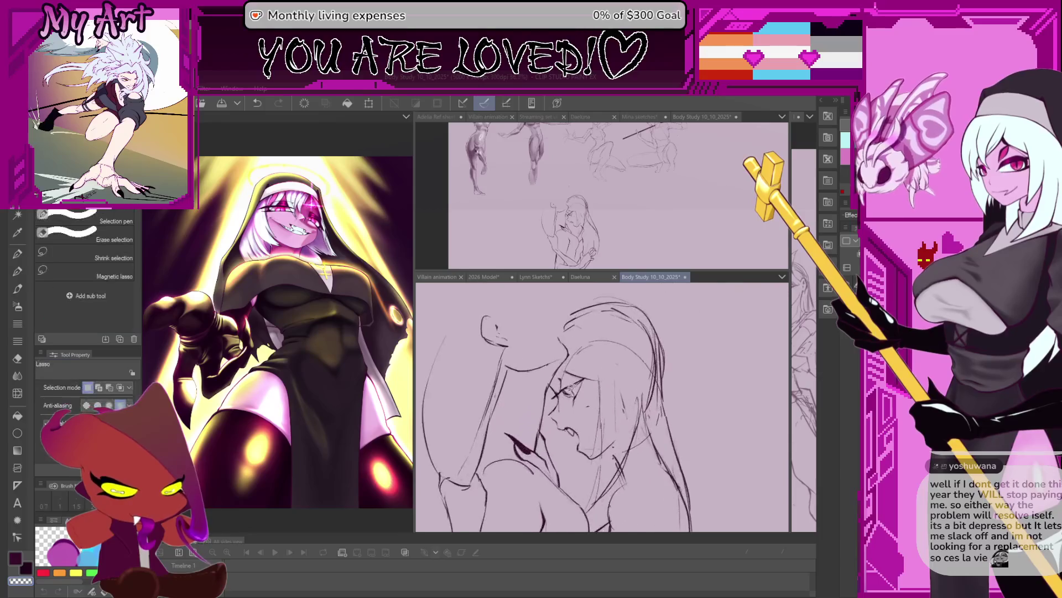
pyautogui.scroll(2, 573, 385)
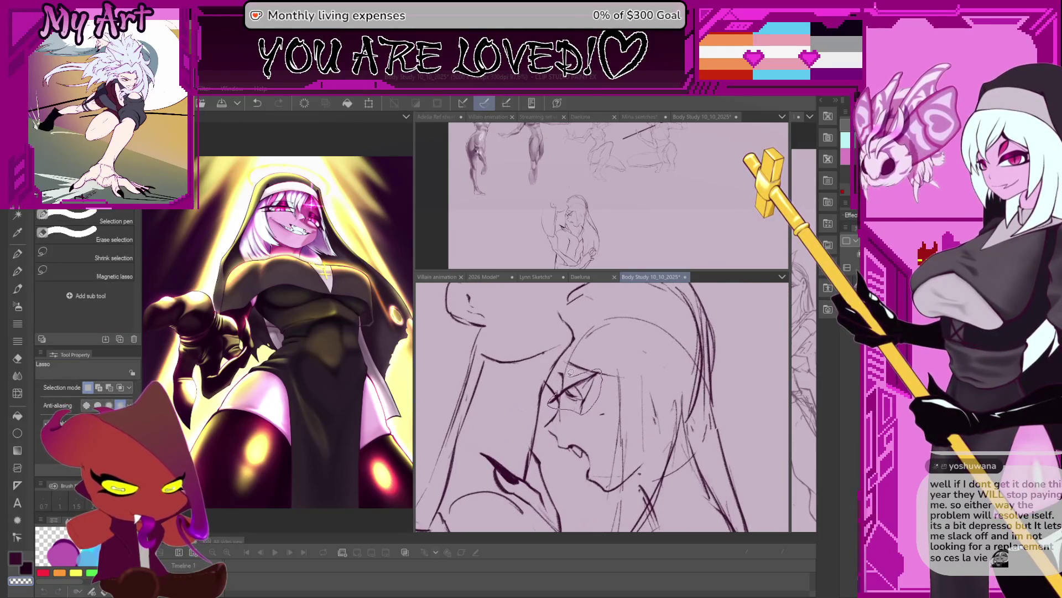
pyautogui.moveTo(582, 374); pyautogui.dragTo(550, 391)
# Step: Nudge the selected eye slightly to the right with a free transform and confirm
pyautogui.hotkey('ctrl', 't')
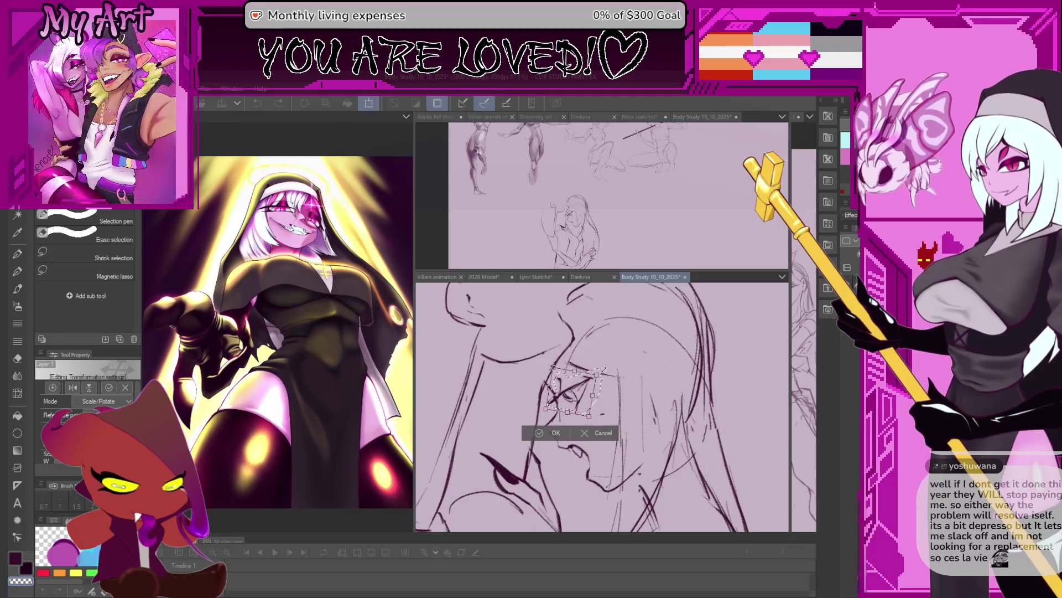
pyautogui.moveTo(589, 393); pyautogui.dragTo(592, 397)
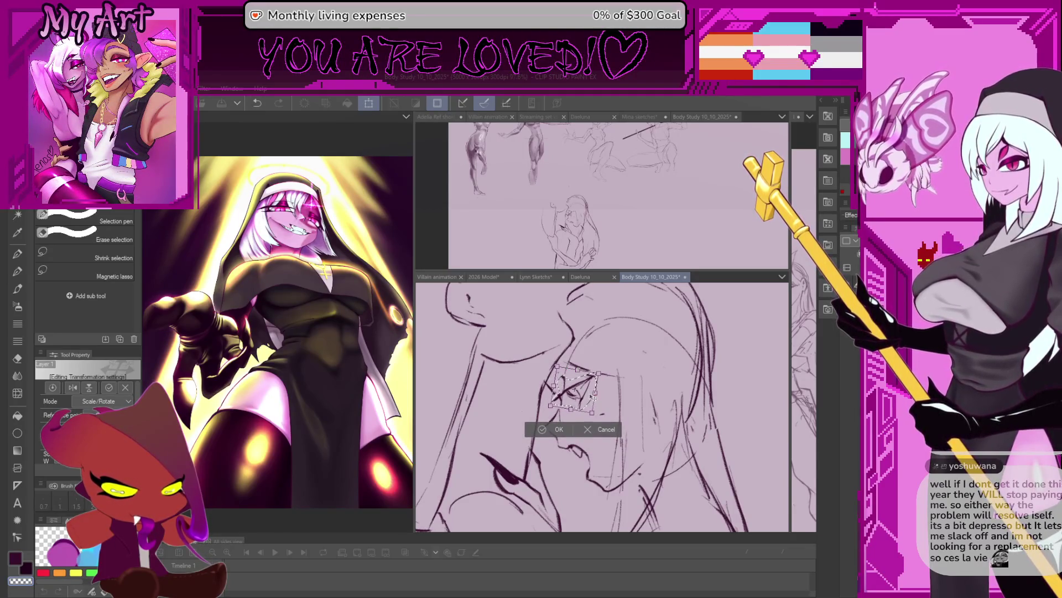
pyautogui.click(562, 429)
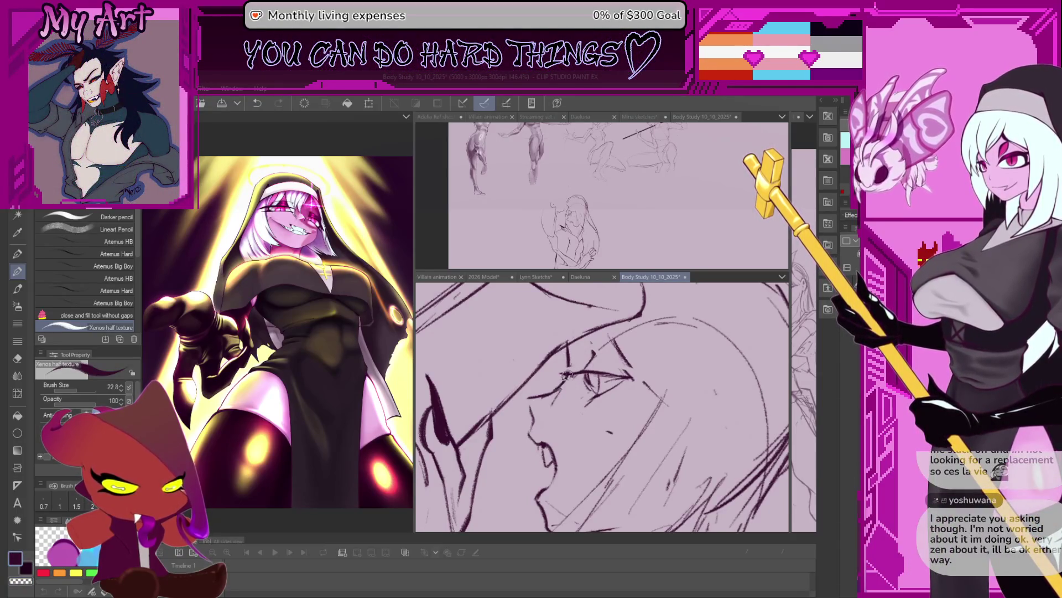
# Step: Turn the face upright, make the pencil a bit smaller and pan out across the study page
pyautogui.moveTo(572, 364); pyautogui.dragTo(593, 402)
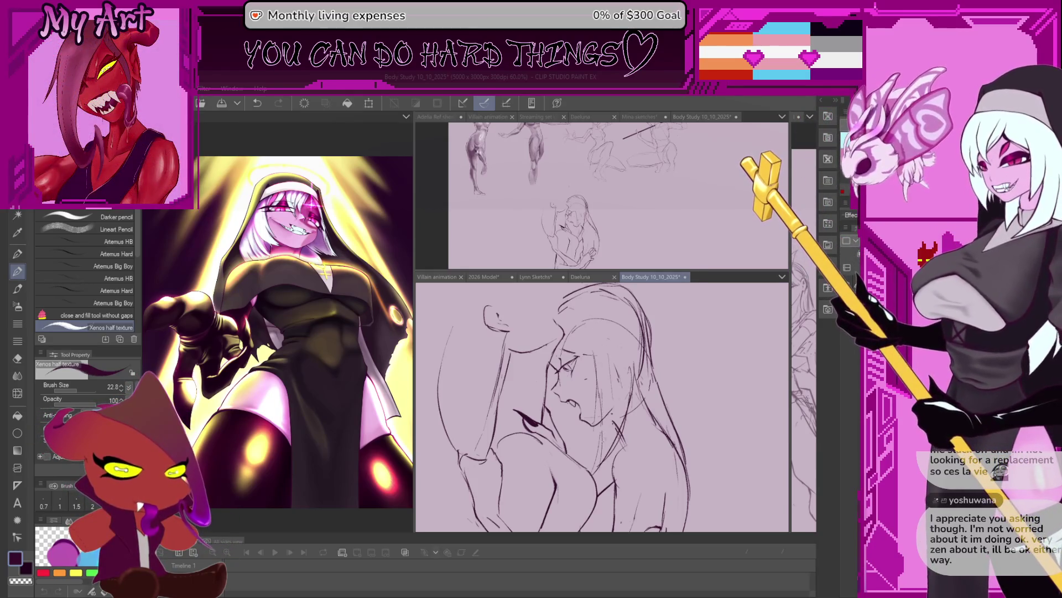
pyautogui.scroll(-1, 595, 326)
pyautogui.scroll(-1, 600, 349)
pyautogui.scroll(-1, 604, 369)
pyautogui.scroll(1, 581, 406)
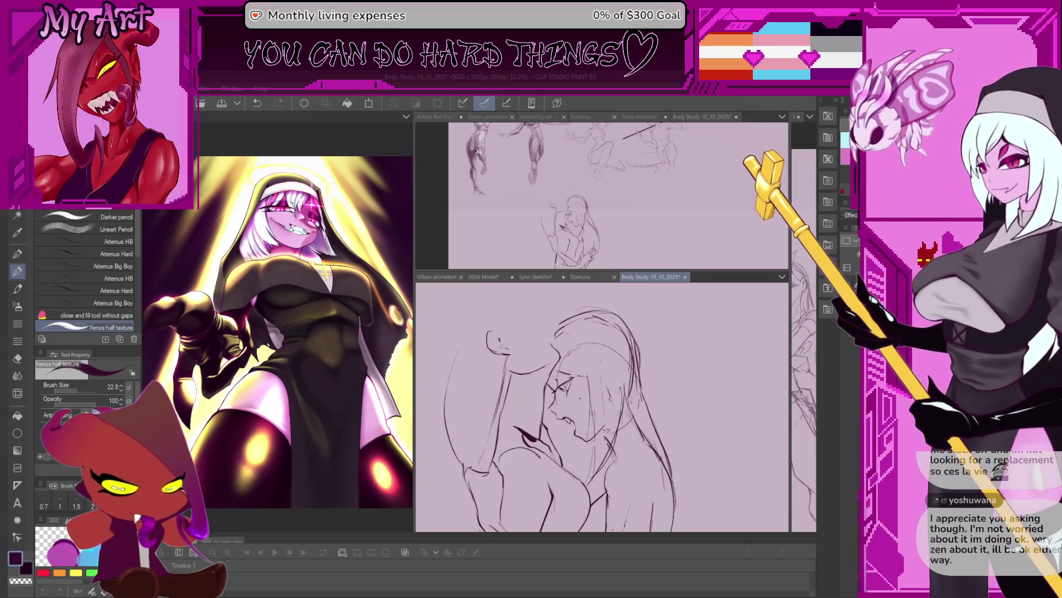
pyautogui.scroll(1, 581, 407)
pyautogui.scroll(1, 582, 407)
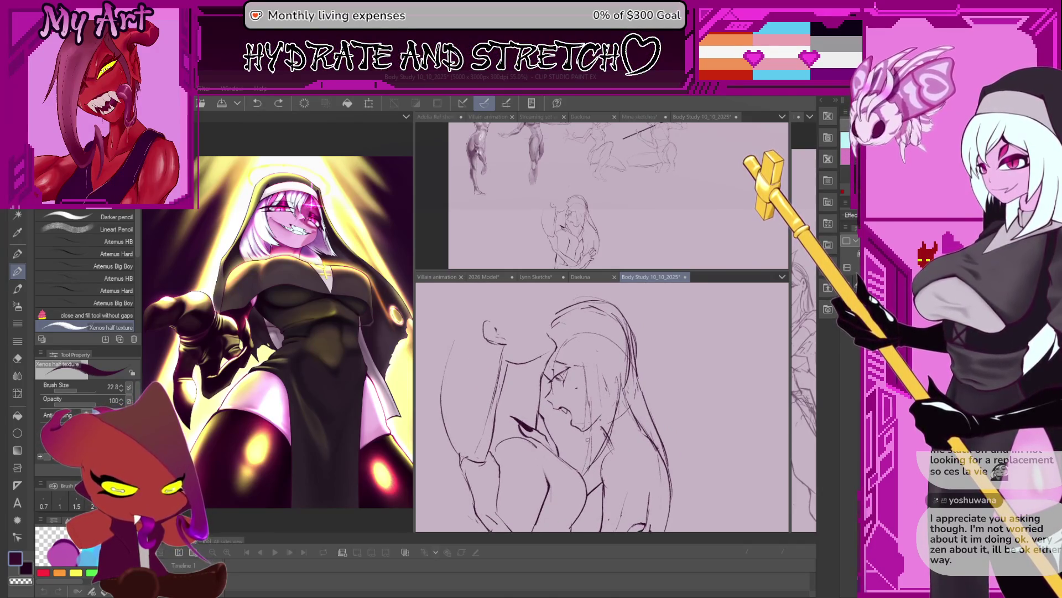
pyautogui.scroll(2, 598, 455)
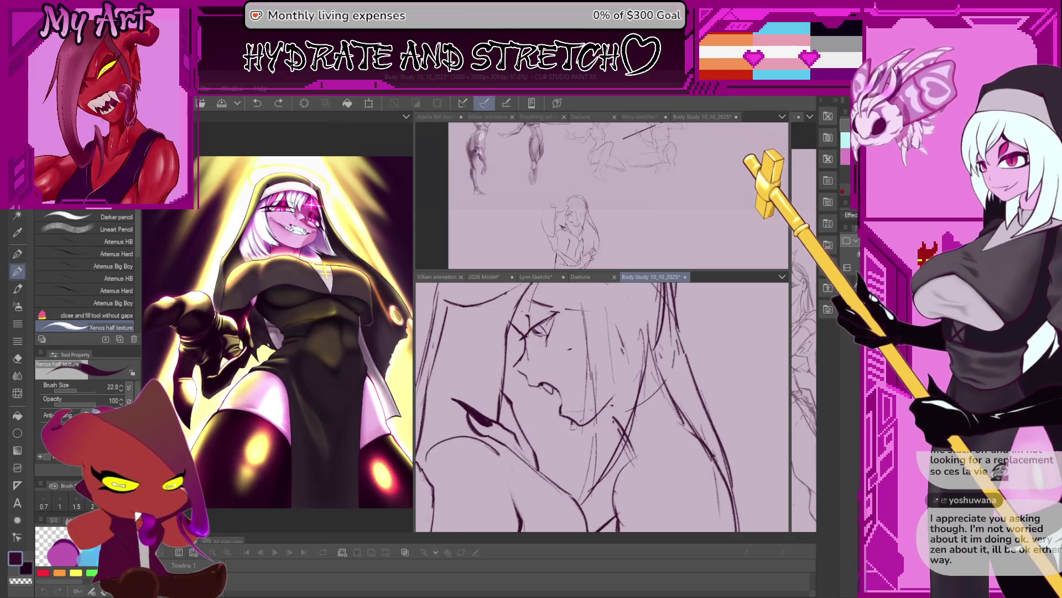
pyautogui.scroll(2, 602, 407)
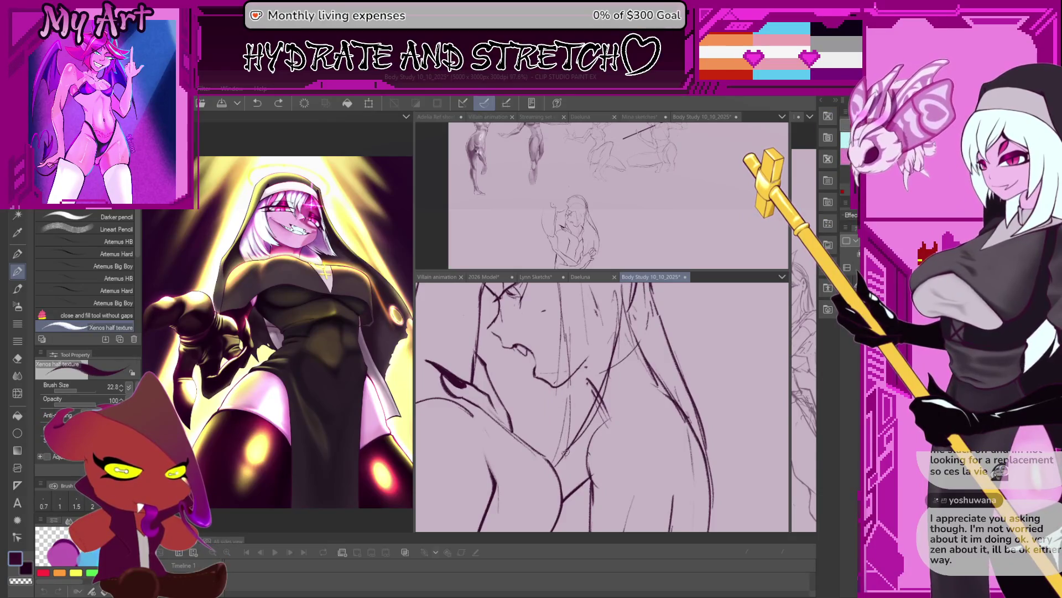
pyautogui.moveTo(569, 380); pyautogui.dragTo(565, 457)
pyautogui.scroll(-3, 565, 432)
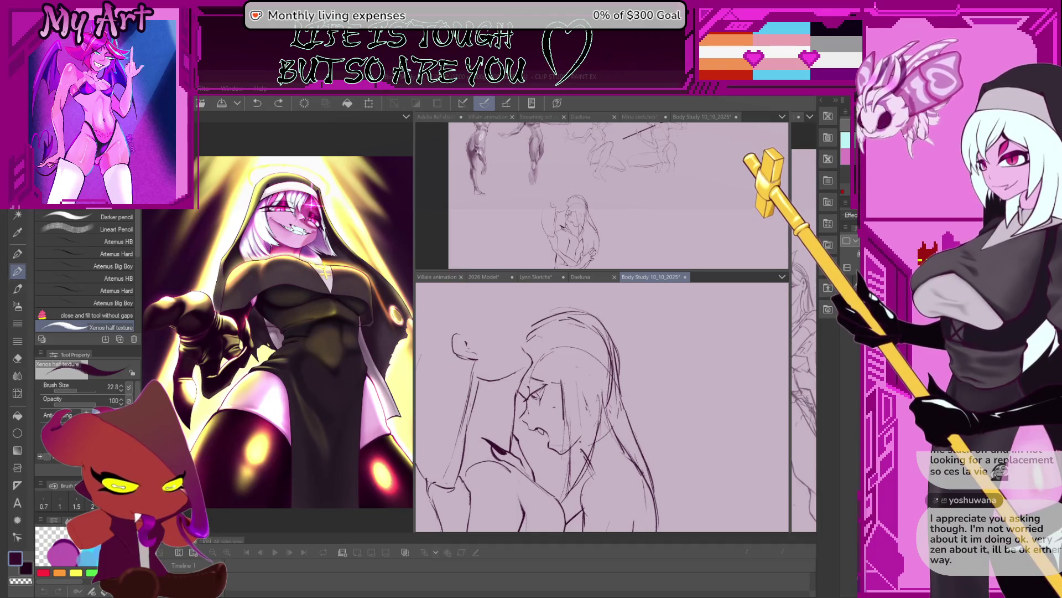
pyautogui.scroll(2, 602, 407)
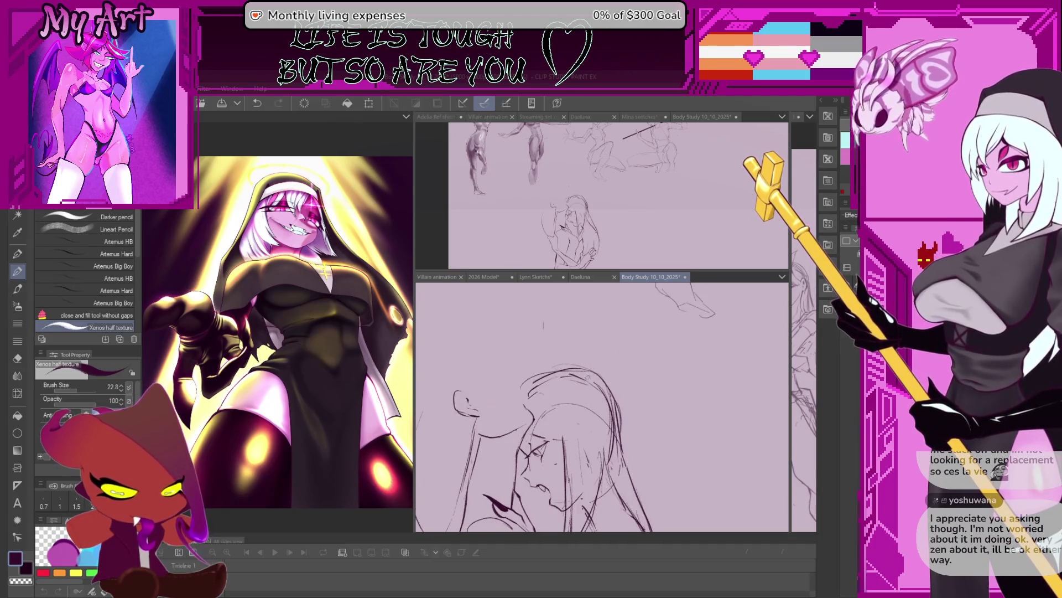
pyautogui.press('[')
pyautogui.scroll(-2, 558, 428)
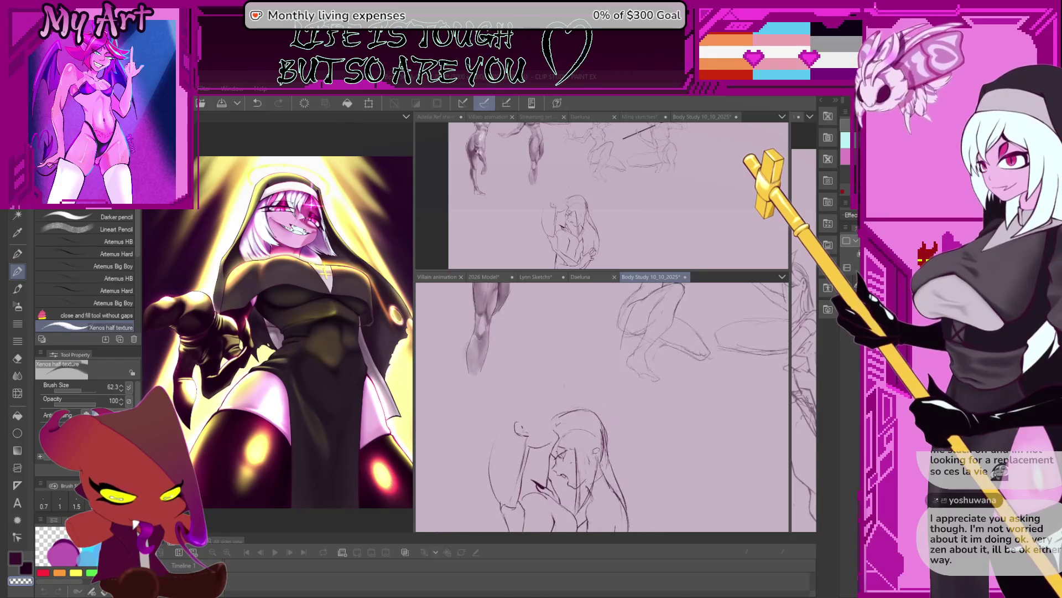
pyautogui.scroll(1, 556, 430)
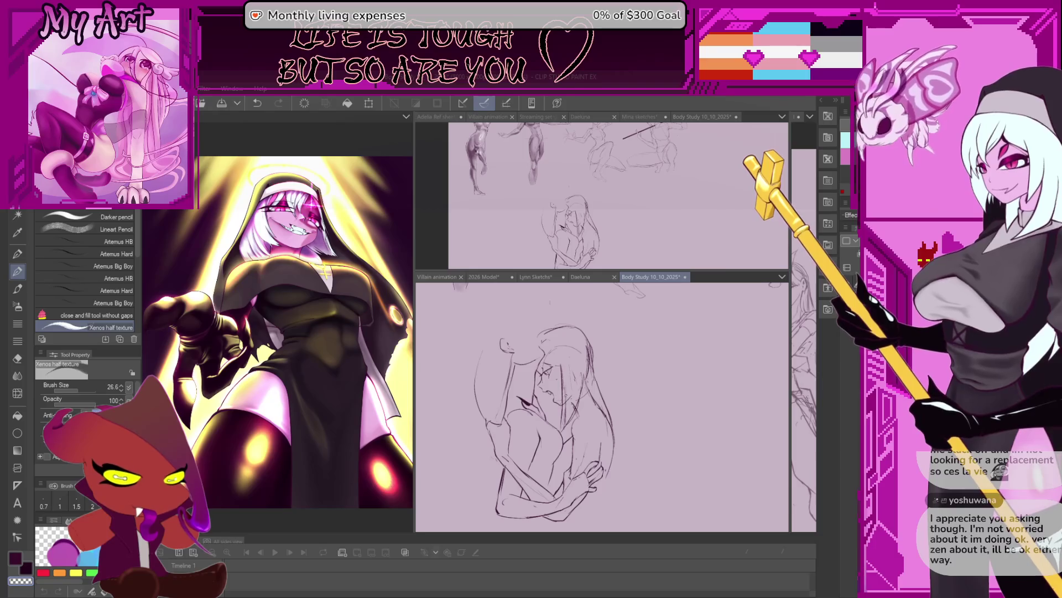
pyautogui.moveTo(557, 416); pyautogui.dragTo(565, 426)
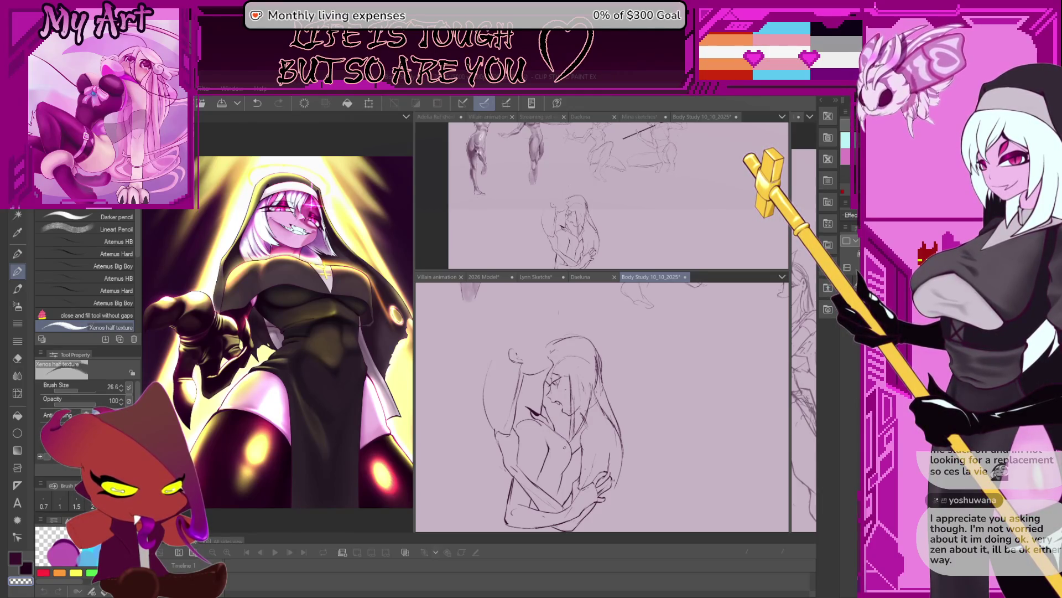
pyautogui.moveTo(557, 416); pyautogui.dragTo(519, 407)
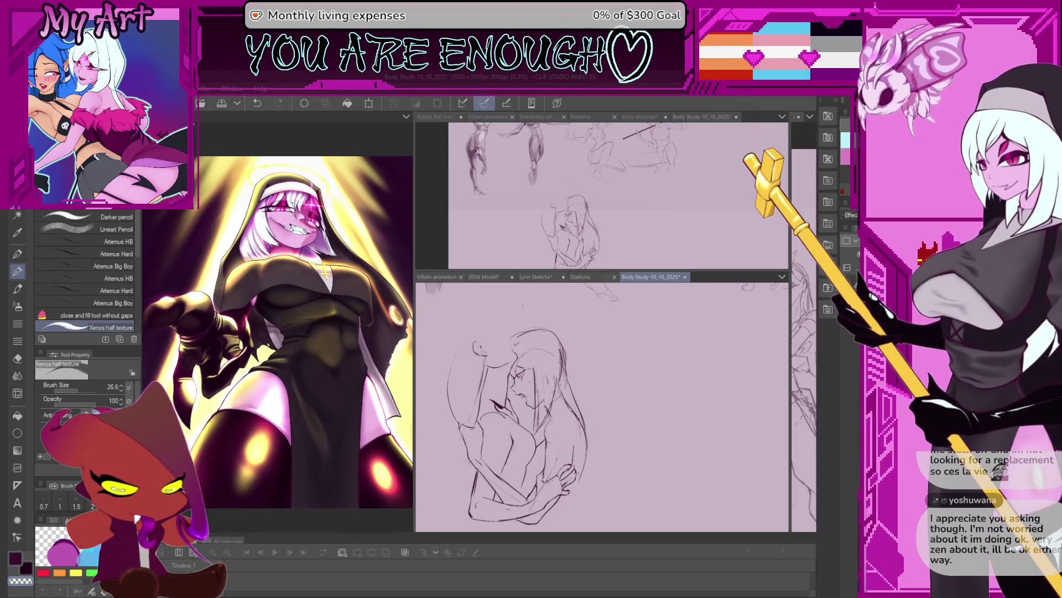
pyautogui.scroll(-3, 585, 448)
pyautogui.scroll(-2, 586, 449)
pyautogui.scroll(-2, 585, 449)
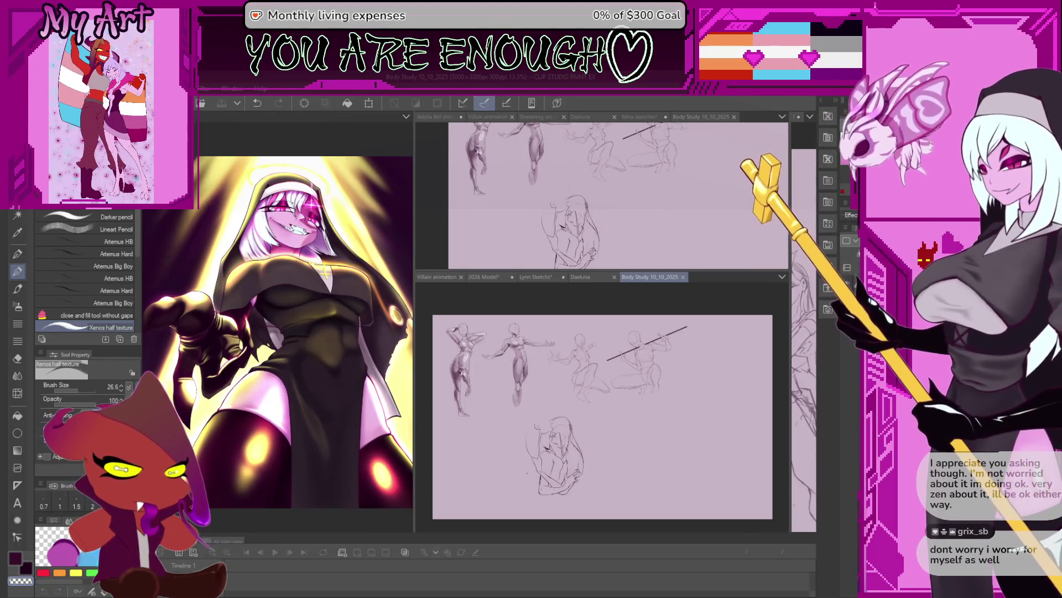
pyautogui.scroll(3, 589, 403)
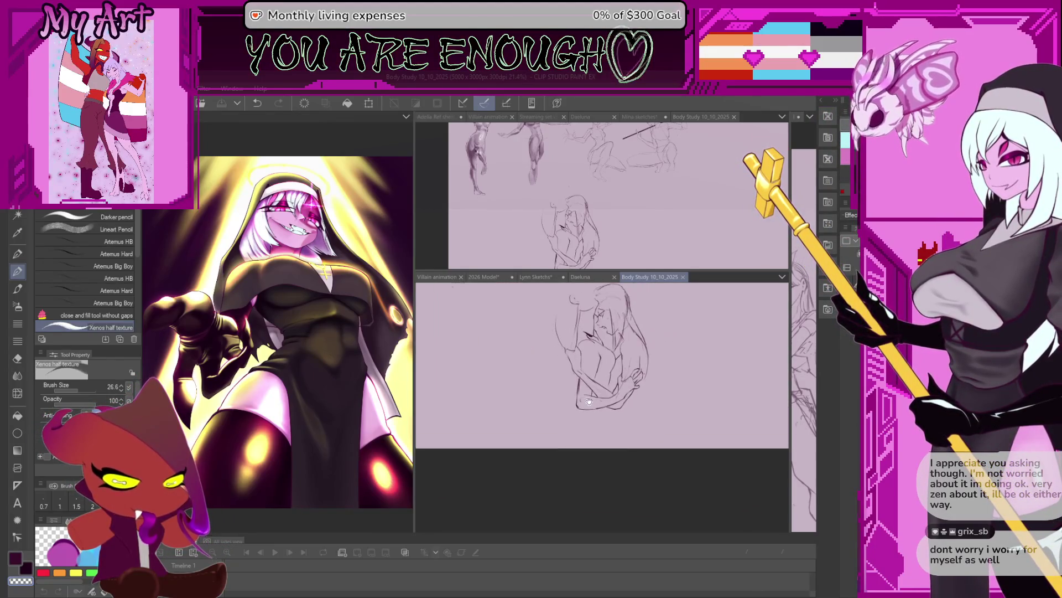
pyautogui.scroll(2, 575, 401)
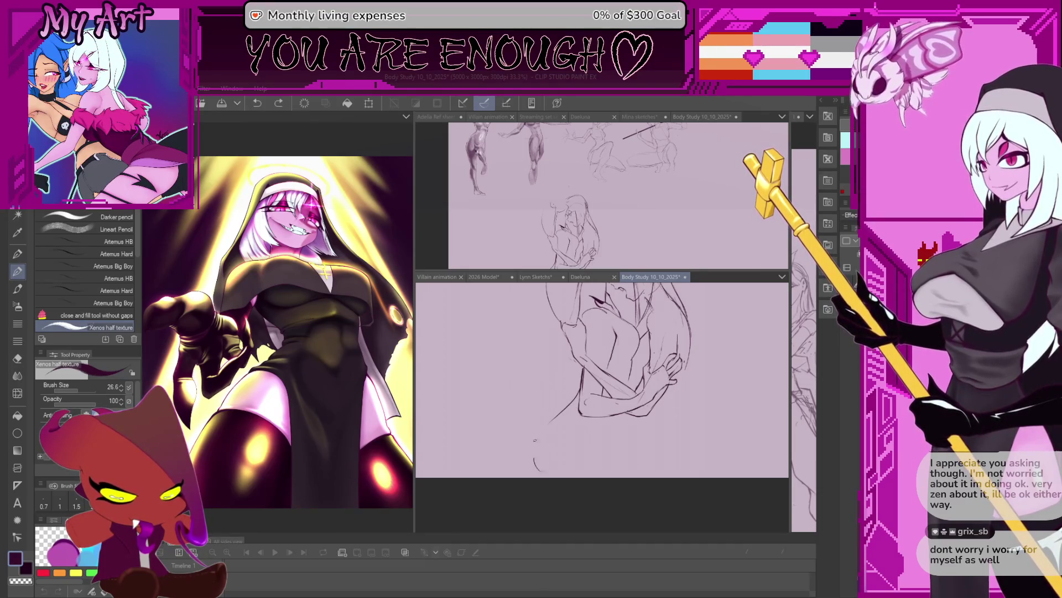
# Step: Sketch a long curved pencil stroke arcing beneath the lower left of the figures
pyautogui.moveTo(558, 408); pyautogui.dragTo(535, 461)
pyautogui.moveTo(541, 422); pyautogui.dragTo(508, 448)
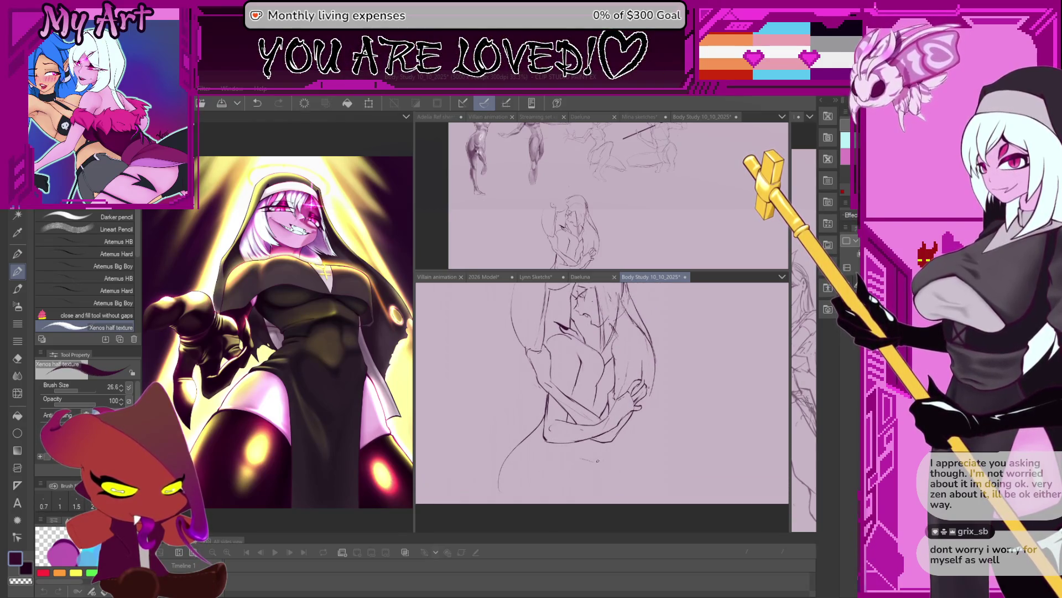
pyautogui.scroll(-2, 596, 460)
# Step: Draw a freehand lasso outline around the embracing figures
pyautogui.press('m')
pyautogui.moveTo(533, 423); pyautogui.dragTo(643, 486)
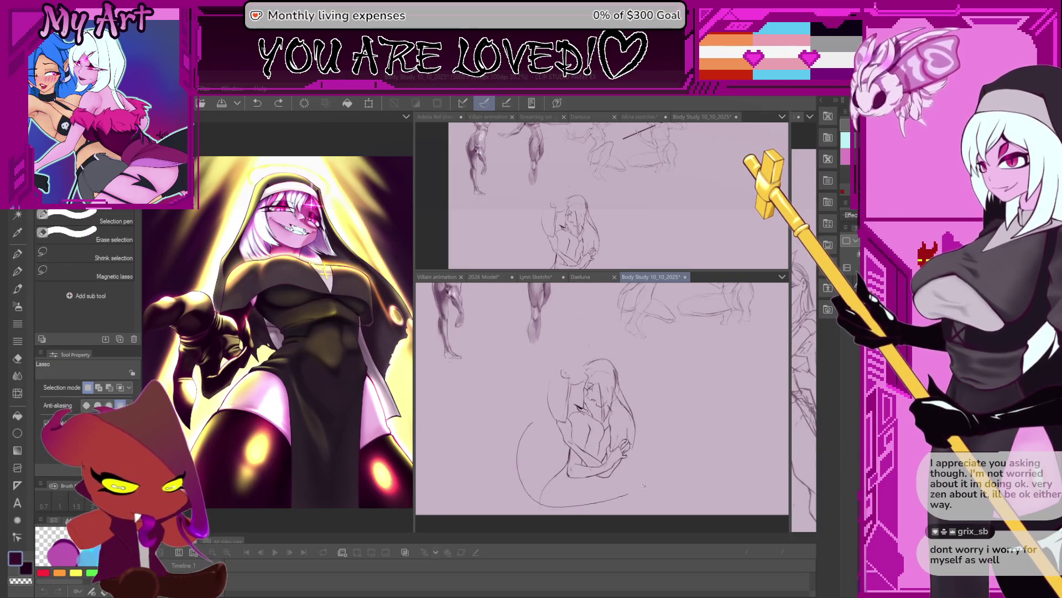
pyautogui.scroll(1, 602, 399)
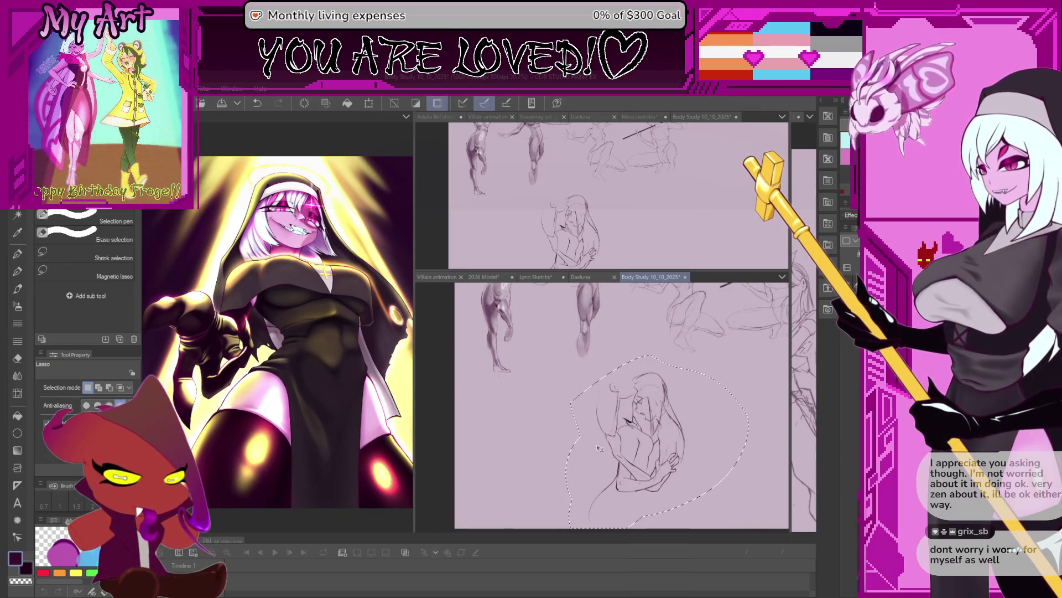
# Step: Transform the selected figures with Ctrl+T, shifting them left and slightly down, and confirm
pyautogui.hotkey('ctrl', 't')
pyautogui.moveTo(674, 400); pyautogui.dragTo(544, 425)
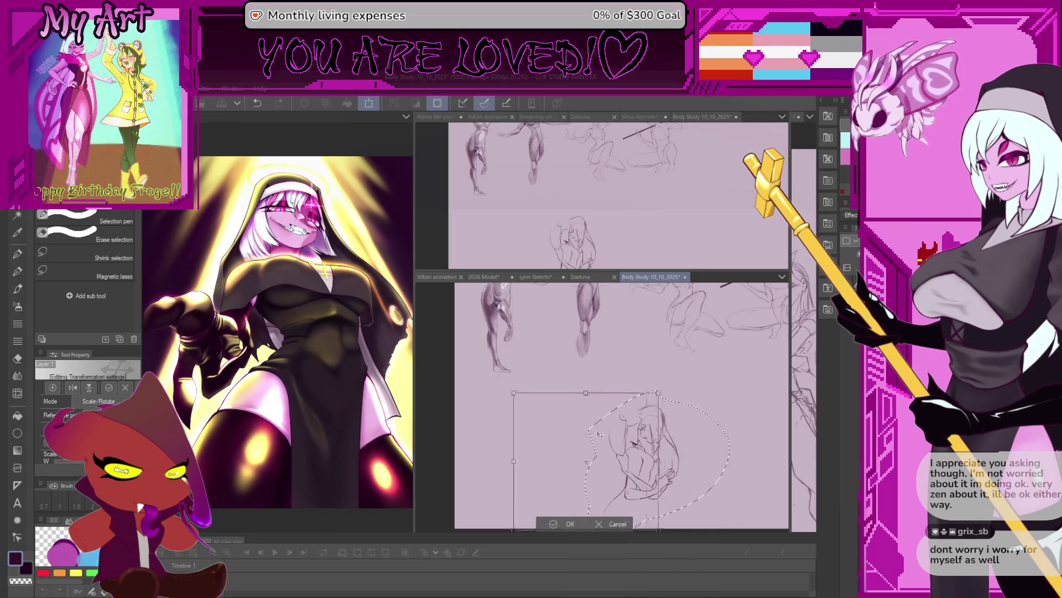
pyautogui.click(510, 523)
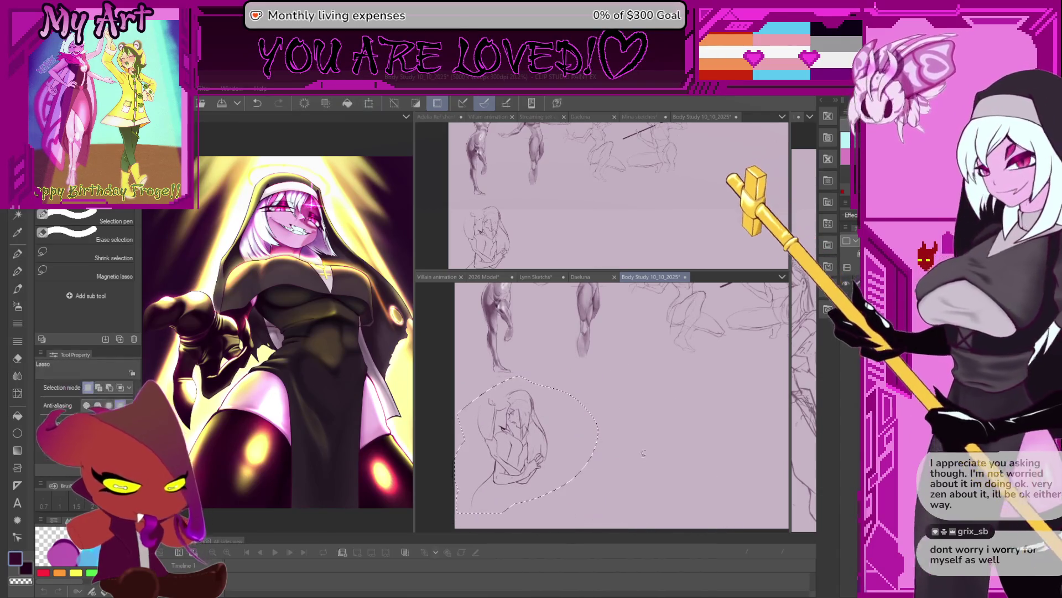
pyautogui.scroll(-1, 652, 400)
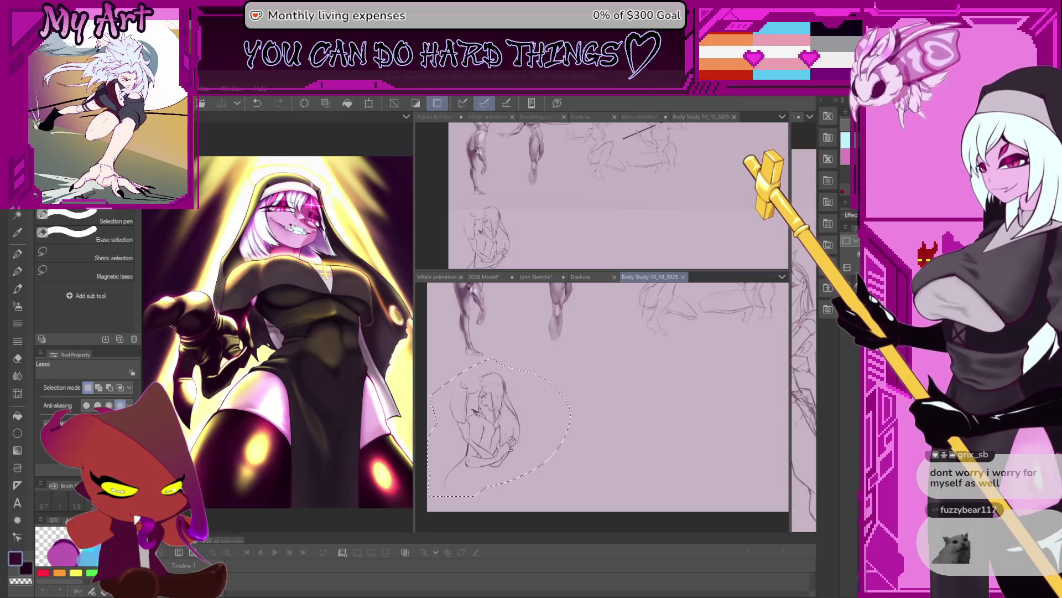
# Step: Clear the selection and return to the pencil brush
pyautogui.click(621, 408)
pyautogui.press('p')
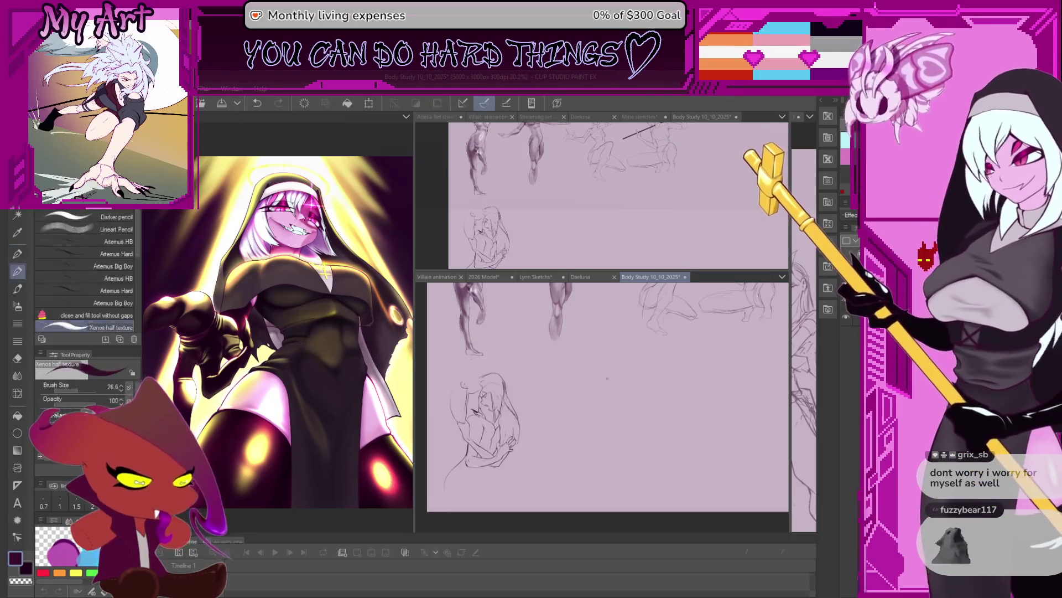
pyautogui.scroll(1, 544, 382)
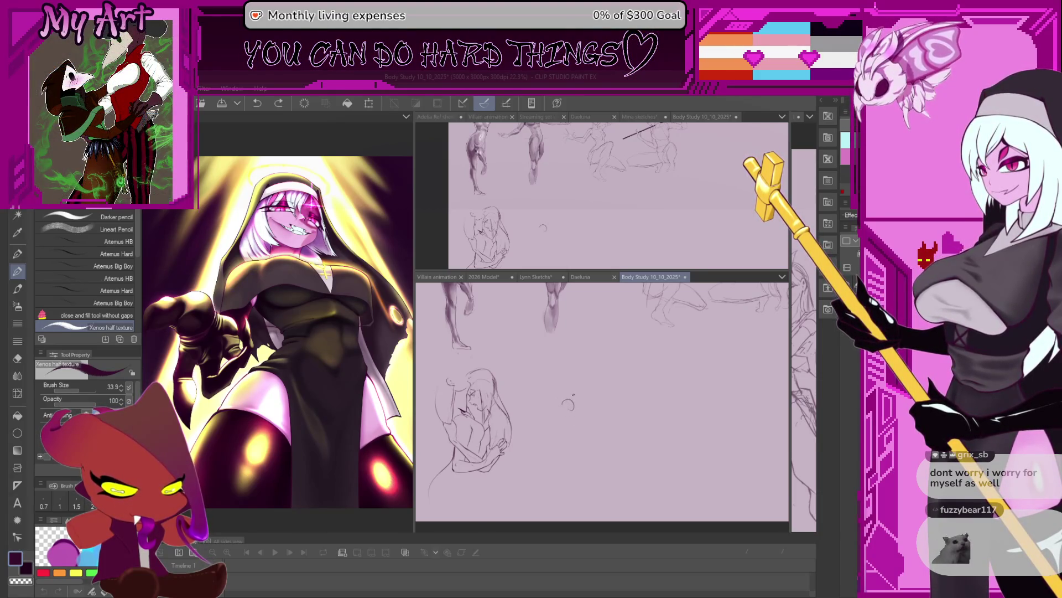
# Step: Draw two short pencil marks in the open space right of the figures
pyautogui.moveTo(568, 404)
pyautogui.mouseDown()
pyautogui.moveTo(592, 384)
pyautogui.moveTo(582, 390)
pyautogui.mouseUp()
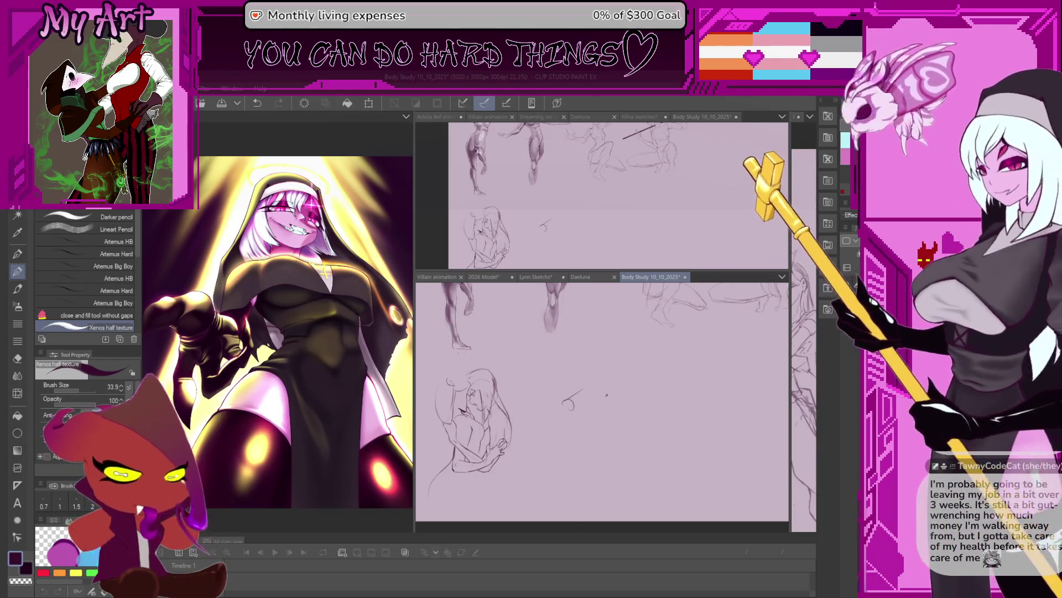
pyautogui.moveTo(583, 393); pyautogui.dragTo(602, 387)
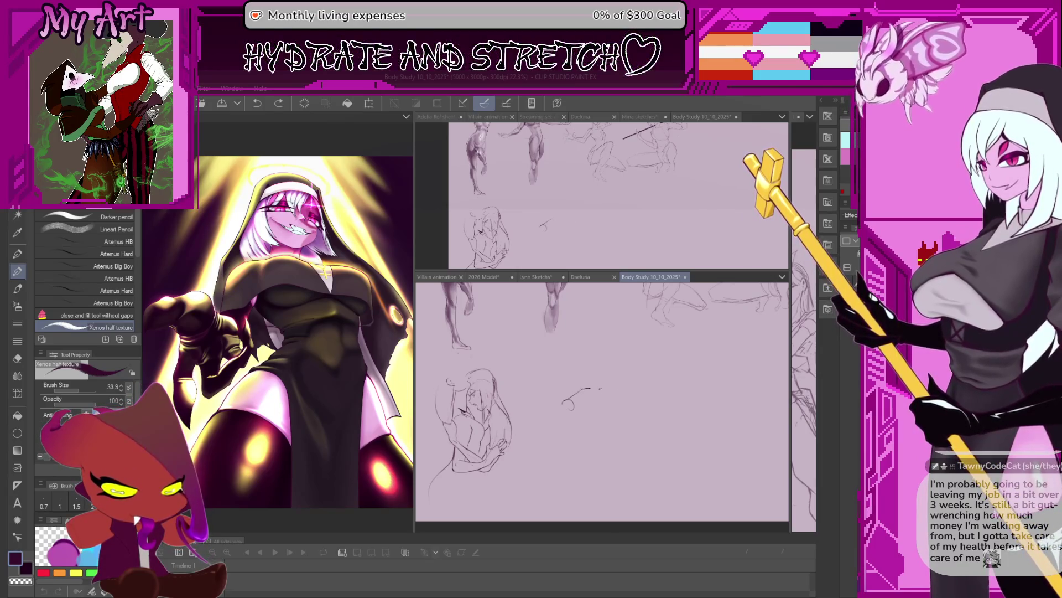
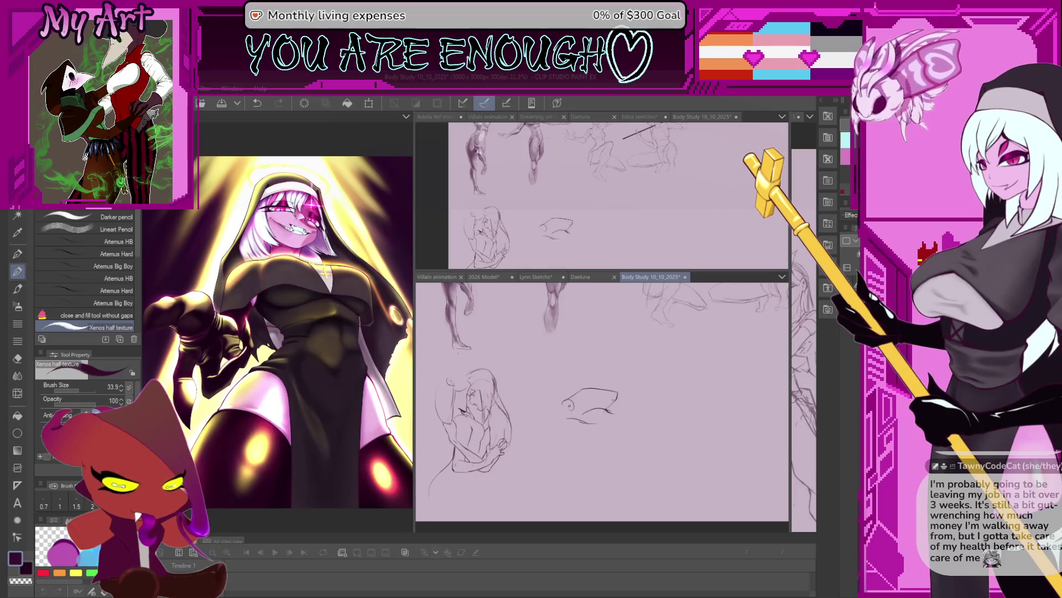
pyautogui.scroll(2, 602, 402)
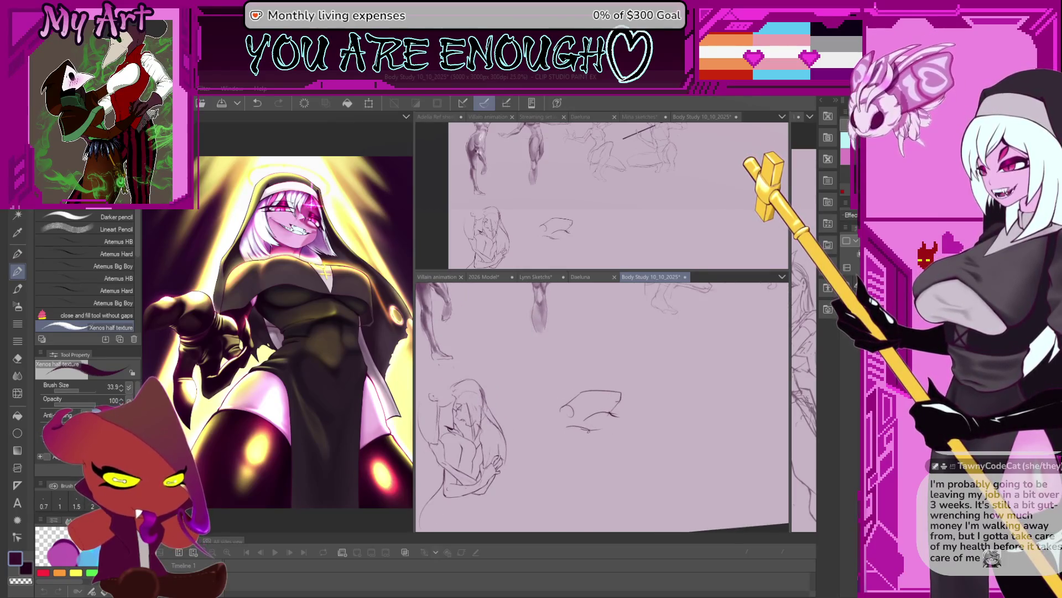
# Step: Lasso the loose stroke under the small hand, nudge it right, then deselect and return to the pencil
pyautogui.press('m')
pyautogui.moveTo(565, 423); pyautogui.dragTo(602, 426)
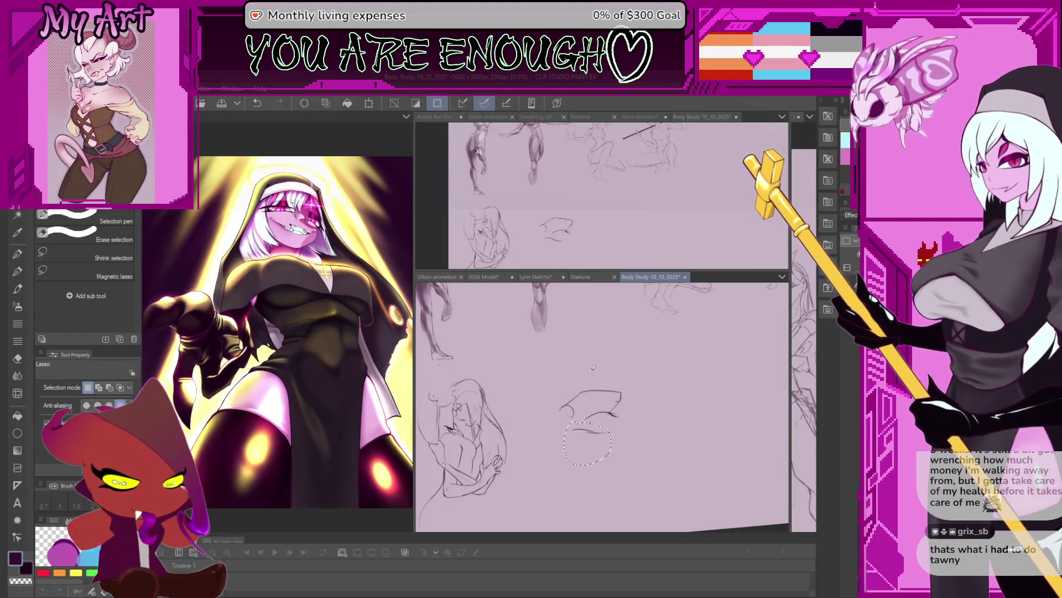
pyautogui.moveTo(602, 368); pyautogui.dragTo(598, 367)
pyautogui.moveTo(602, 432)
pyautogui.mouseDown()
pyautogui.moveTo(628, 434)
pyautogui.moveTo(565, 412)
pyautogui.moveTo(595, 399)
pyautogui.moveTo(556, 449)
pyautogui.mouseUp()
pyautogui.press('p')
pyautogui.hotkey('ctrl', 'd')
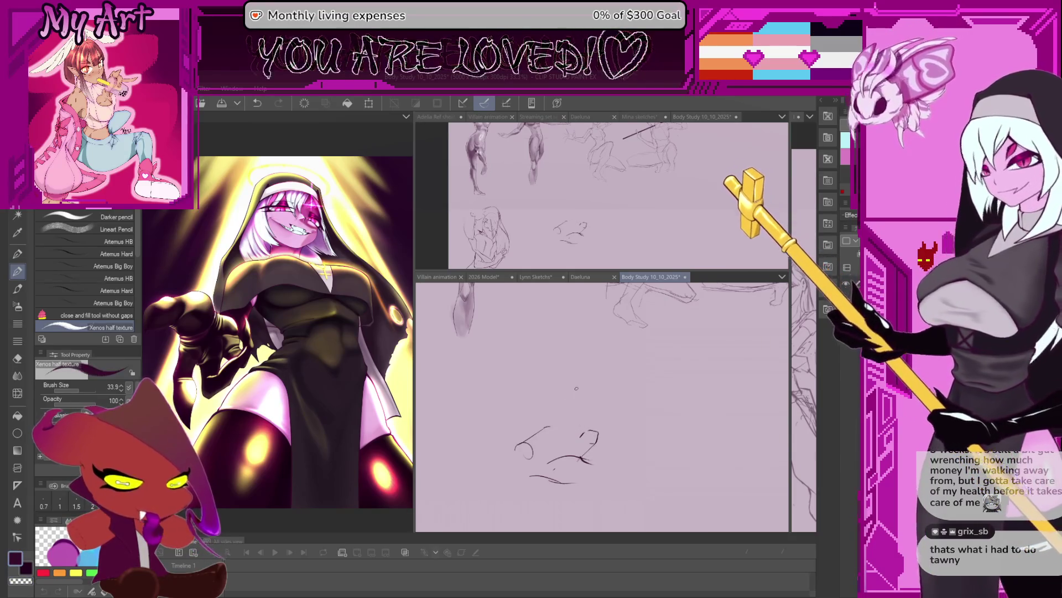
# Step: Sketch a knuckle loop and a pointing finger on the hand, redrawing the fingertip once
pyautogui.moveTo(585, 434)
pyautogui.mouseDown()
pyautogui.moveTo(579, 462)
pyautogui.moveTo(605, 432)
pyautogui.mouseUp()
pyautogui.scroll(1, 586, 432)
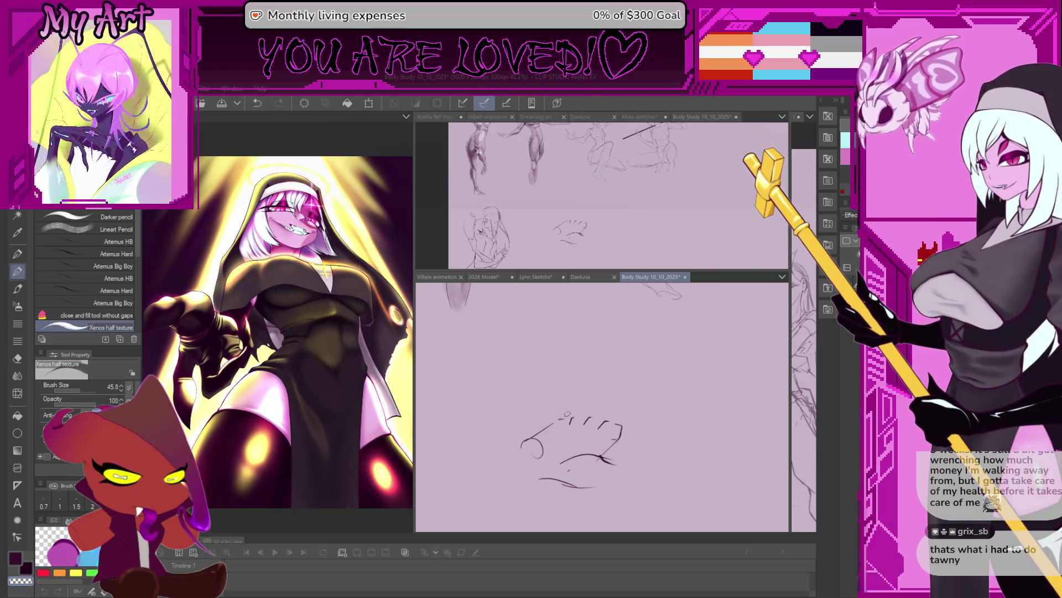
pyautogui.scroll(2, 541, 429)
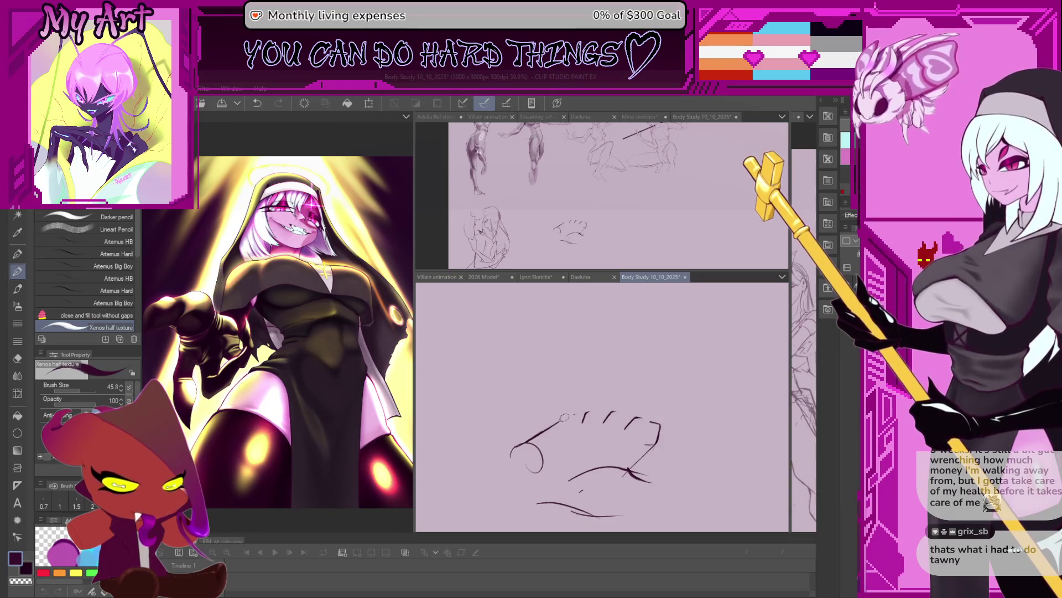
pyautogui.scroll(-2, 561, 422)
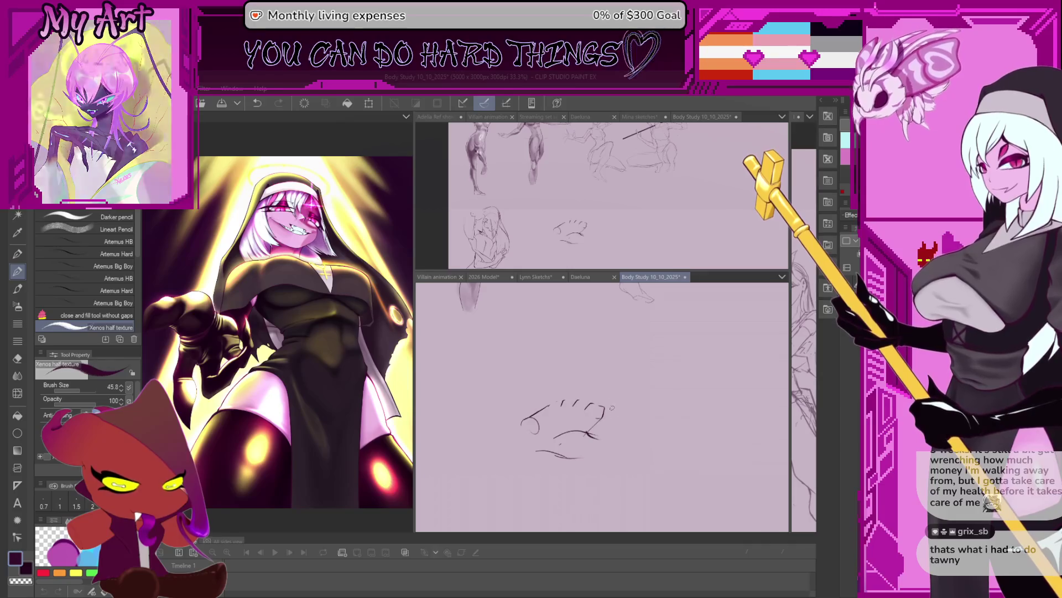
pyautogui.moveTo(599, 420); pyautogui.dragTo(624, 388)
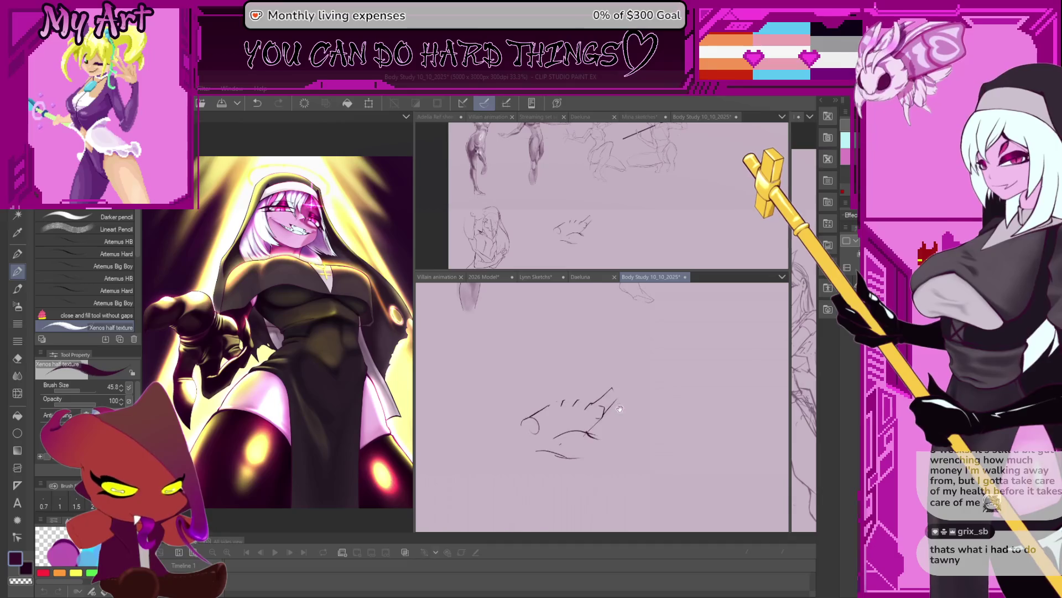
pyautogui.scroll(2, 619, 409)
pyautogui.scroll(1, 614, 407)
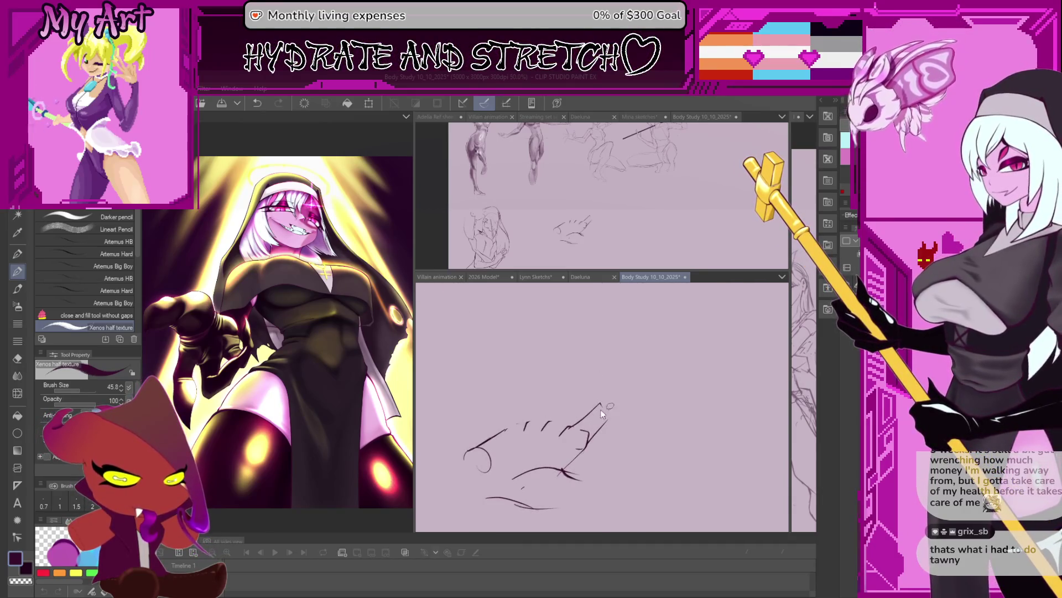
pyautogui.moveTo(572, 428); pyautogui.dragTo(584, 416)
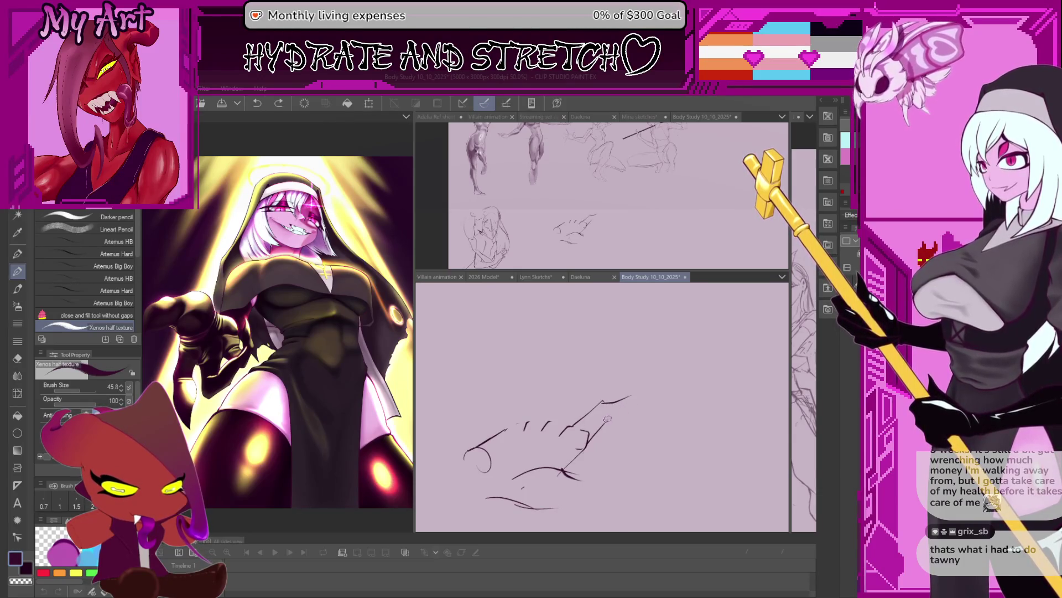
pyautogui.hotkey('ctrl', 'z')
pyautogui.moveTo(635, 394); pyautogui.dragTo(628, 408)
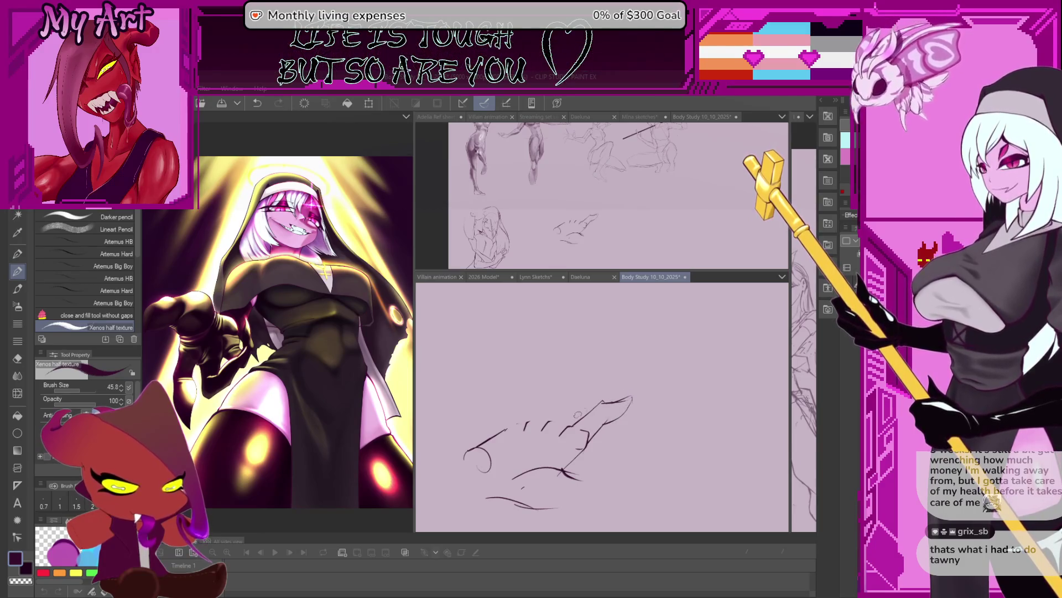
pyautogui.scroll(-1, 591, 396)
# Step: Recentre the hand and try extending its lower contour rightward, then undo the line
pyautogui.moveTo(548, 436); pyautogui.dragTo(594, 413)
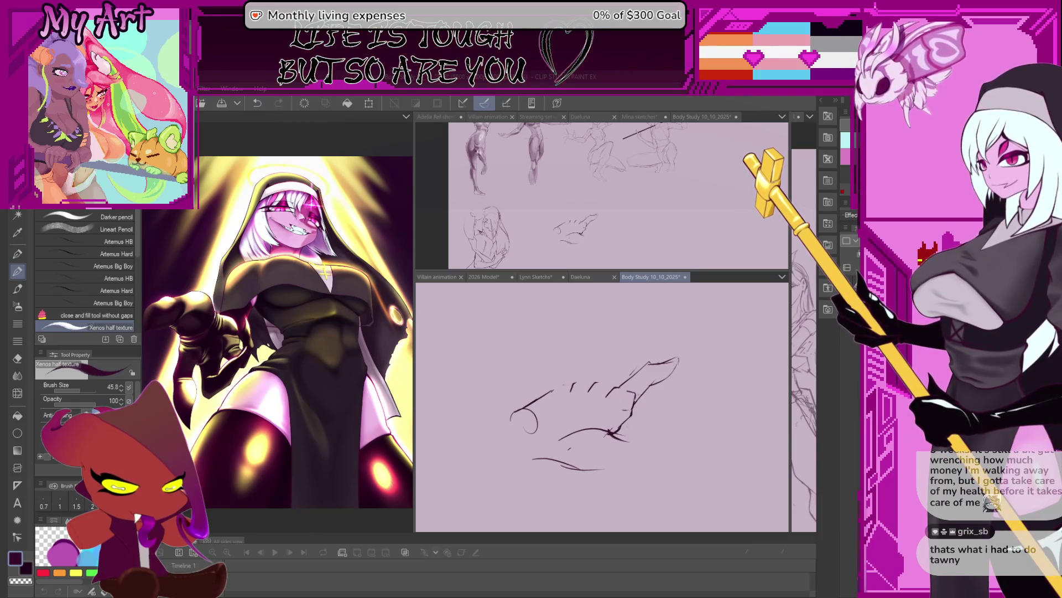
pyautogui.moveTo(649, 479); pyautogui.dragTo(615, 459)
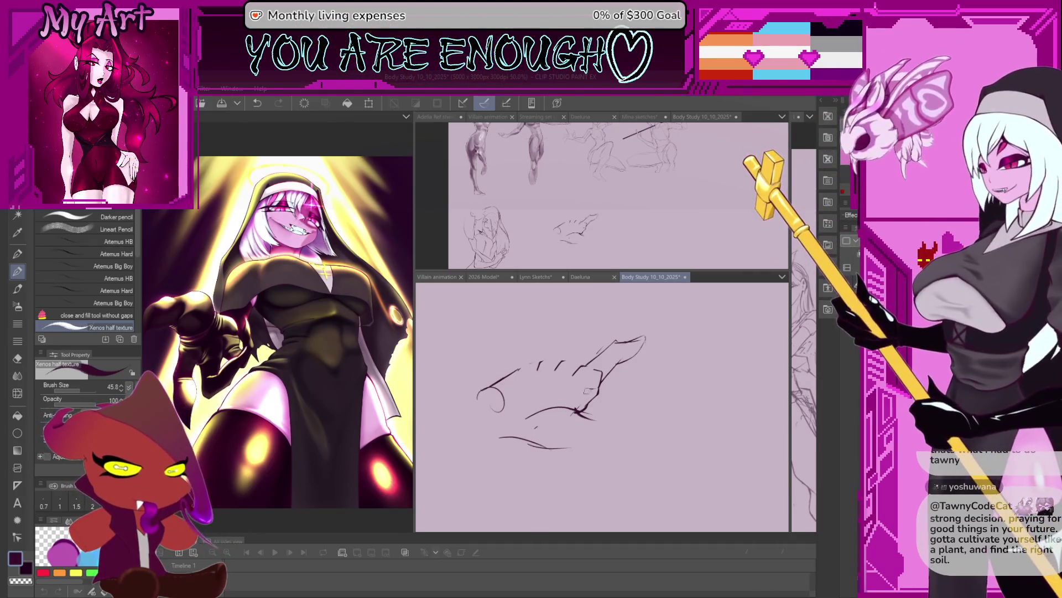
pyautogui.moveTo(551, 443); pyautogui.dragTo(605, 452)
pyautogui.hotkey('ctrl', 'z')
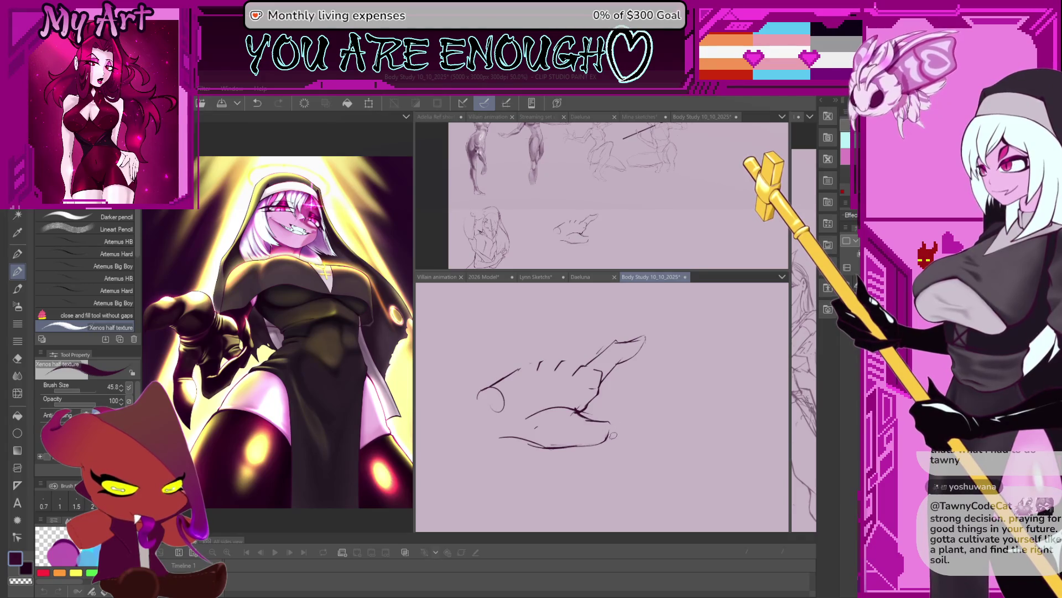
# Step: Draw a diagonal palm edge and rework the spread-finger lines, redoing one short stroke
pyautogui.moveTo(613, 422); pyautogui.dragTo(577, 448)
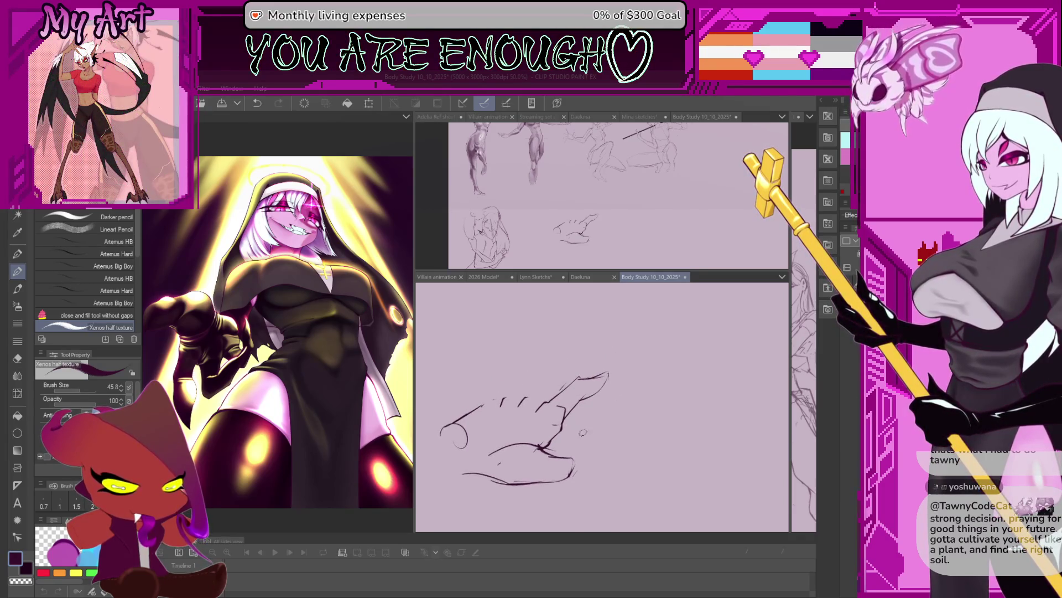
pyautogui.moveTo(610, 406); pyautogui.dragTo(576, 453)
pyautogui.moveTo(529, 371); pyautogui.dragTo(550, 390)
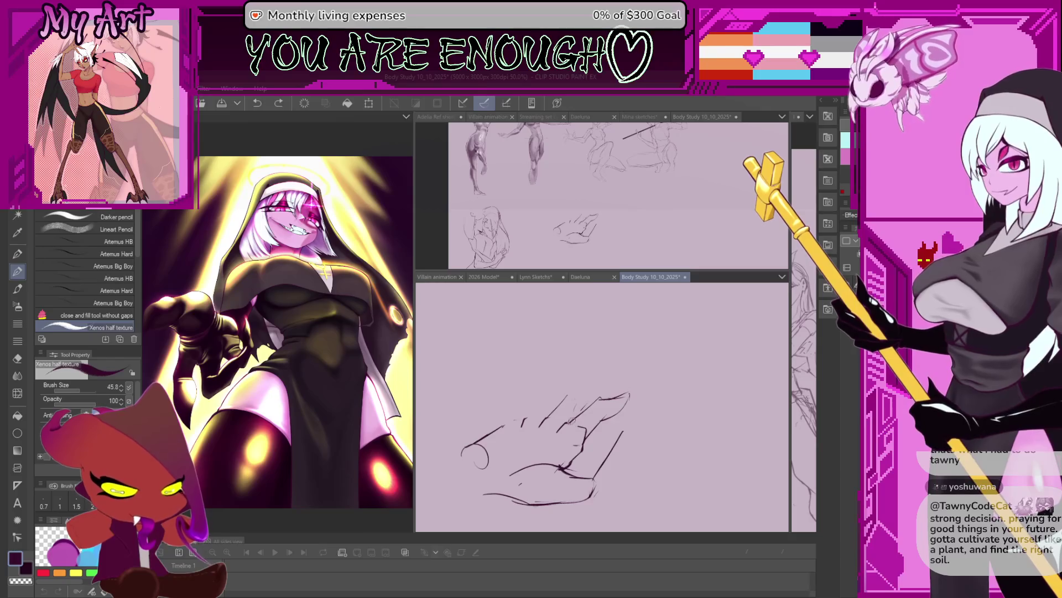
pyautogui.moveTo(570, 399); pyautogui.dragTo(580, 420)
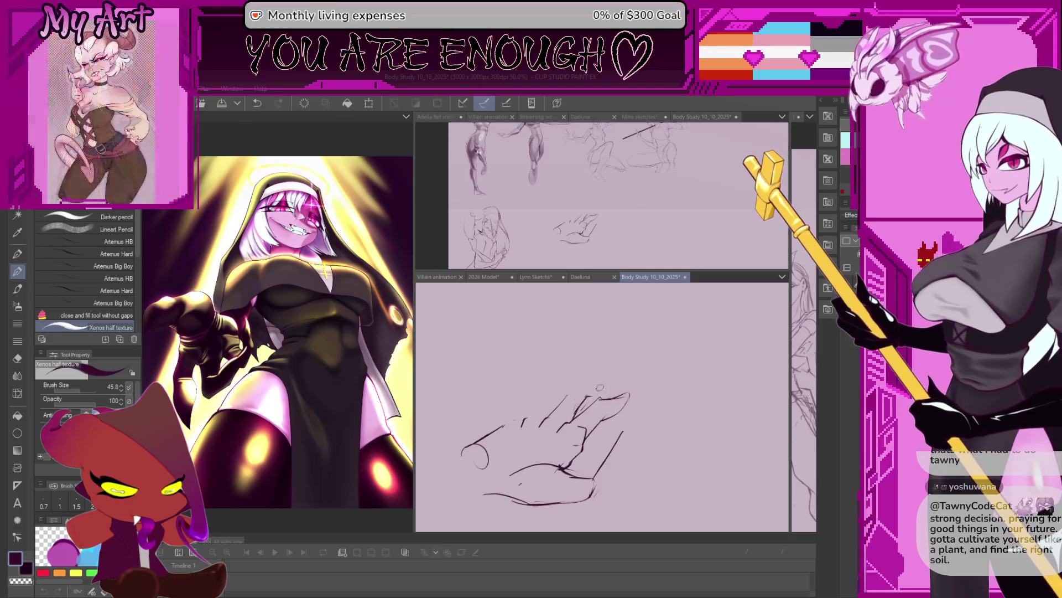
pyautogui.hotkey('ctrl', 'z')
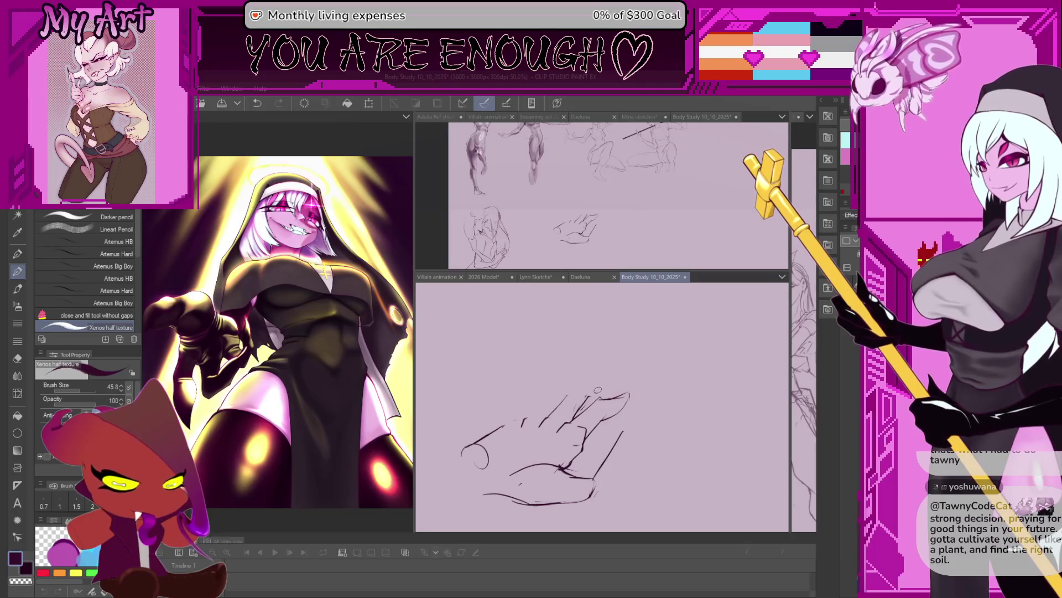
pyautogui.moveTo(589, 398); pyautogui.dragTo(607, 388)
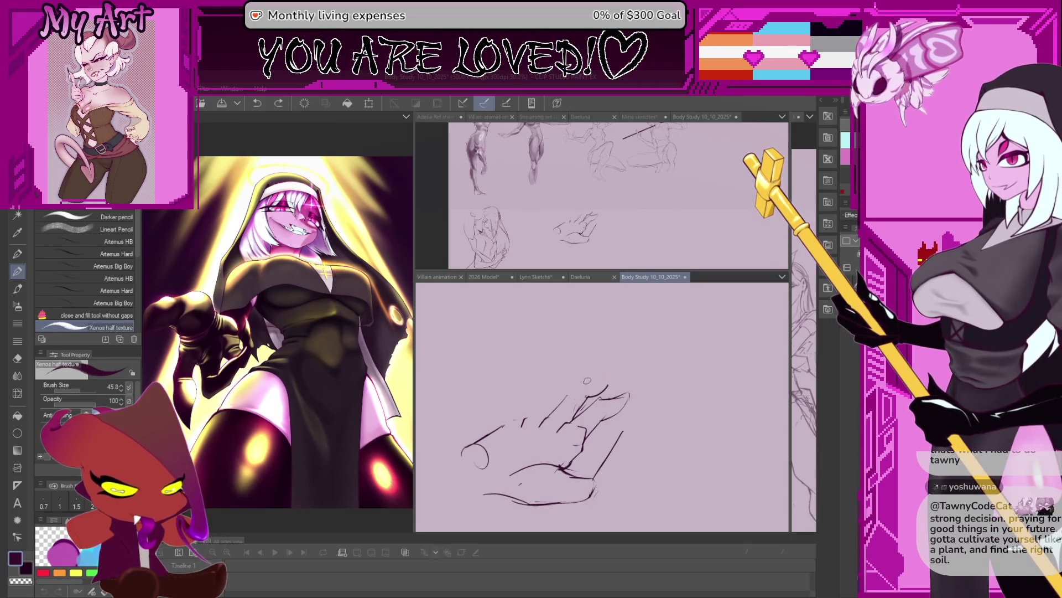
pyautogui.moveTo(613, 378)
pyautogui.mouseDown()
pyautogui.moveTo(617, 394)
pyautogui.moveTo(562, 413)
pyautogui.mouseUp()
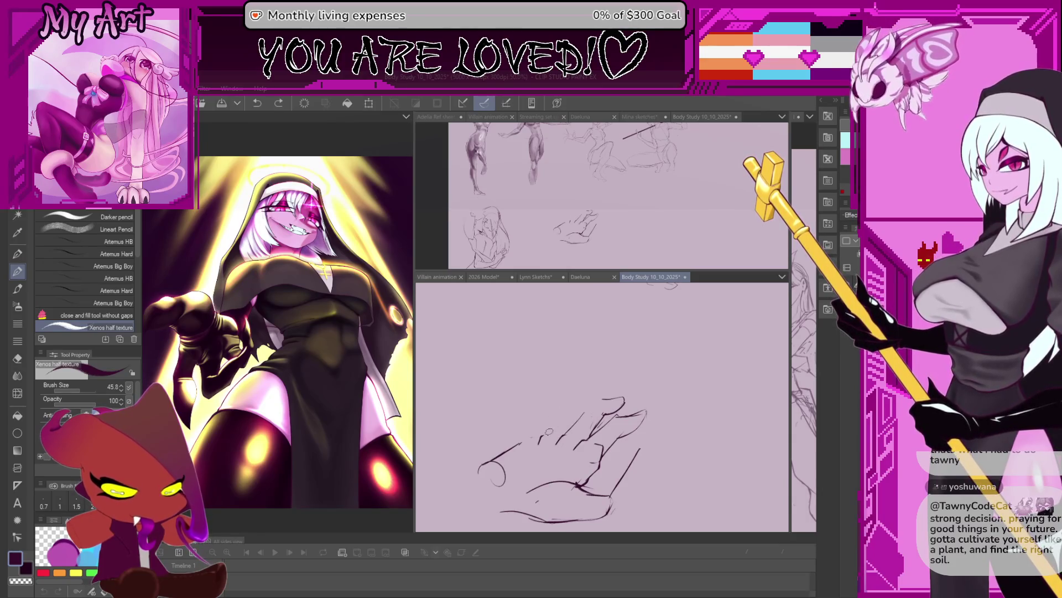
pyautogui.moveTo(542, 438); pyautogui.dragTo(568, 407)
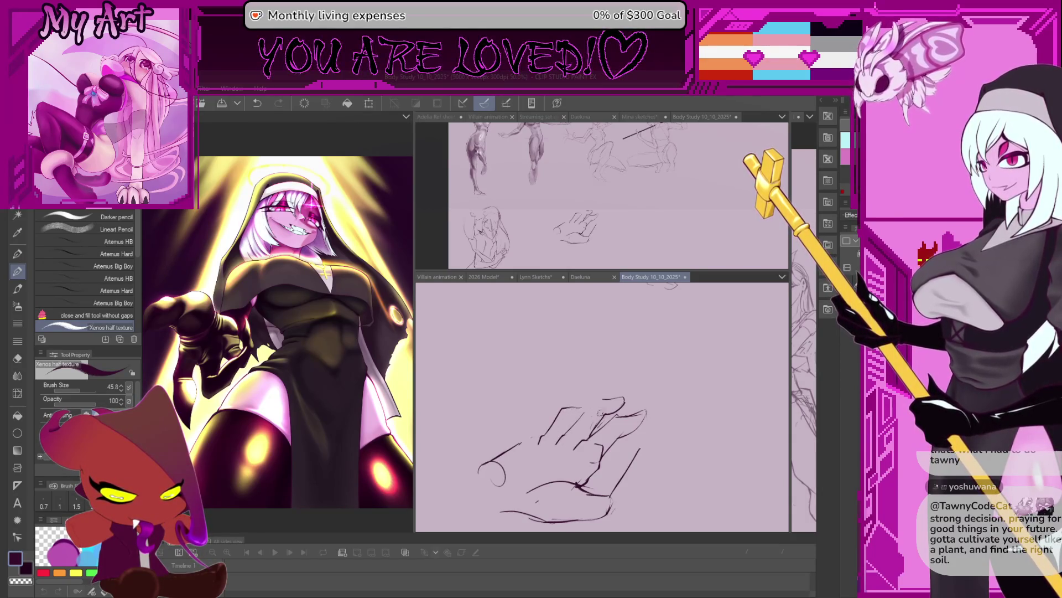
pyautogui.scroll(-1, 560, 402)
pyautogui.scroll(-1, 552, 392)
pyautogui.scroll(-1, 542, 379)
pyautogui.scroll(1, 540, 380)
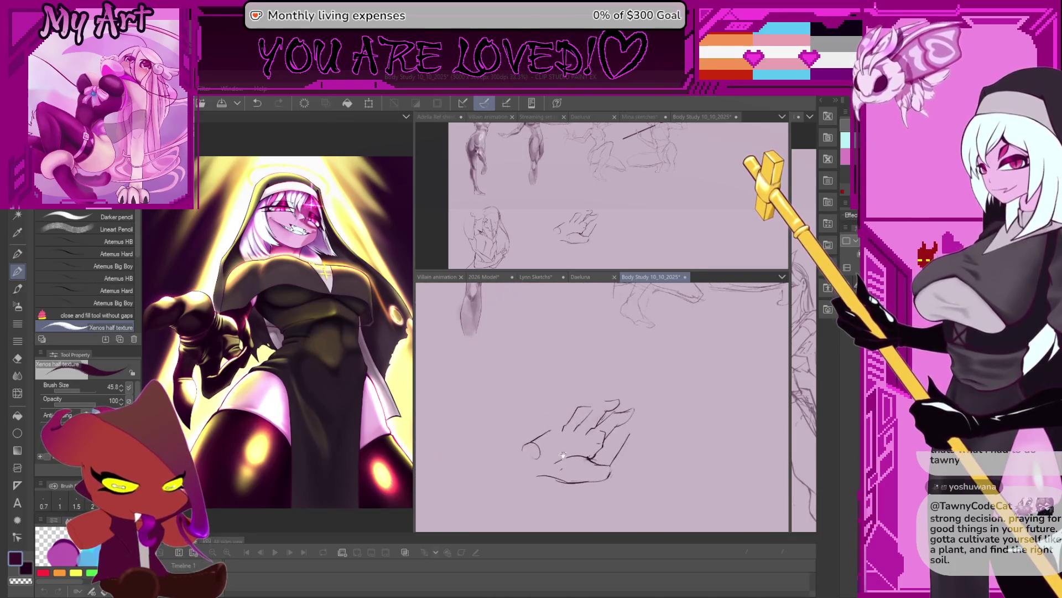
pyautogui.scroll(1, 487, 396)
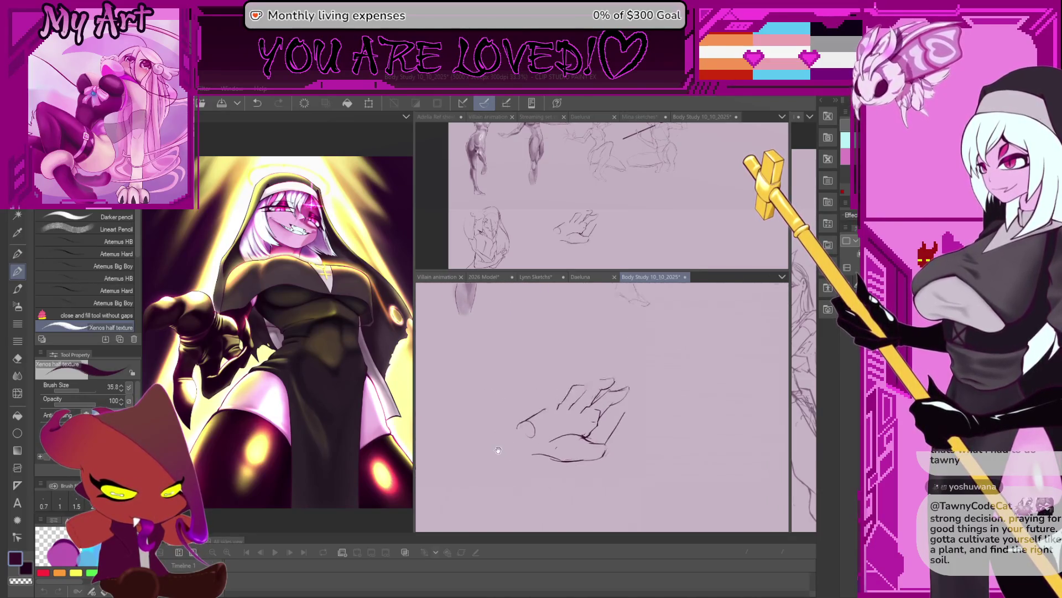
# Step: Draw the hand's lower-left edge and a forearm line from the wrist on a rotated canvas, undoing the overlong stroke
pyautogui.moveTo(548, 423); pyautogui.dragTo(646, 403)
pyautogui.scroll(1, 627, 440)
pyautogui.scroll(1, 628, 440)
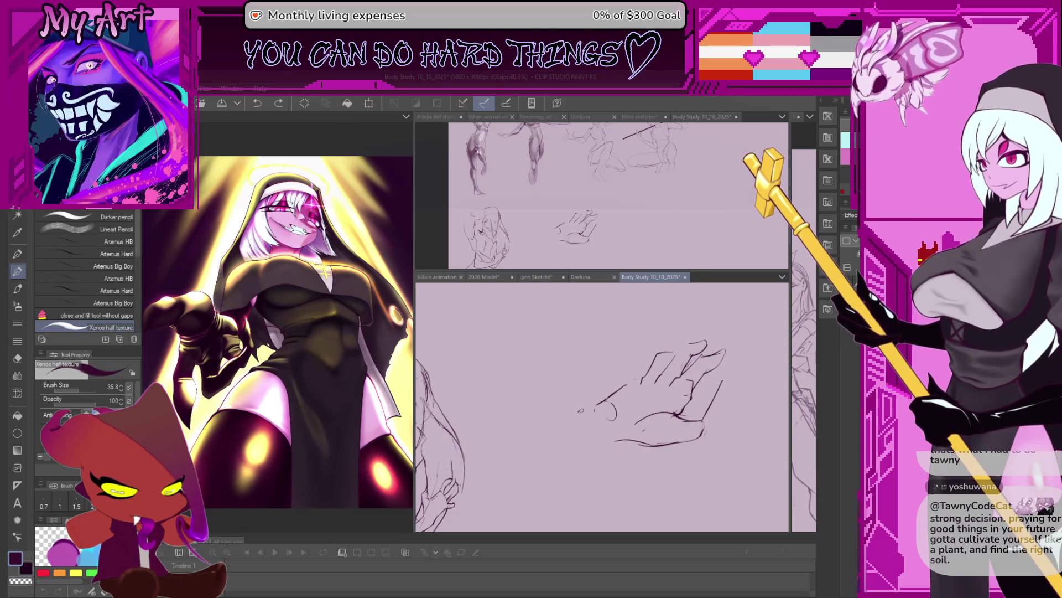
pyautogui.moveTo(579, 410); pyautogui.dragTo(622, 388)
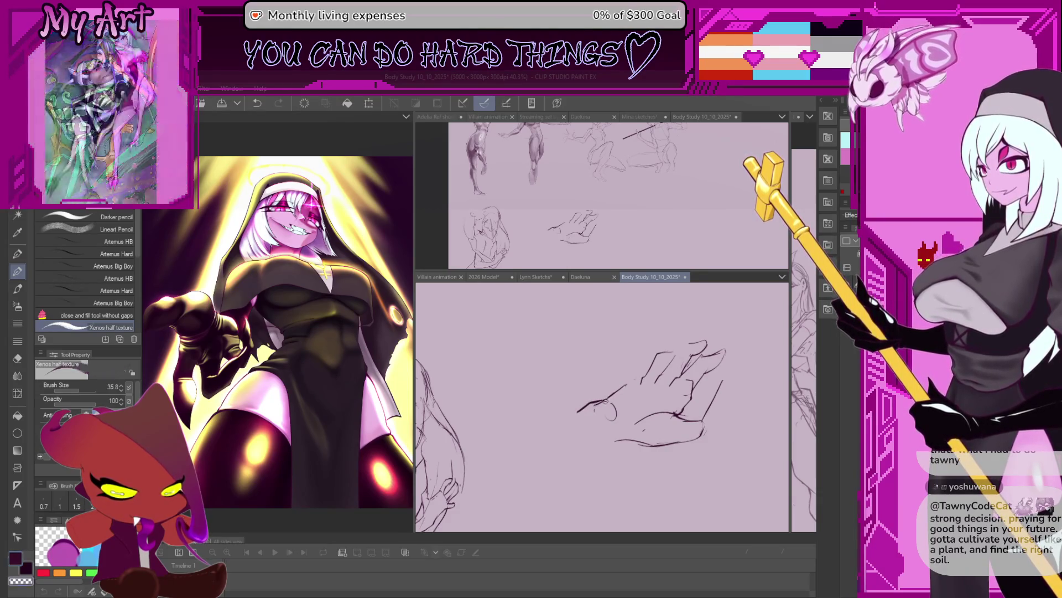
pyautogui.press('-')
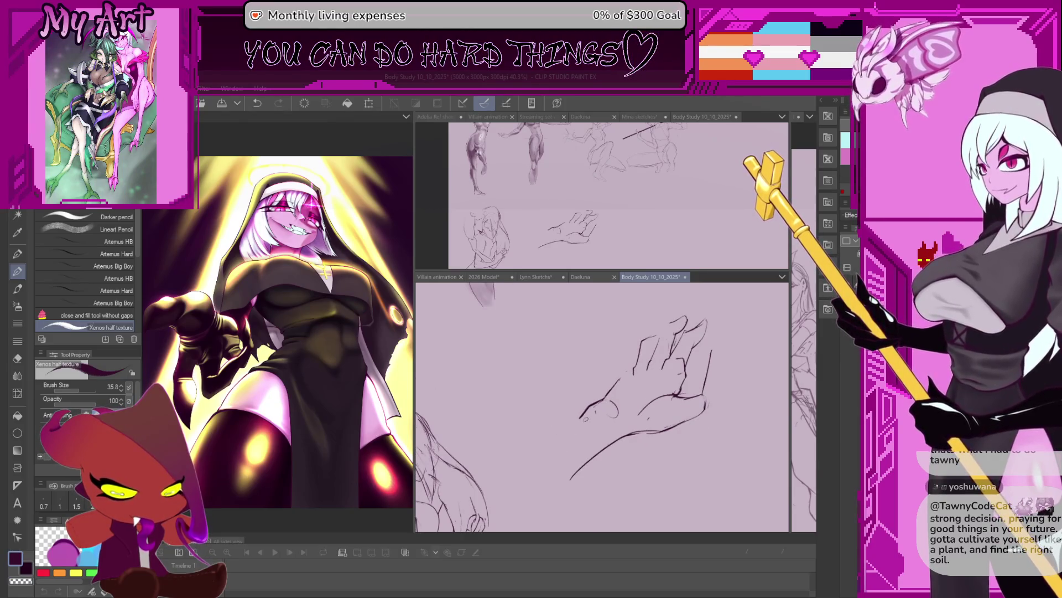
pyautogui.moveTo(613, 407); pyautogui.dragTo(525, 454)
pyautogui.hotkey('ctrl', 'z')
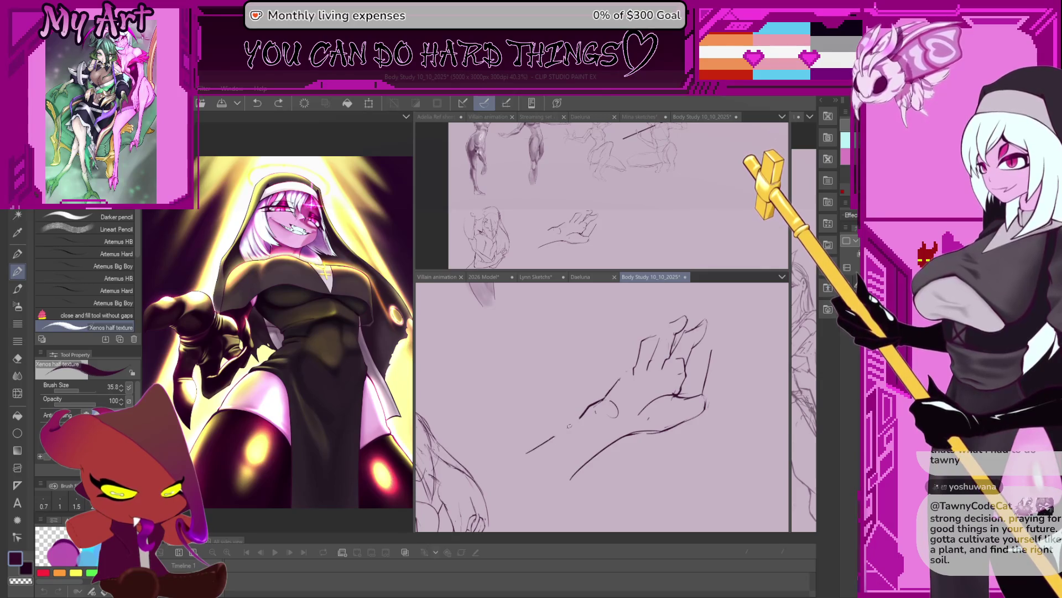
pyautogui.press('^')
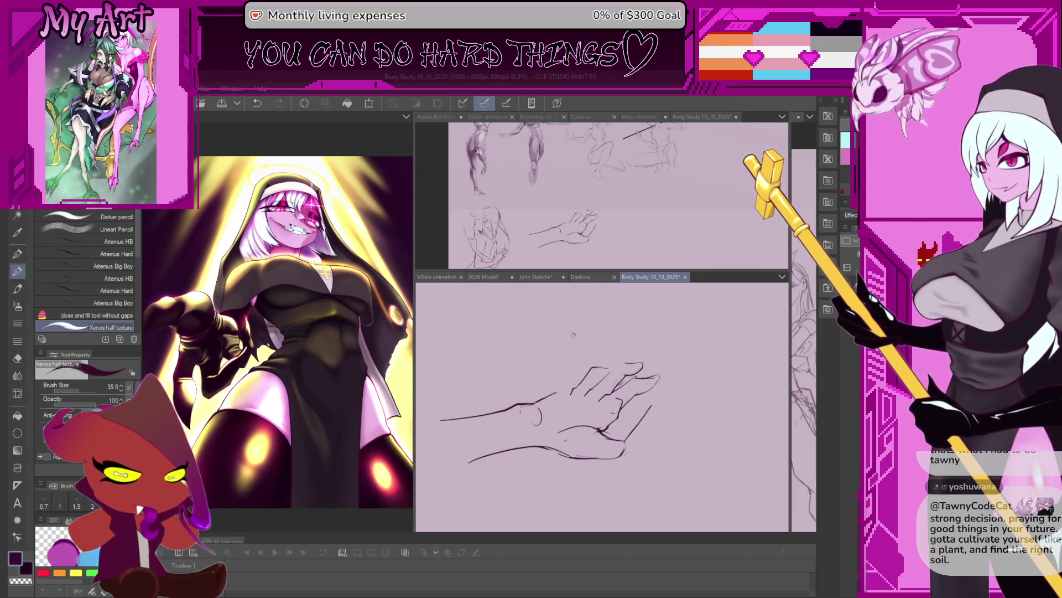
pyautogui.scroll(1, 570, 410)
pyautogui.scroll(1, 556, 410)
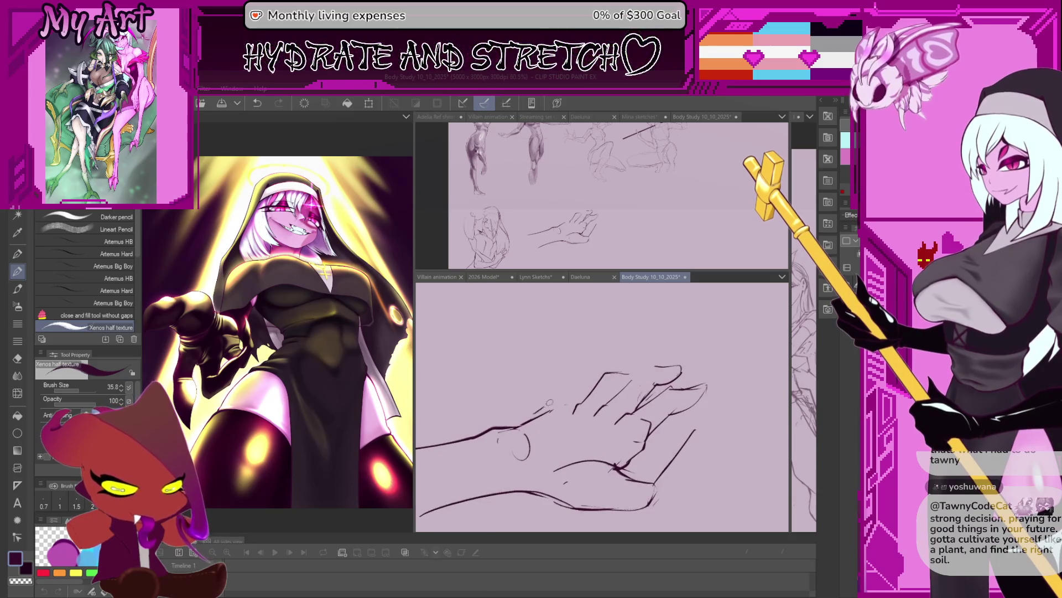
pyautogui.moveTo(544, 410)
pyautogui.mouseDown()
pyautogui.moveTo(564, 397)
pyautogui.moveTo(606, 398)
pyautogui.mouseUp()
pyautogui.press('m')
# Step: Lasso and reposition the upper forearm line, deselect, and zoom out with the pencil ready
pyautogui.moveTo(664, 340); pyautogui.dragTo(685, 394)
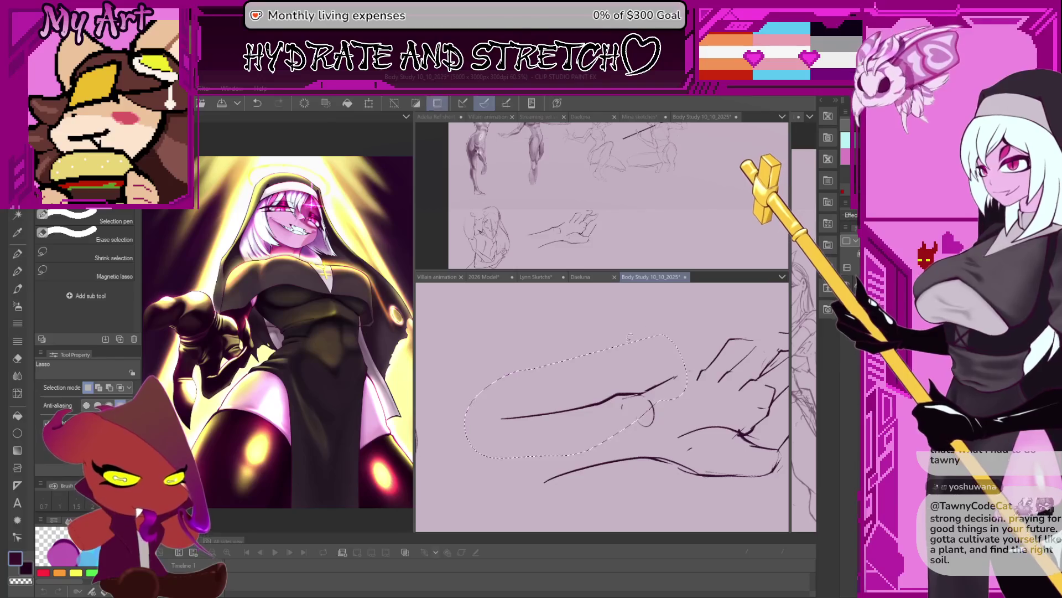
pyautogui.moveTo(606, 403); pyautogui.dragTo(581, 391)
pyautogui.scroll(1, 615, 398)
pyautogui.hotkey('ctrl', 'd')
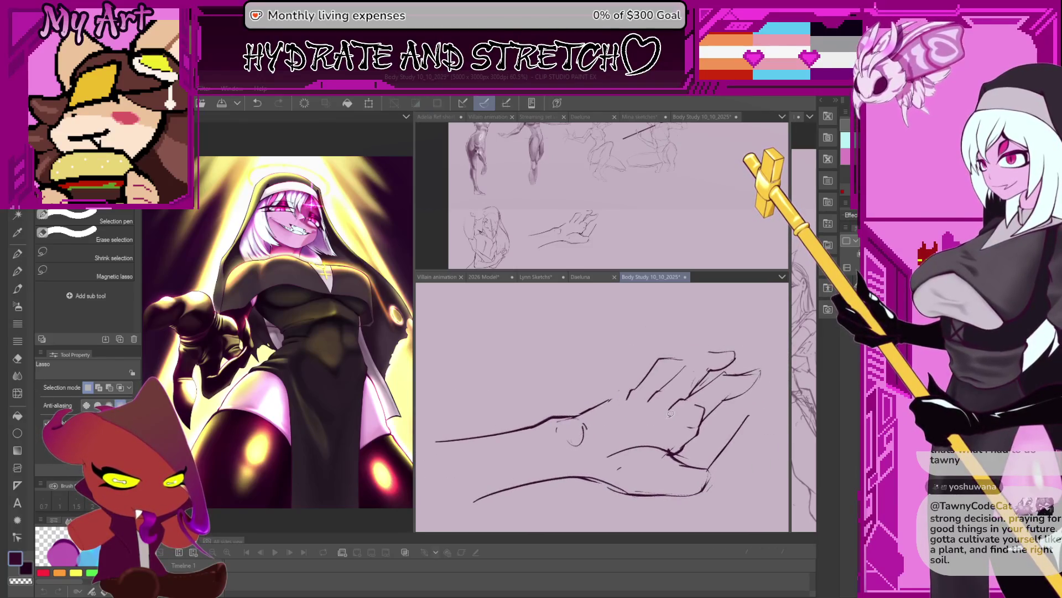
pyautogui.press('p')
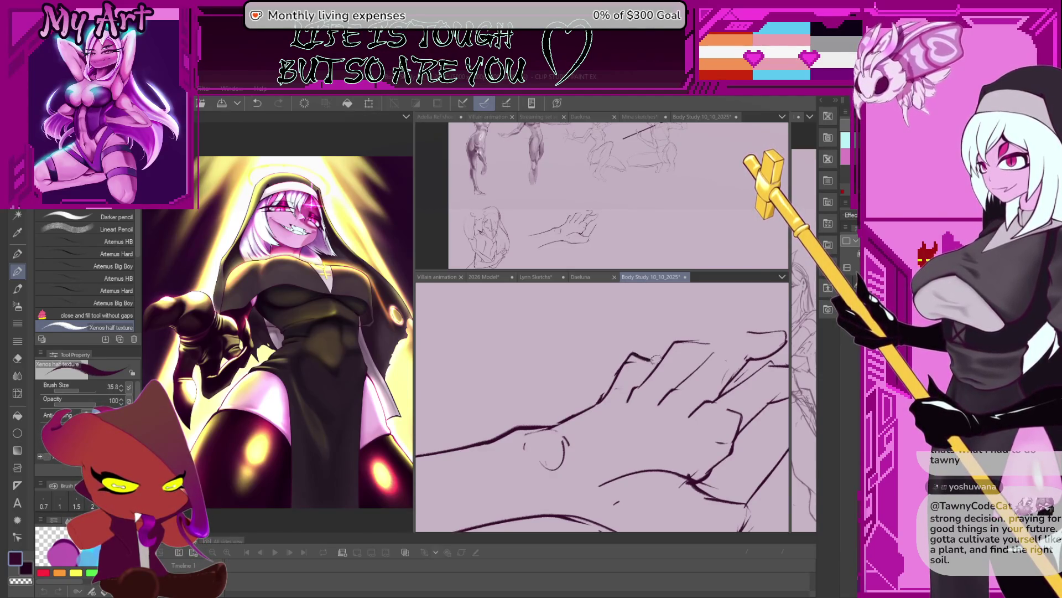
pyautogui.hotkey('ctrl', '-')
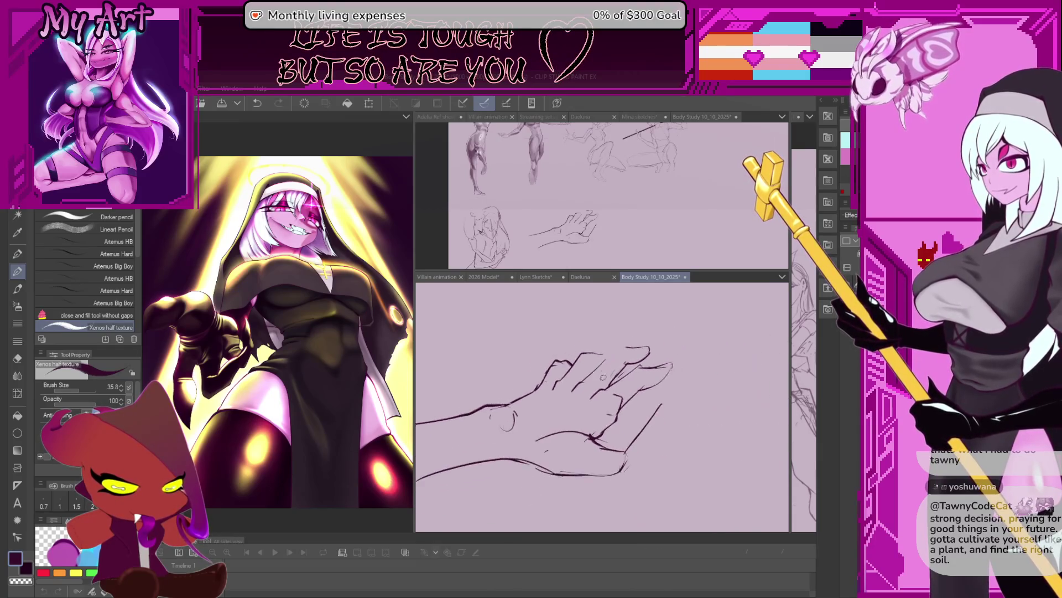
pyautogui.scroll(2, 603, 377)
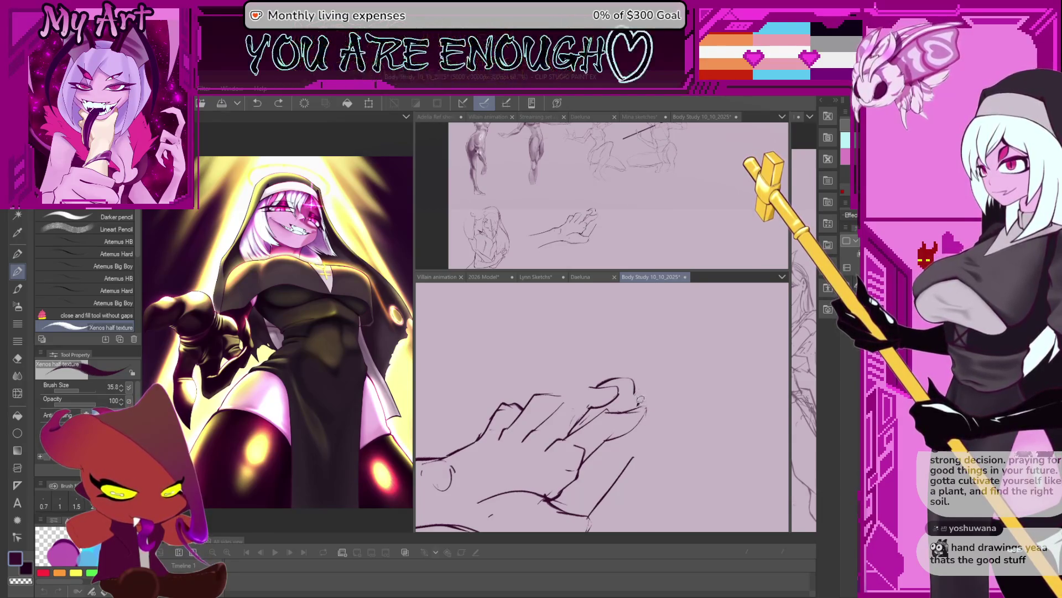
# Step: Add fingertip lines and extend the hand outline up-right, redrawing the outline stroke once
pyautogui.moveTo(632, 390); pyautogui.dragTo(637, 408)
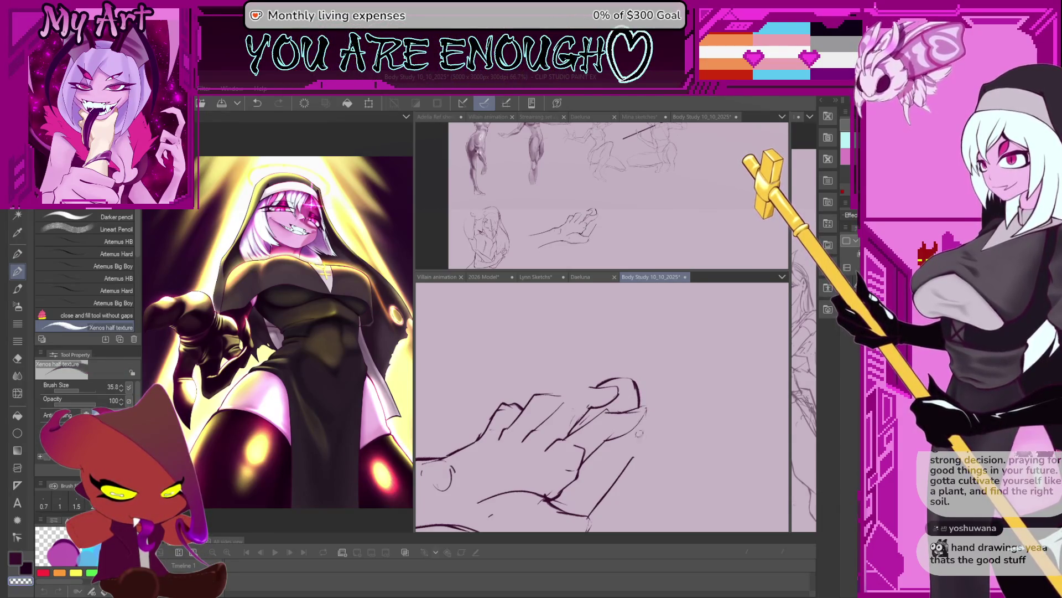
pyautogui.scroll(-2, 639, 433)
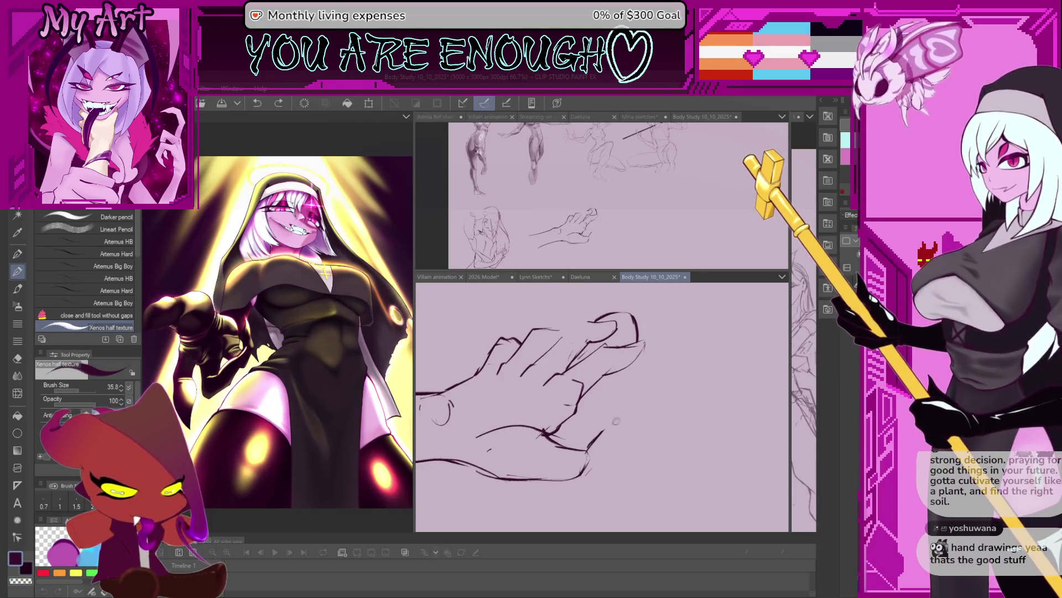
pyautogui.moveTo(584, 449); pyautogui.dragTo(652, 402)
pyautogui.moveTo(673, 339); pyautogui.dragTo(657, 362)
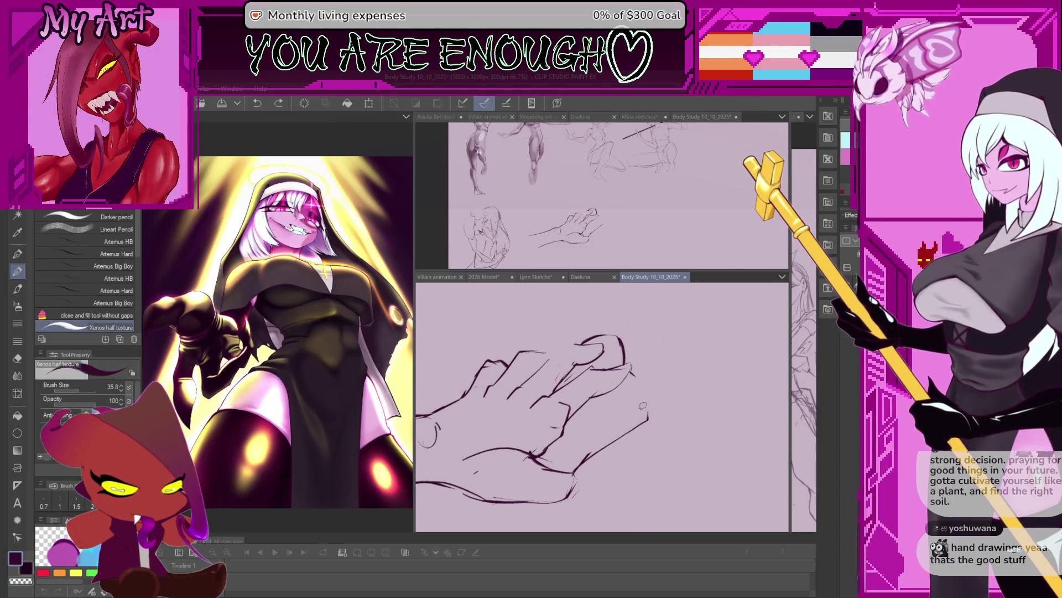
pyautogui.moveTo(643, 408); pyautogui.dragTo(635, 427)
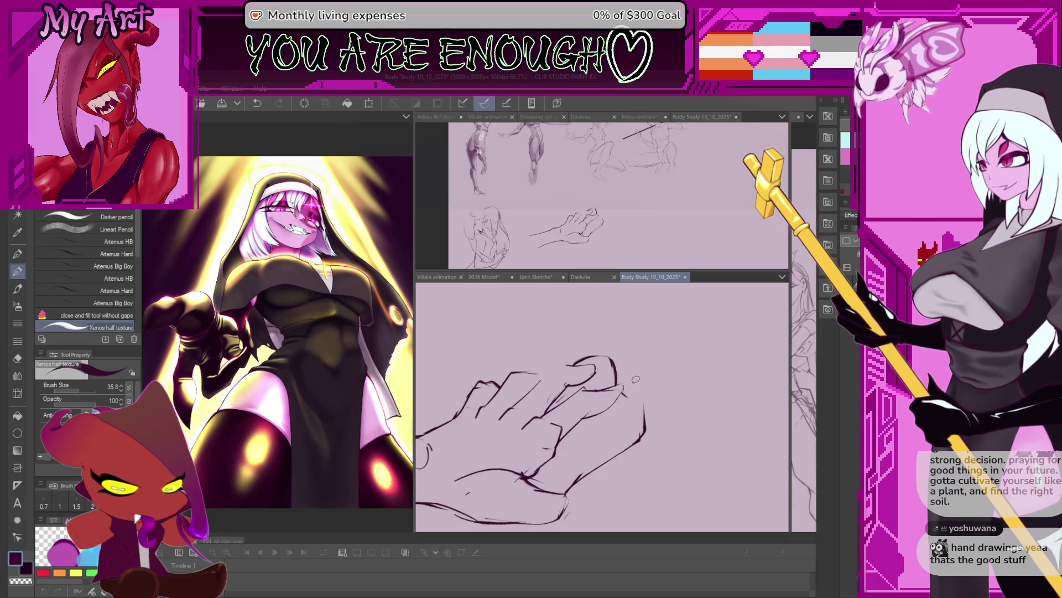
pyautogui.hotkey('ctrl', 'z')
pyautogui.moveTo(619, 388); pyautogui.dragTo(640, 355)
pyautogui.moveTo(671, 417); pyautogui.dragTo(650, 422)
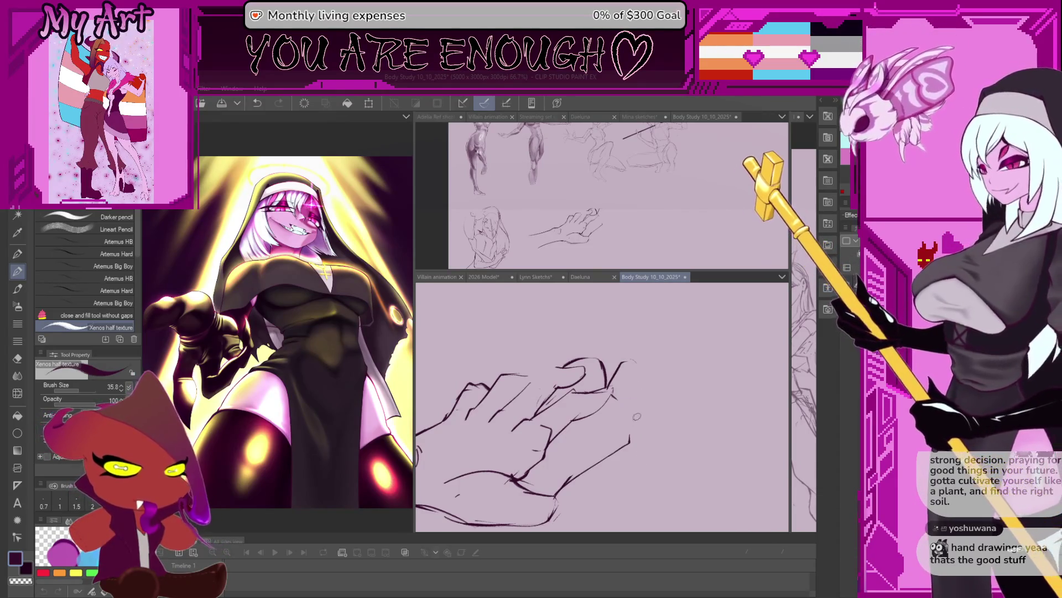
pyautogui.scroll(-2, 637, 417)
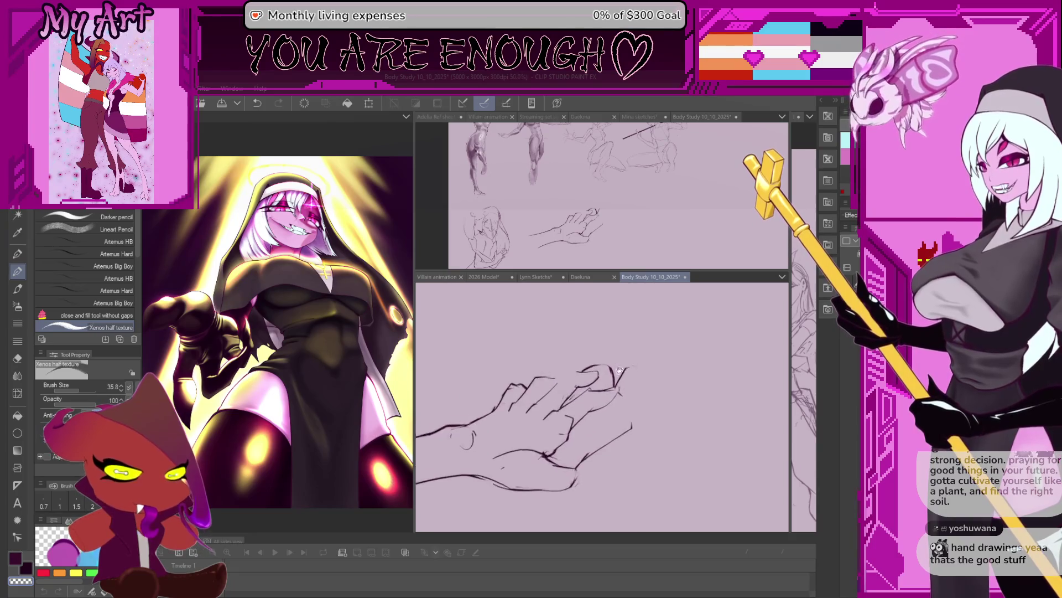
pyautogui.scroll(1, 619, 372)
pyautogui.scroll(1, 618, 372)
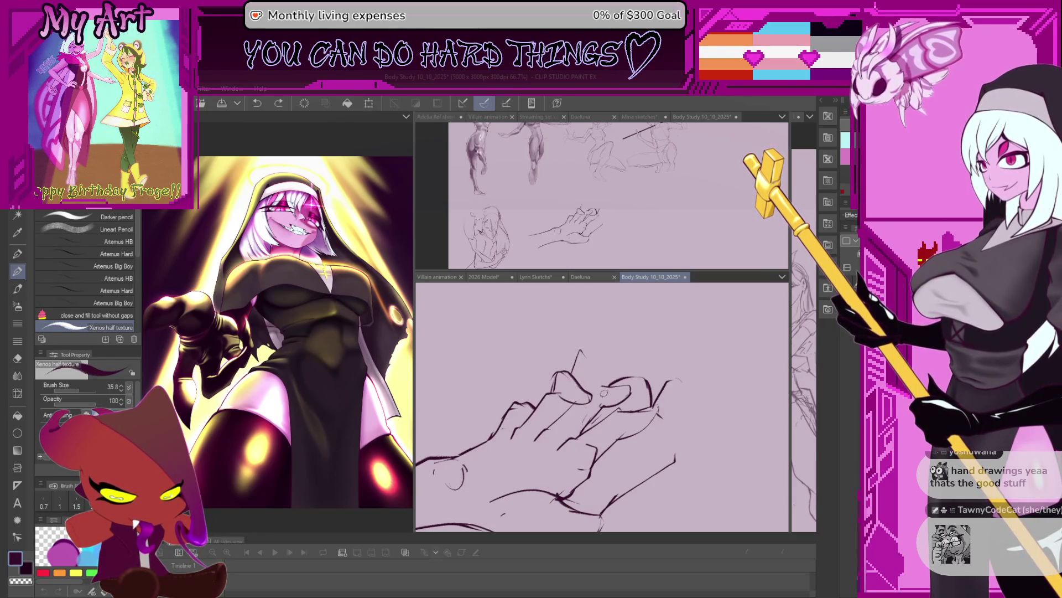
# Step: Draw curved finger and fingertip contours above the knuckles, then rotate the canvas
pyautogui.moveTo(604, 390); pyautogui.dragTo(590, 352)
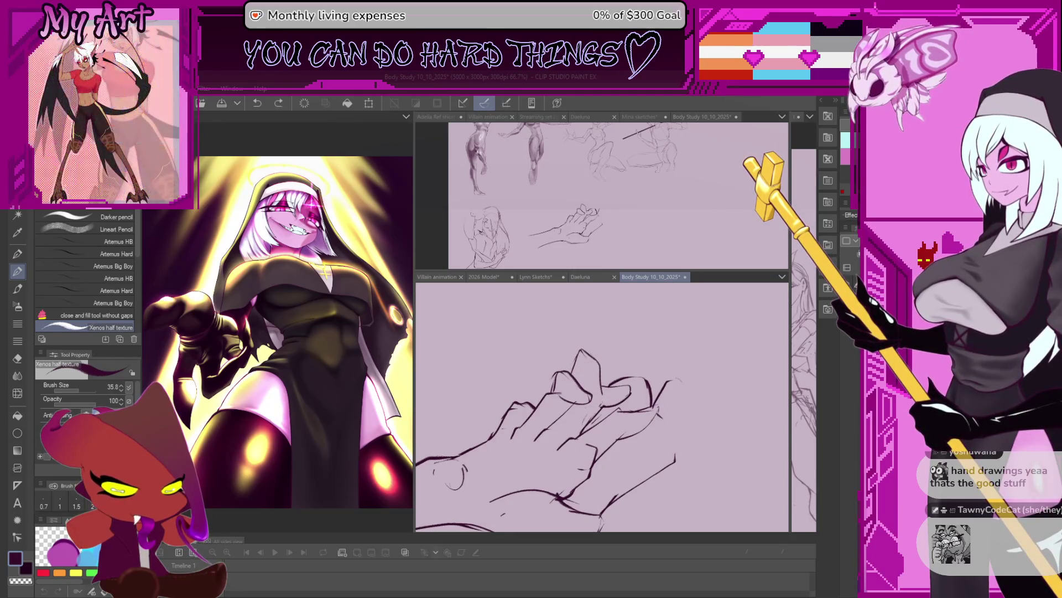
pyautogui.moveTo(609, 394)
pyautogui.mouseDown()
pyautogui.moveTo(587, 369)
pyautogui.moveTo(592, 389)
pyautogui.mouseUp()
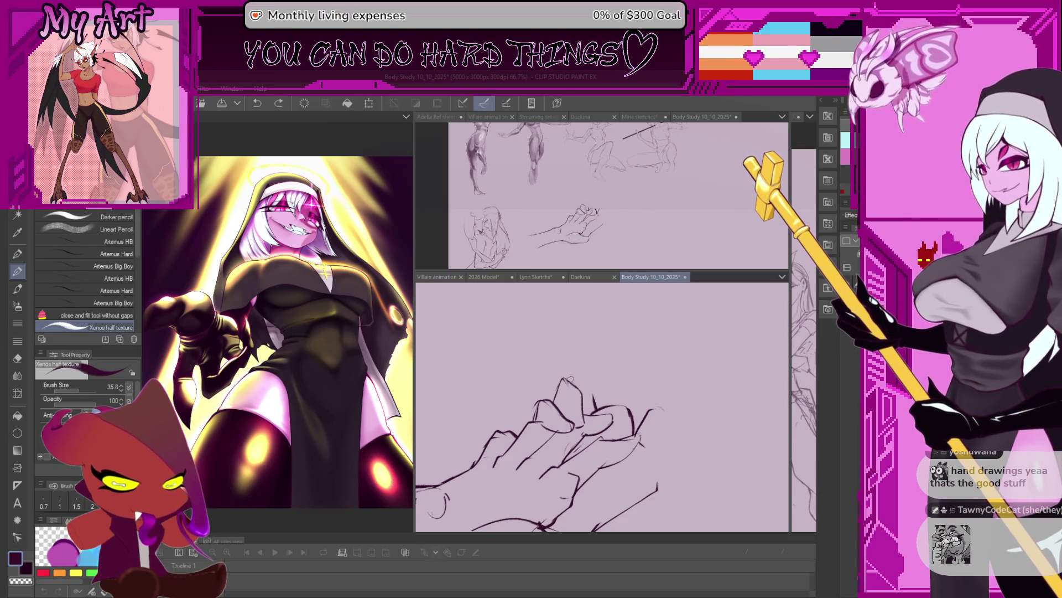
pyautogui.moveTo(568, 371); pyautogui.dragTo(561, 353)
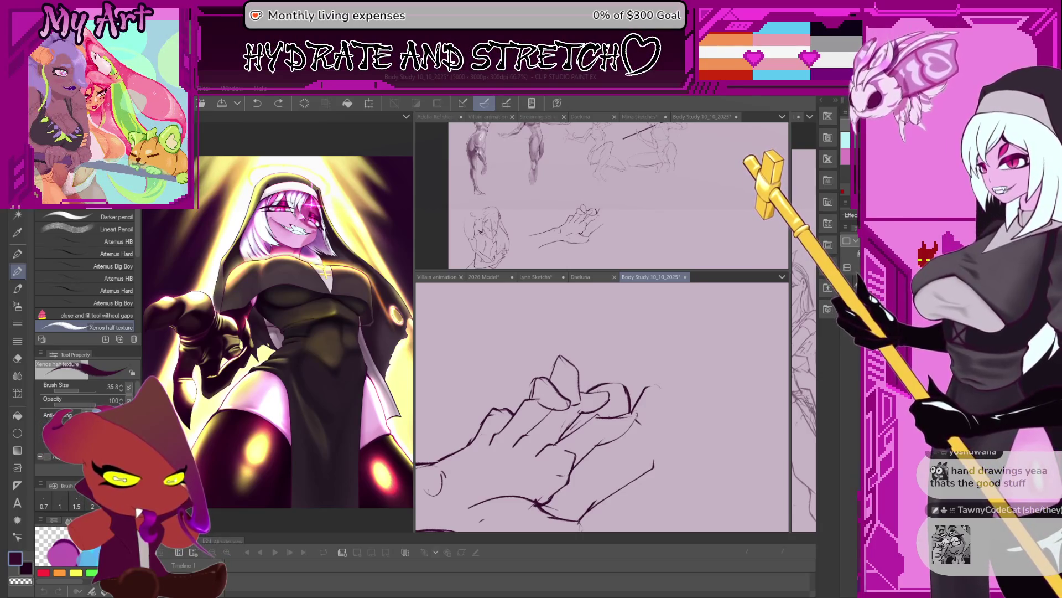
pyautogui.moveTo(586, 339); pyautogui.dragTo(579, 388)
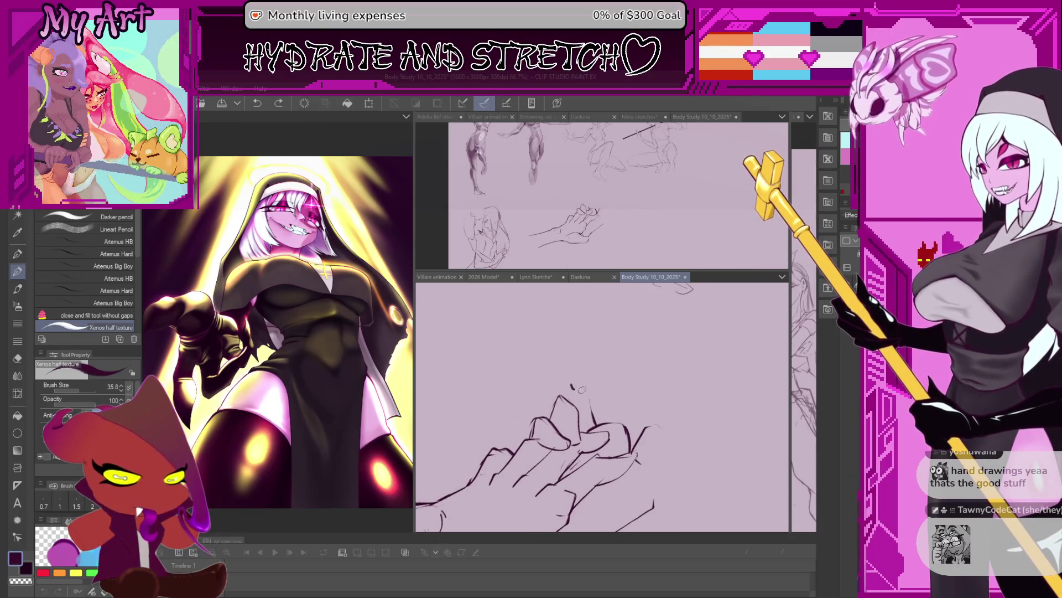
pyautogui.moveTo(582, 390); pyautogui.dragTo(593, 378)
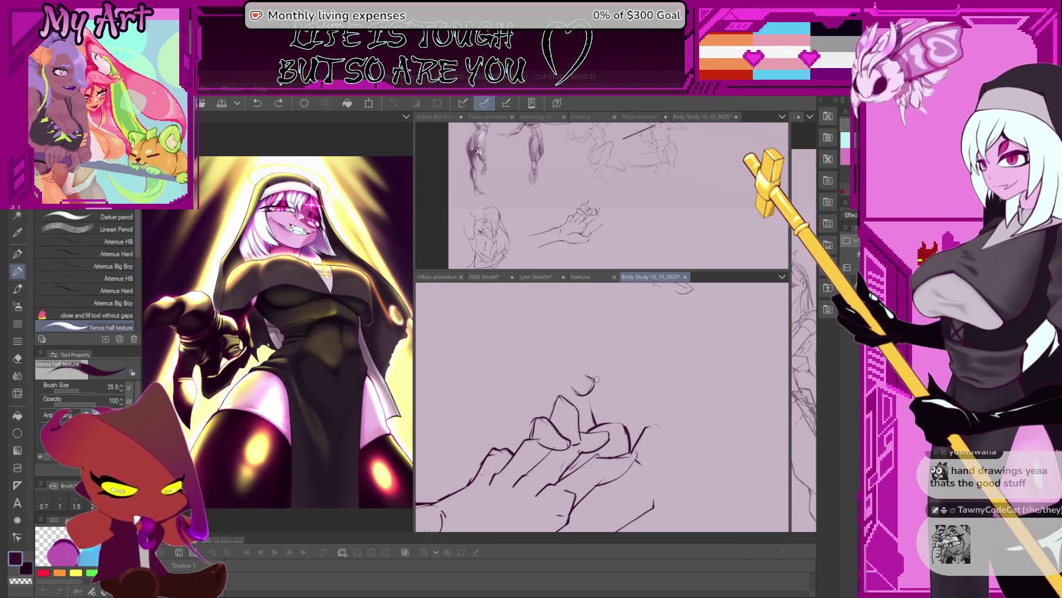
pyautogui.moveTo(581, 372); pyautogui.dragTo(591, 390)
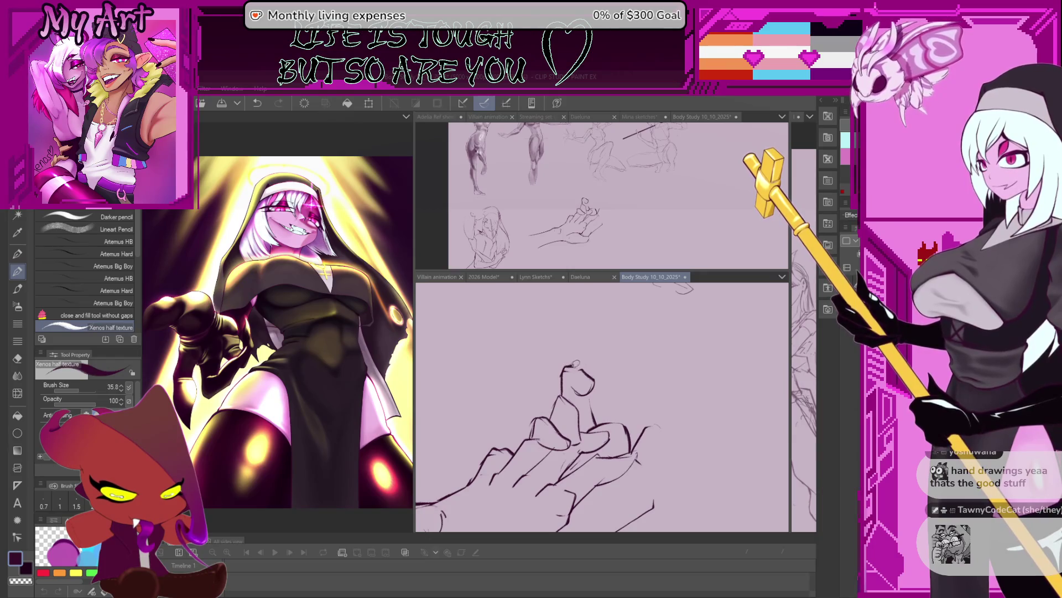
pyautogui.press('-')
pyautogui.press('-')
pyautogui.press('-')
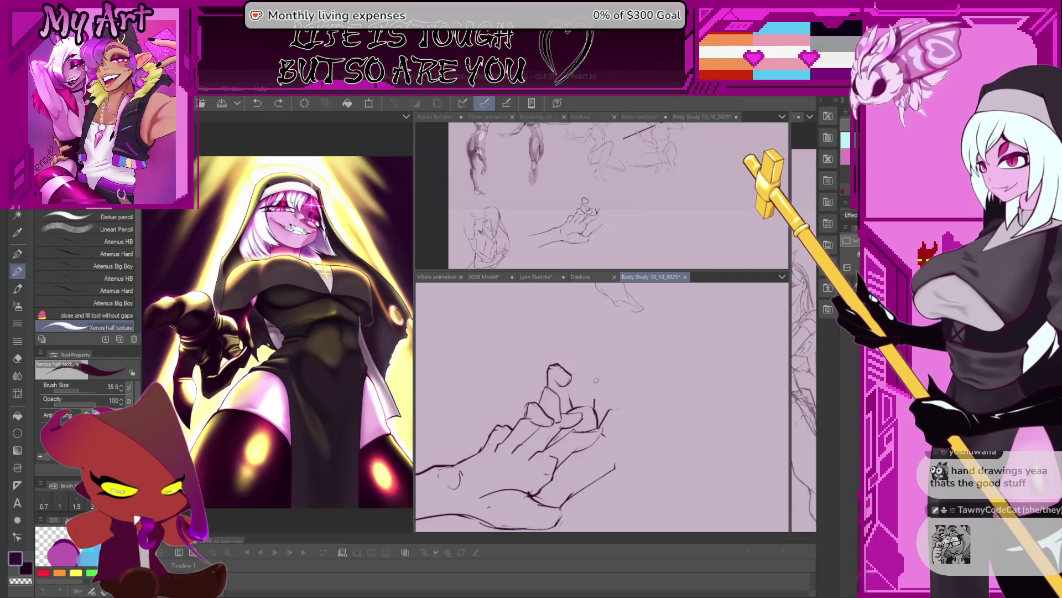
# Step: Draw the raised pointing finger's vertical lines, redoing a stray stroke beside it
pyautogui.moveTo(597, 384); pyautogui.dragTo(596, 419)
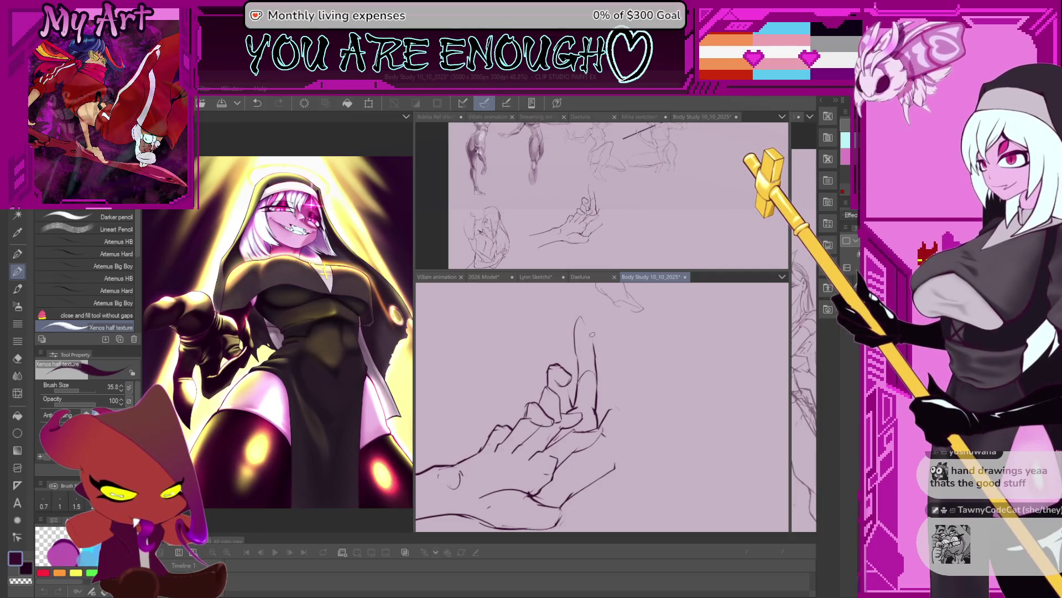
pyautogui.press('-')
pyautogui.press('-')
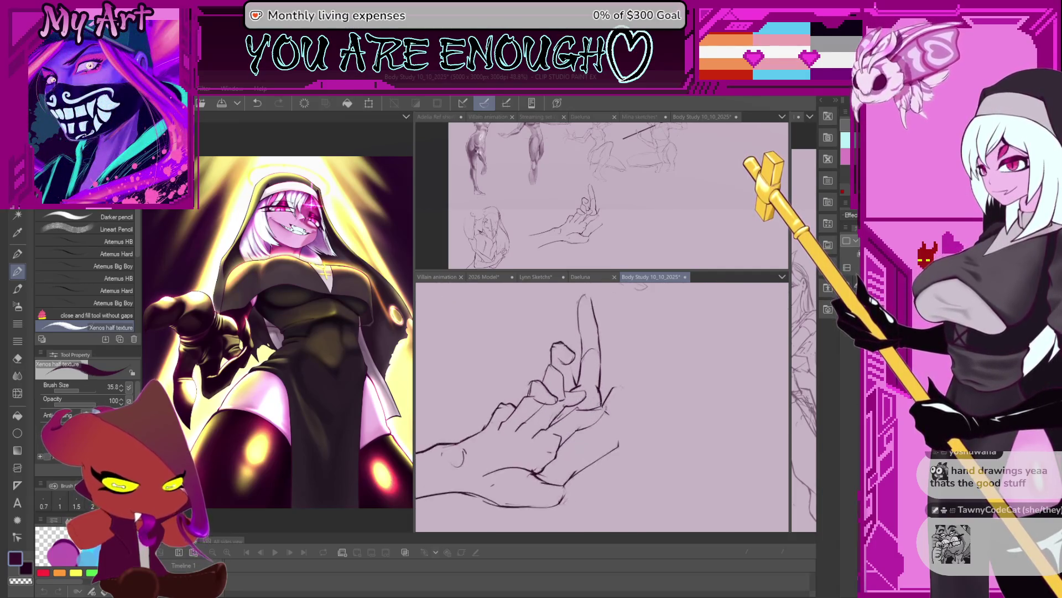
pyautogui.moveTo(604, 364); pyautogui.dragTo(595, 385)
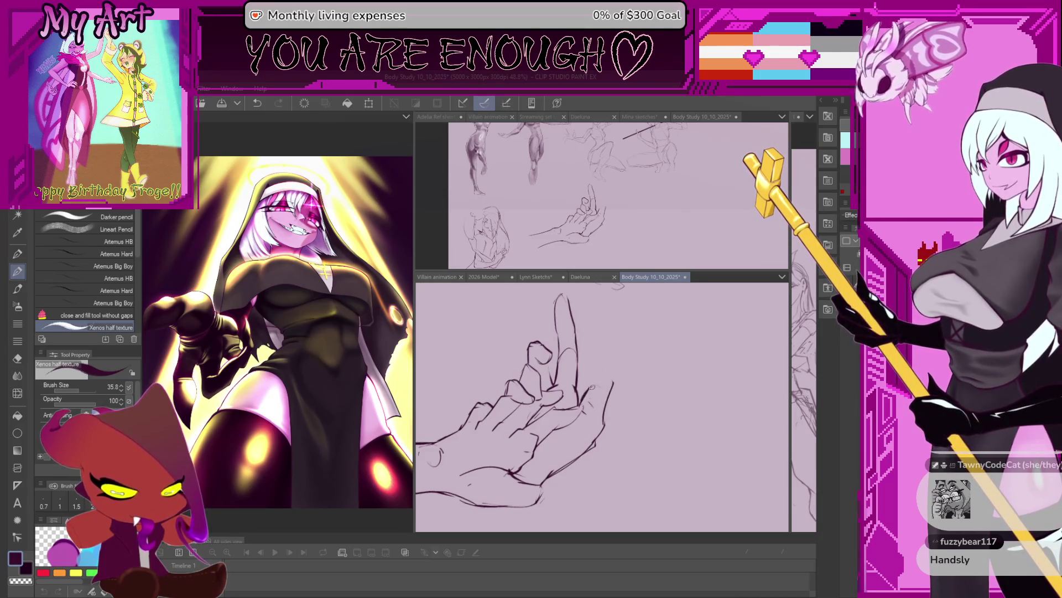
pyautogui.hotkey('ctrl', 'z')
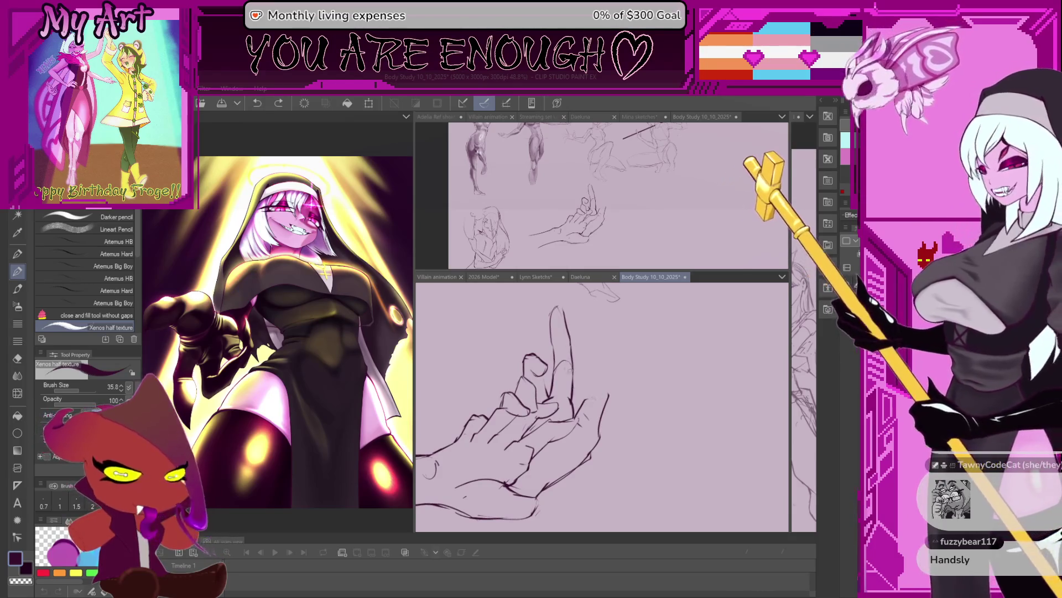
pyautogui.moveTo(579, 370); pyautogui.dragTo(588, 400)
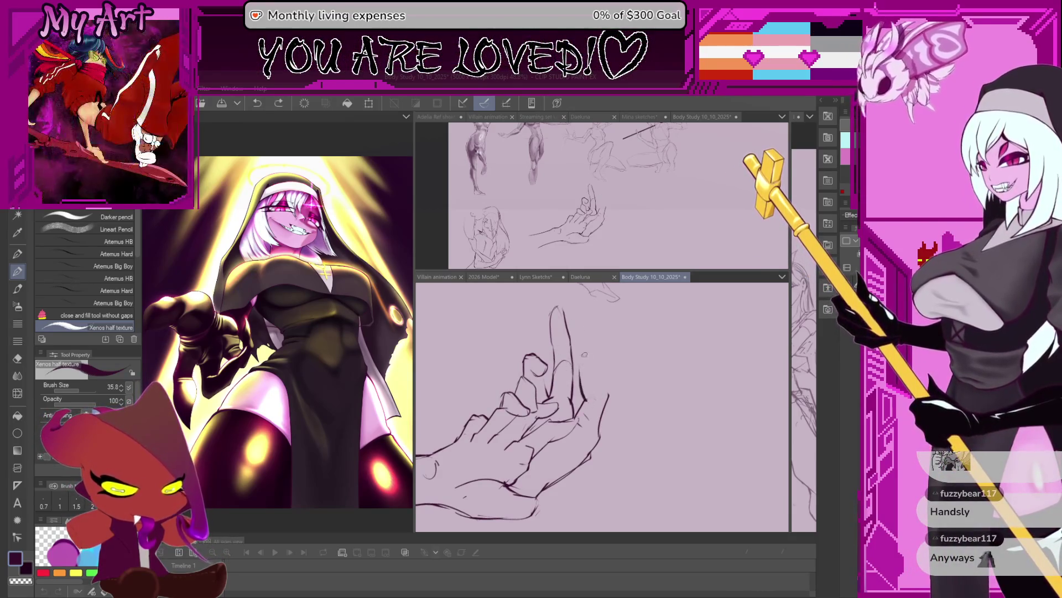
pyautogui.hotkey('ctrl', 'z')
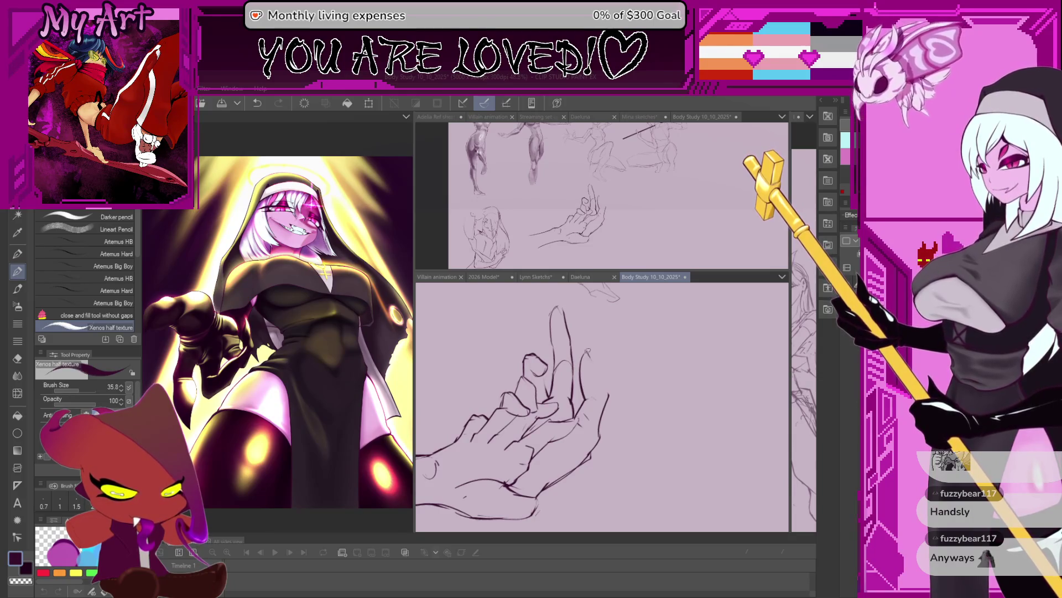
pyautogui.moveTo(580, 353); pyautogui.dragTo(610, 418)
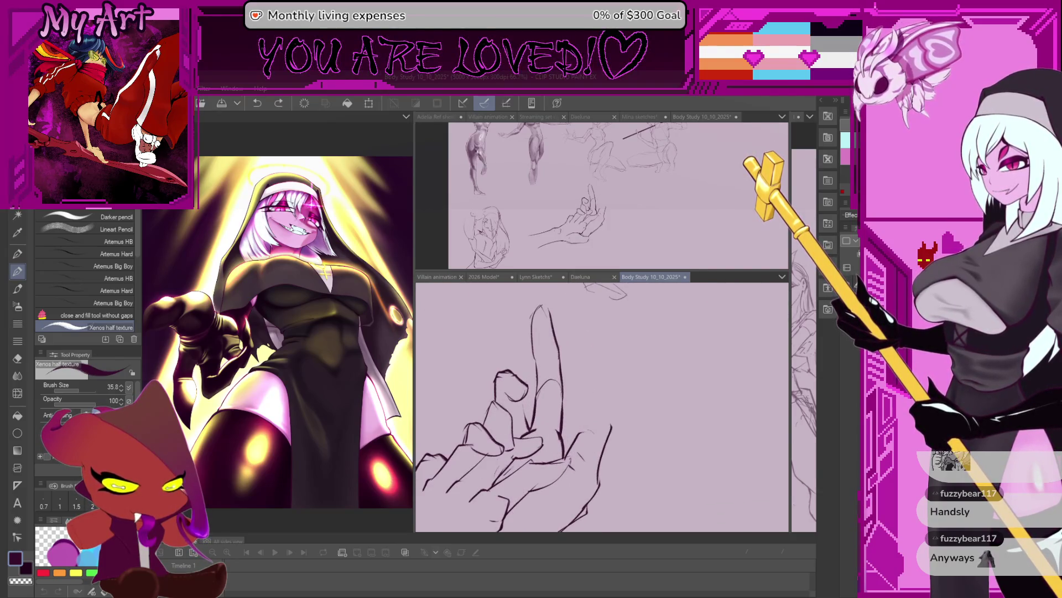
# Step: Rotate the hand upright and outline the right edge of the raised finger
pyautogui.moveTo(608, 418); pyautogui.dragTo(545, 358)
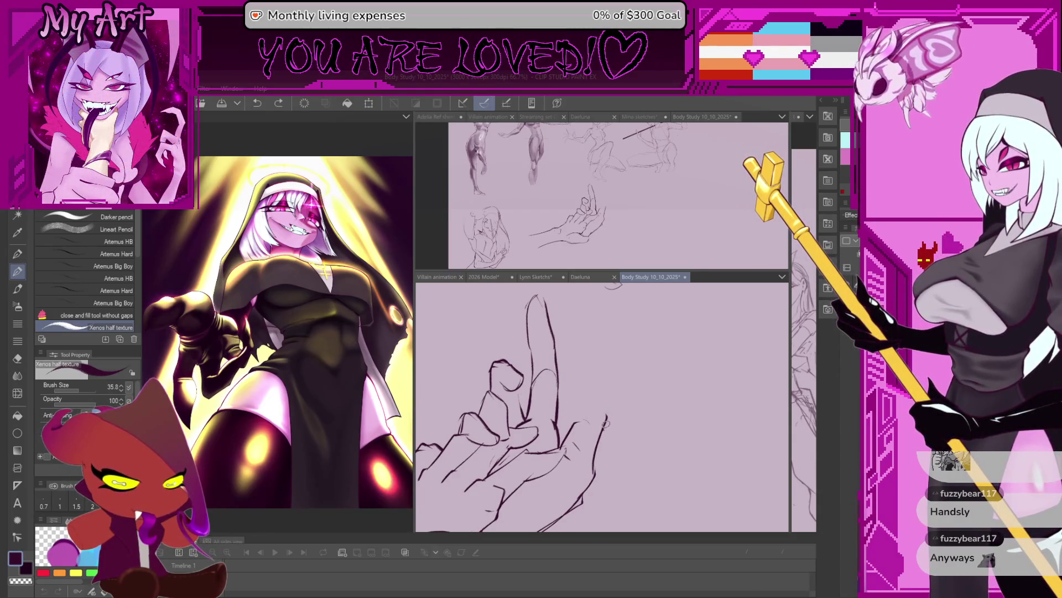
pyautogui.moveTo(603, 408); pyautogui.dragTo(578, 375)
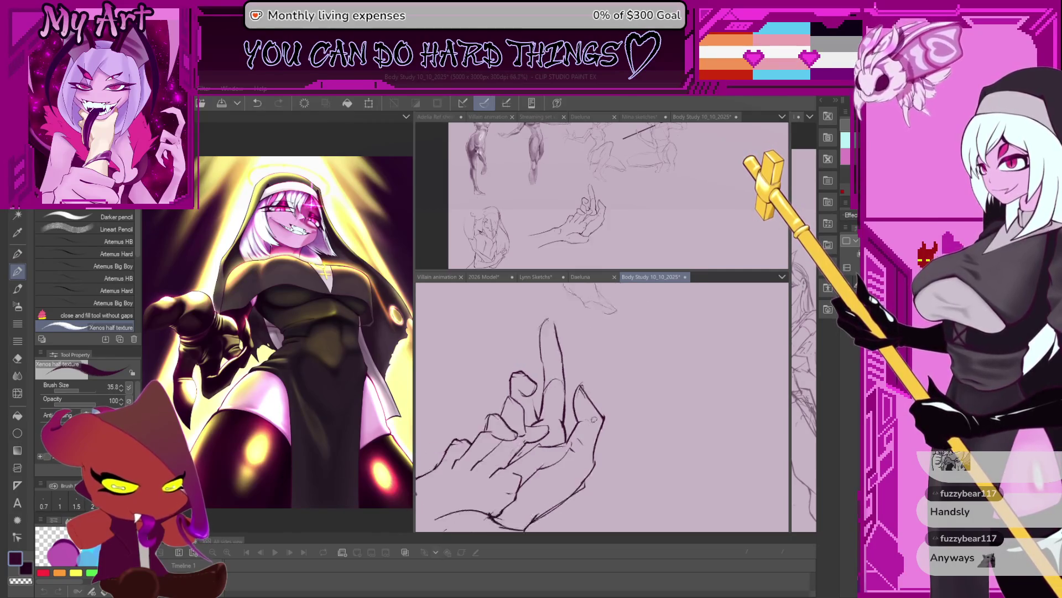
pyautogui.moveTo(581, 381); pyautogui.dragTo(598, 365)
pyautogui.press('m')
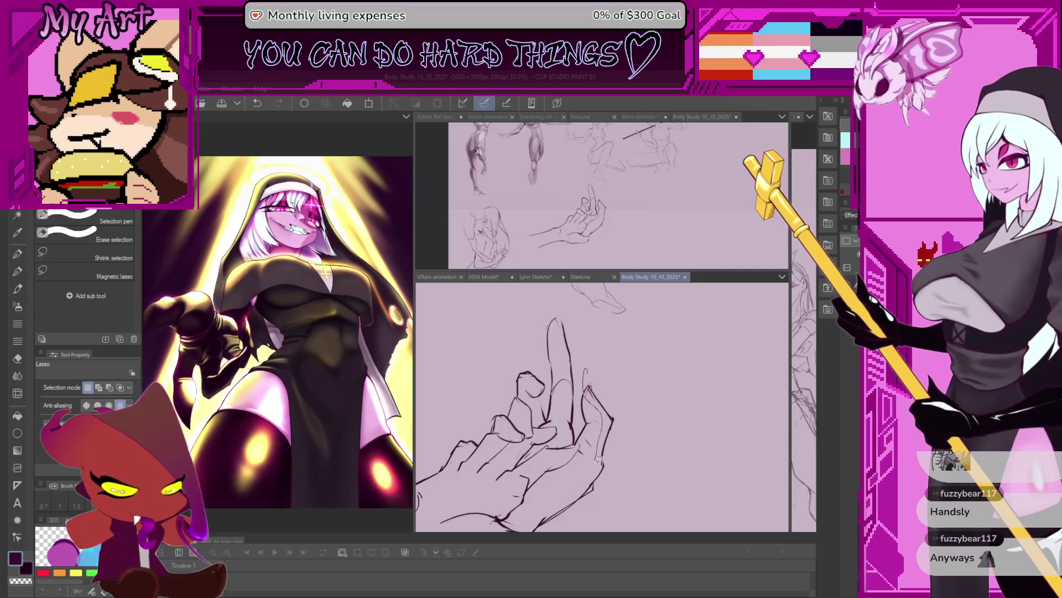
# Step: Lasso the finger section right of the raised finger and transform it narrower and longer
pyautogui.moveTo(606, 353); pyautogui.dragTo(618, 452)
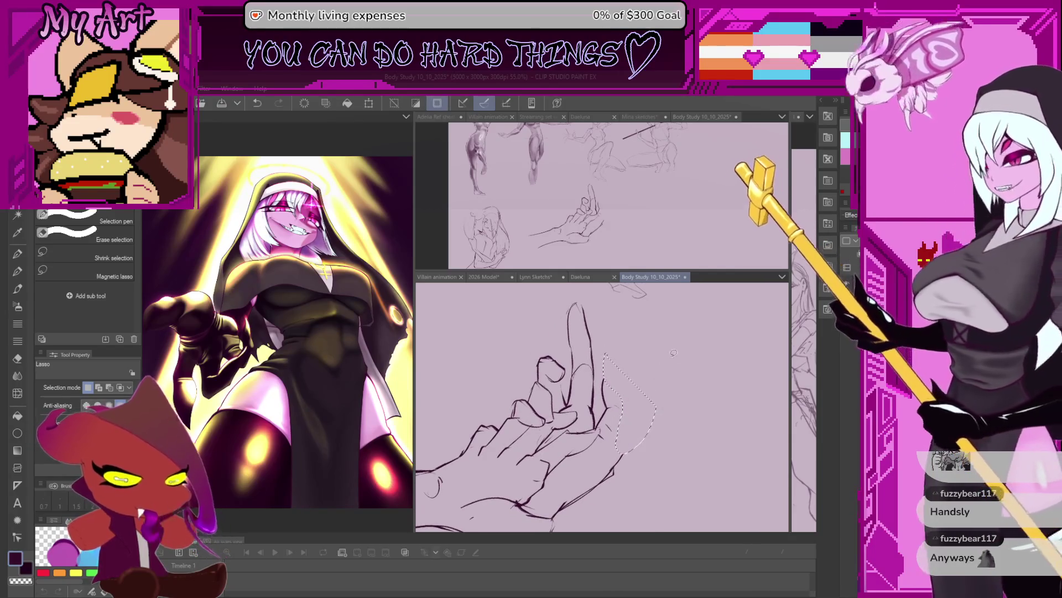
pyautogui.hotkey('ctrl', 't')
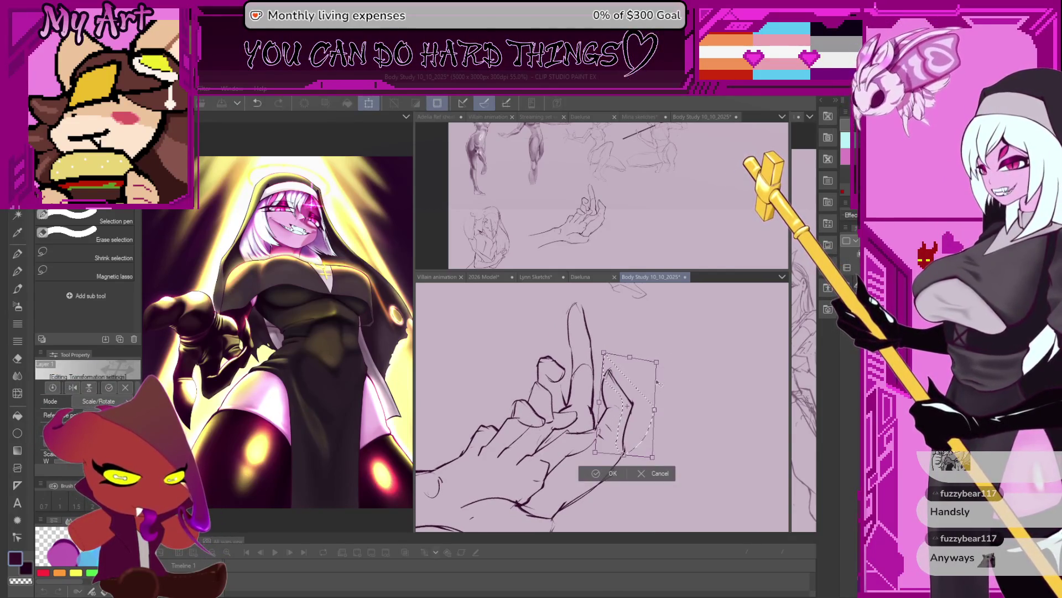
pyautogui.moveTo(656, 408); pyautogui.dragTo(650, 421)
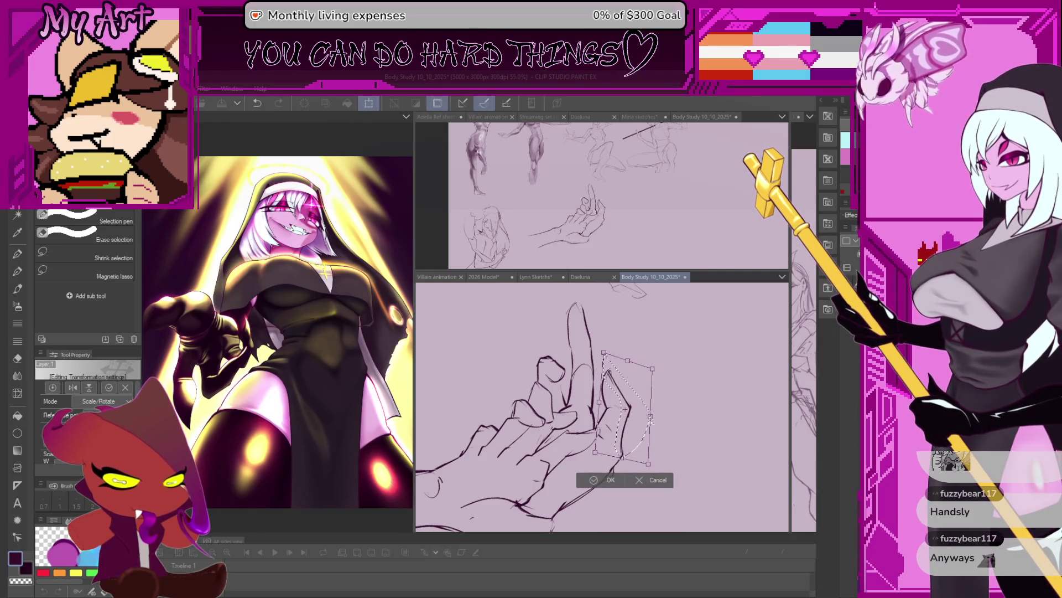
pyautogui.press('Return')
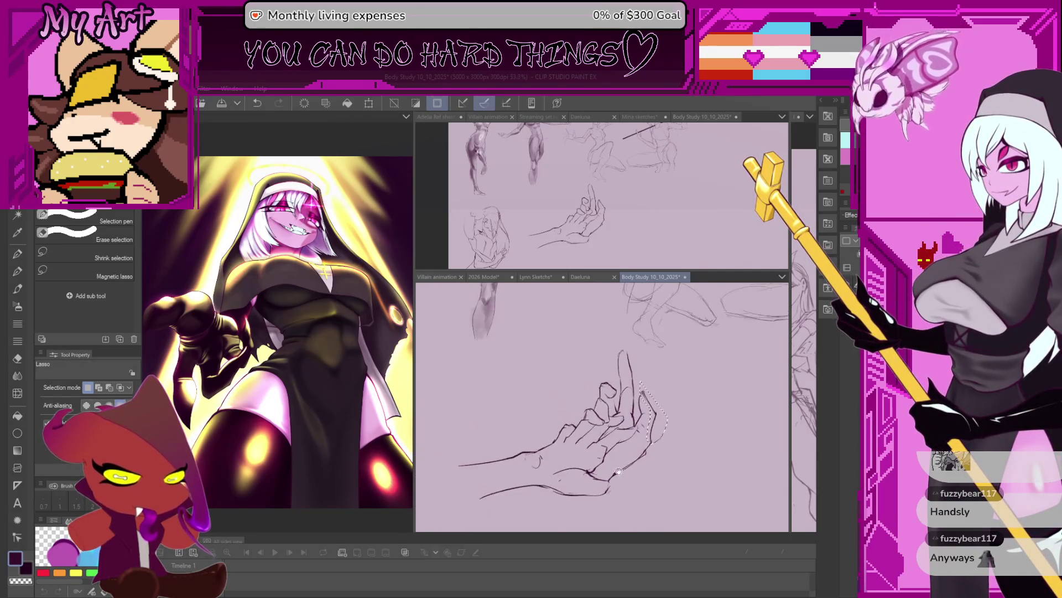
# Step: Rotate and zoom out the view to study the whole hand with the pen ready
pyautogui.press('-')
pyautogui.hotkey('ctrl', '+')
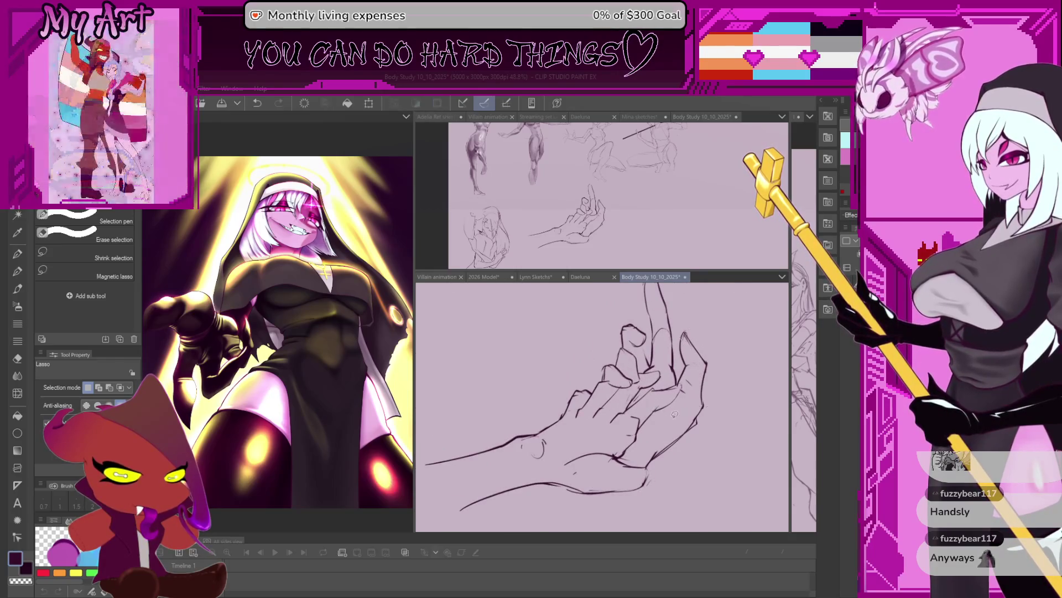
pyautogui.hotkey('ctrl', '-')
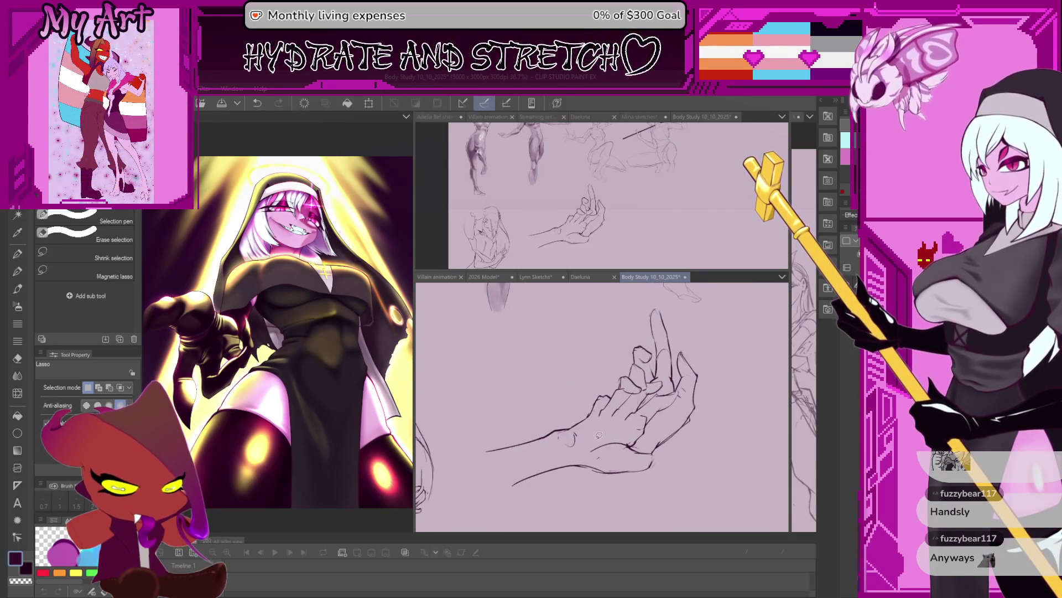
pyautogui.scroll(-1, 616, 449)
pyautogui.press('p')
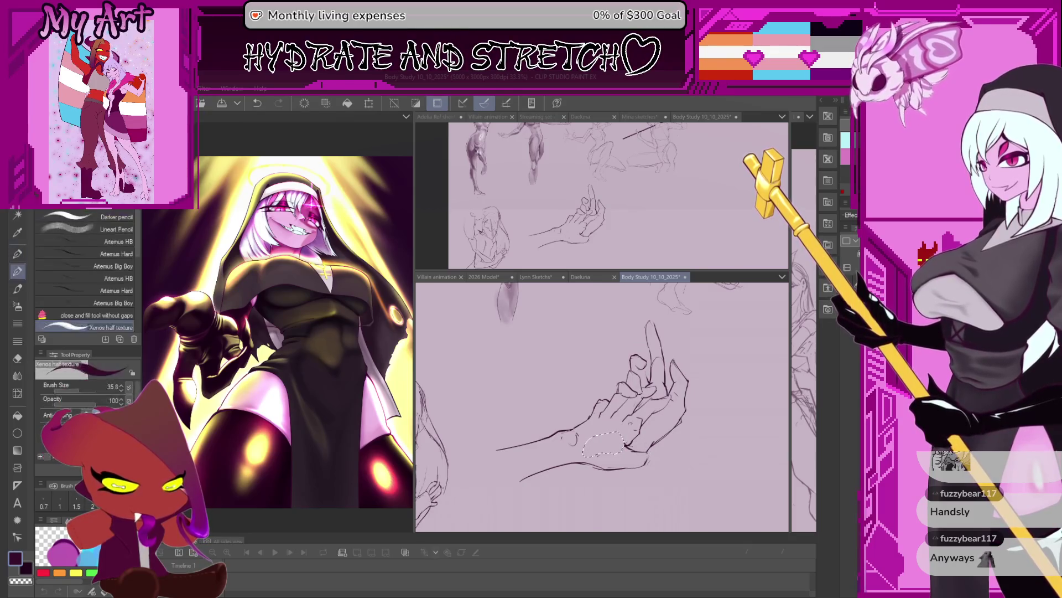
# Step: Deselect and draw two forearm lines running down from the wrist
pyautogui.hotkey('ctrl', 'd')
pyautogui.moveTo(632, 390); pyautogui.dragTo(610, 341)
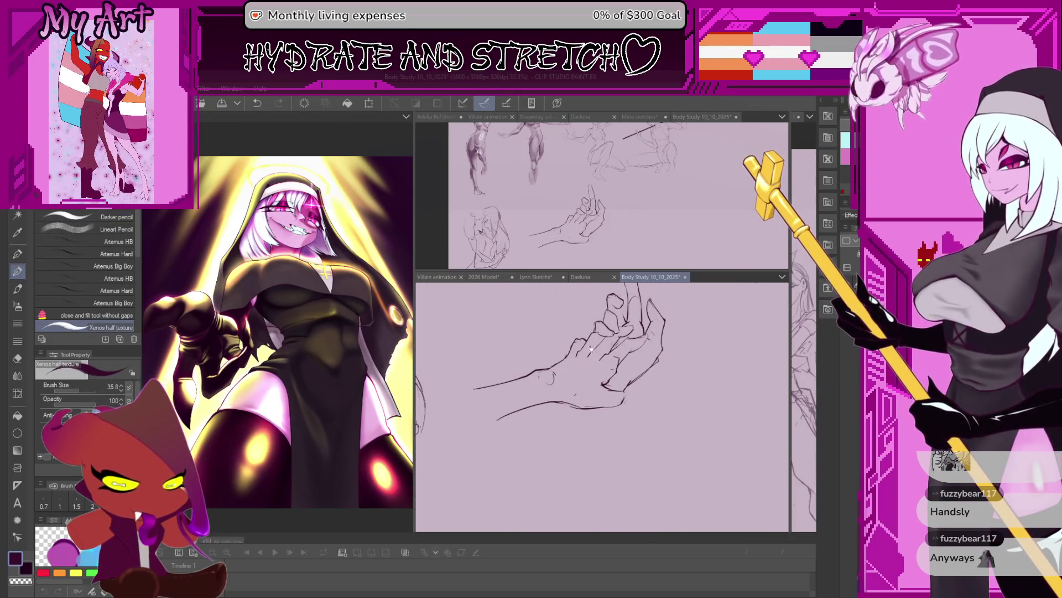
pyautogui.moveTo(574, 395)
pyautogui.mouseDown()
pyautogui.moveTo(598, 385)
pyautogui.moveTo(574, 432)
pyautogui.moveTo(622, 432)
pyautogui.moveTo(605, 422)
pyautogui.mouseUp()
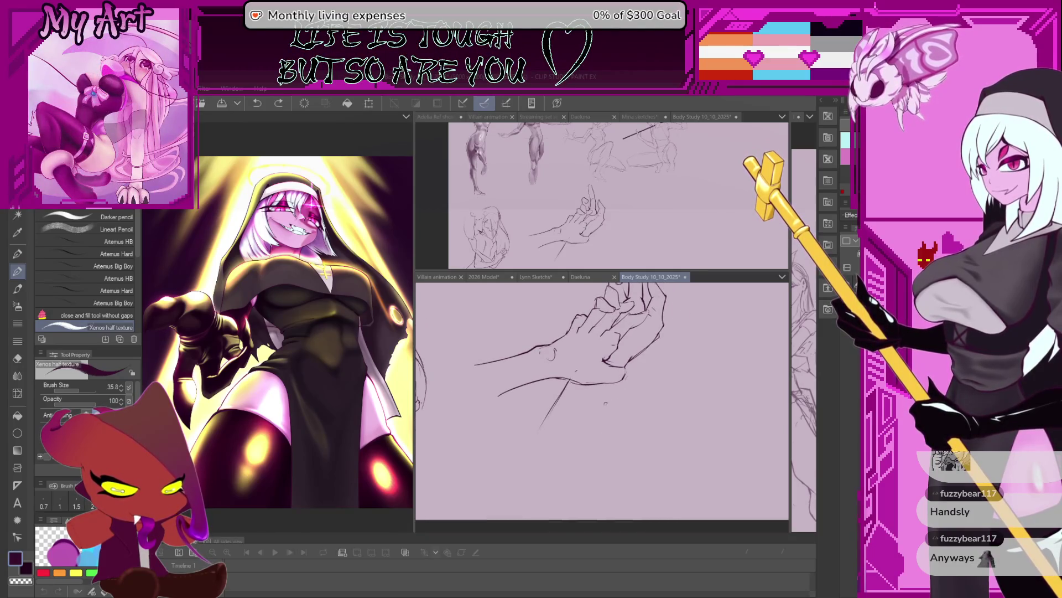
pyautogui.moveTo(618, 382); pyautogui.dragTo(597, 428)
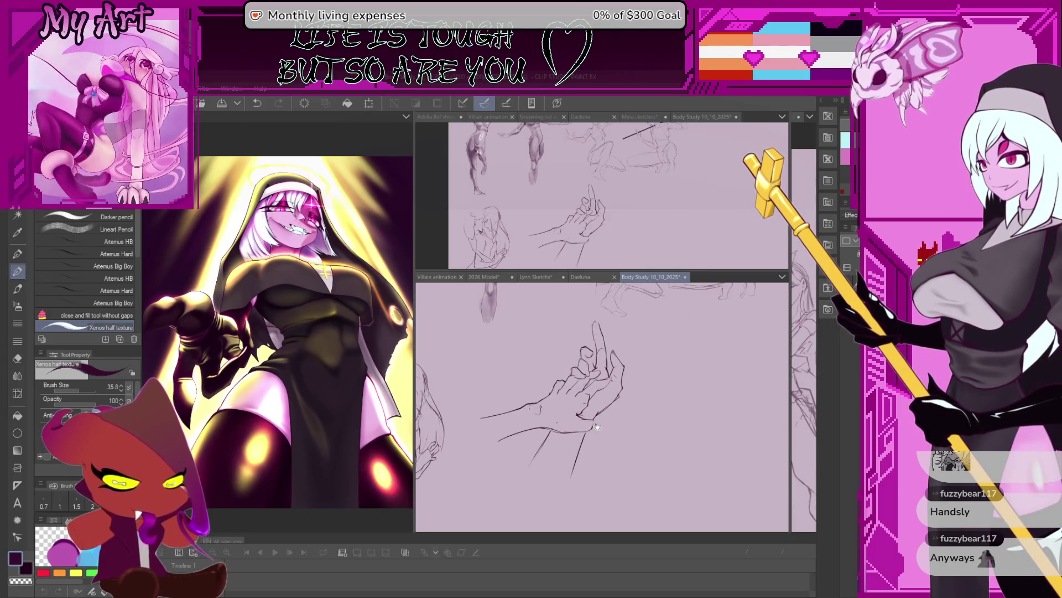
# Step: Pan to free space beside the hand and try a long vertical stroke, then undo it
pyautogui.moveTo(704, 417)
pyautogui.mouseDown()
pyautogui.moveTo(621, 425)
pyautogui.moveTo(622, 462)
pyautogui.moveTo(654, 409)
pyautogui.moveTo(582, 392)
pyautogui.mouseUp()
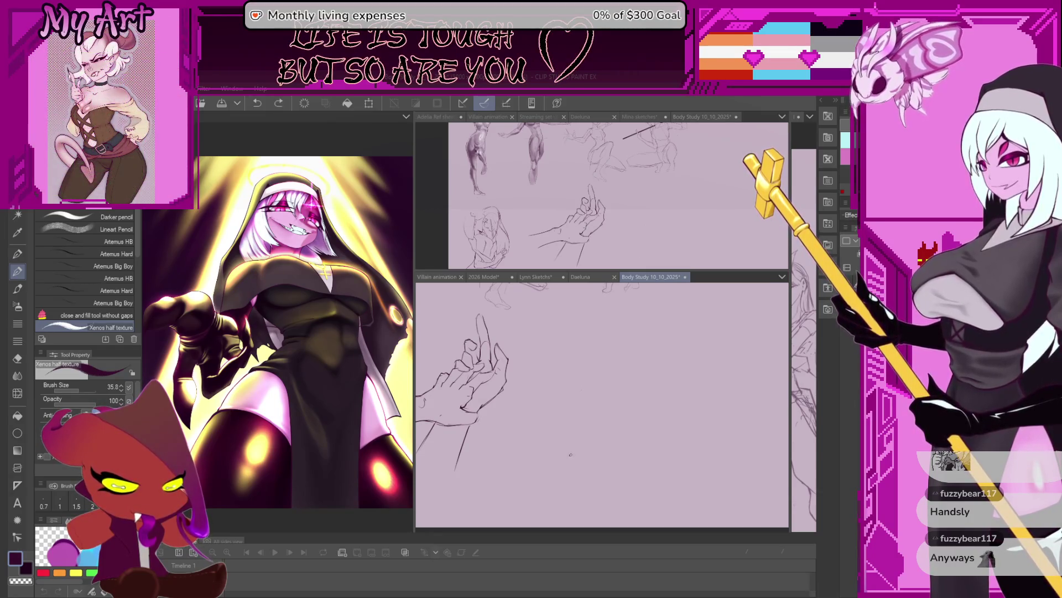
pyautogui.hotkey('ctrl', 'z')
pyautogui.moveTo(571, 455); pyautogui.dragTo(579, 380)
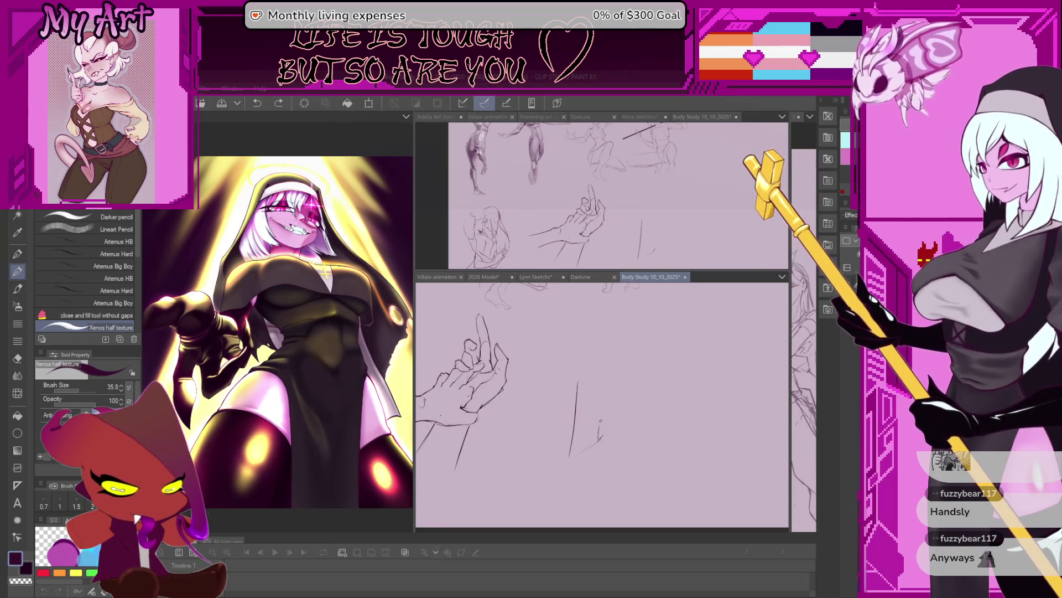
# Step: Start the second hand with a redrawn finger stroke and a short diagonal, undoing trial marks
pyautogui.hotkey('ctrl', 'z')
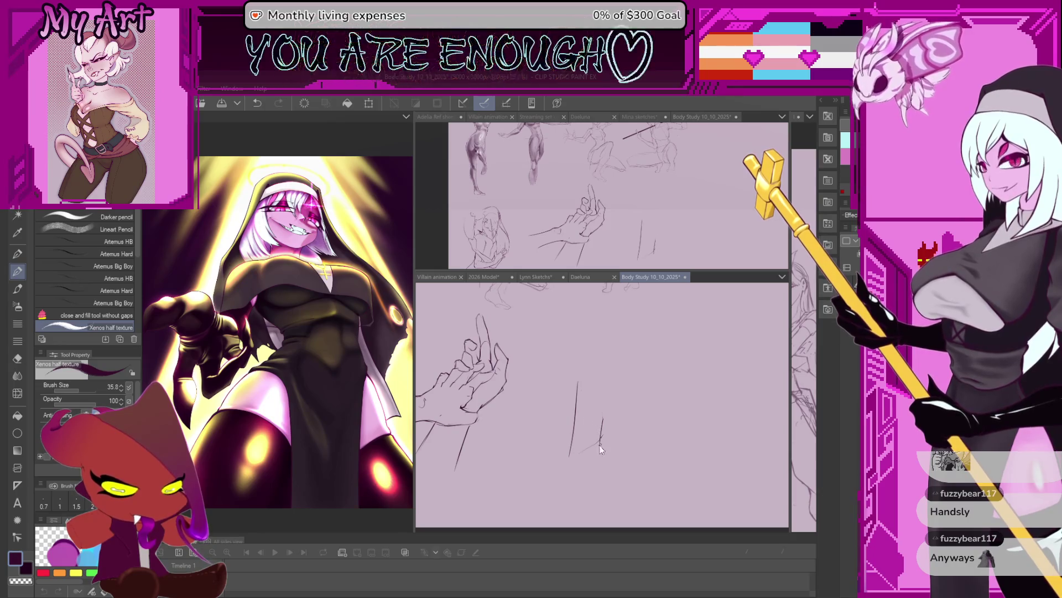
pyautogui.moveTo(603, 393); pyautogui.dragTo(586, 409)
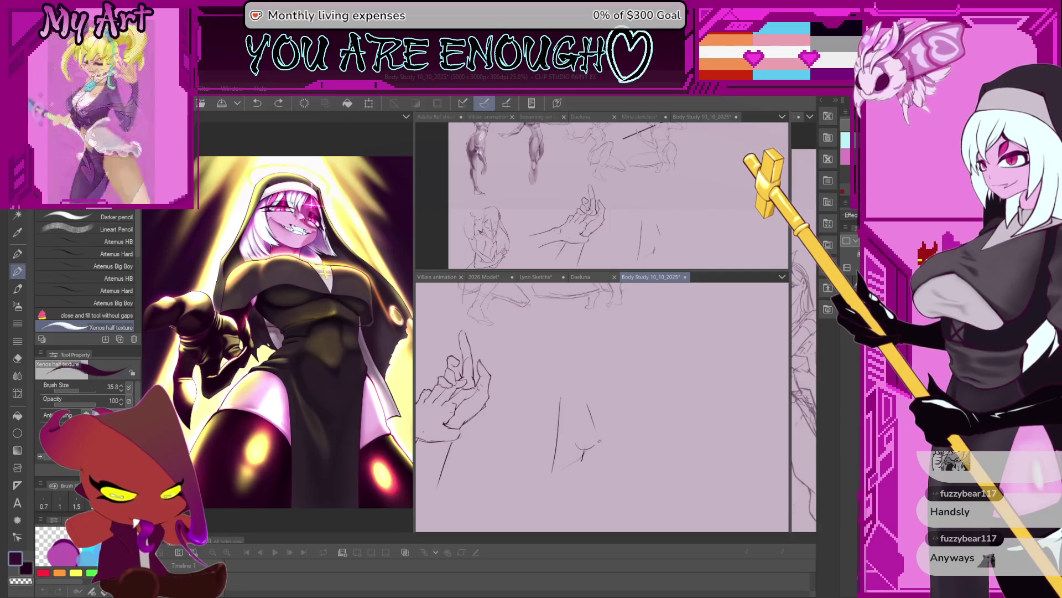
pyautogui.moveTo(577, 442)
pyautogui.mouseDown()
pyautogui.moveTo(568, 436)
pyautogui.moveTo(581, 420)
pyautogui.moveTo(586, 455)
pyautogui.moveTo(581, 445)
pyautogui.moveTo(594, 451)
pyautogui.mouseUp()
pyautogui.hotkey('ctrl', 'z')
pyautogui.hotkey('ctrl', 'z')
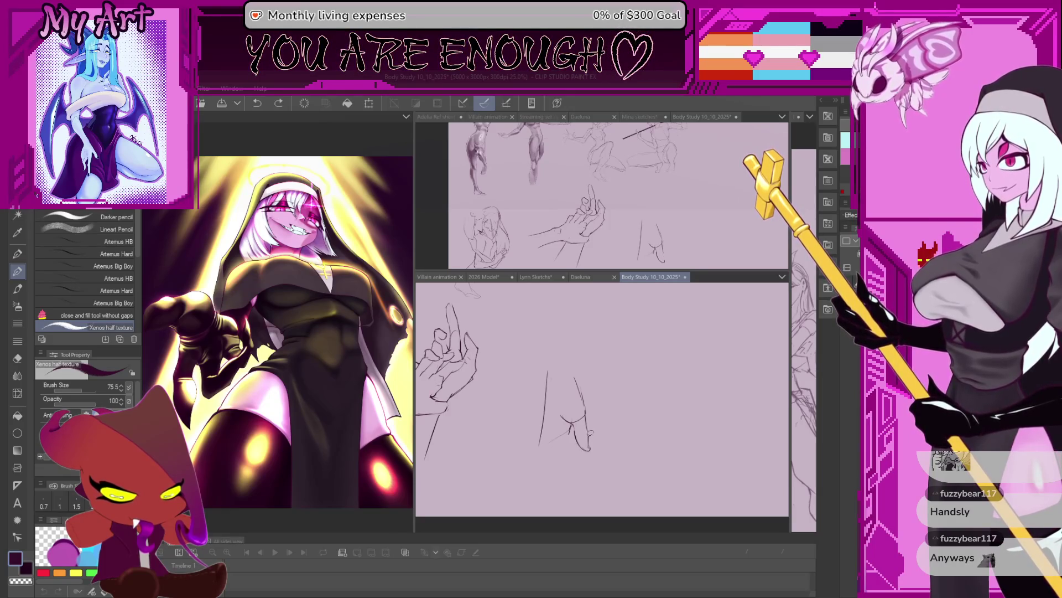
pyautogui.hotkey('ctrl', 'z')
pyautogui.moveTo(588, 433); pyautogui.dragTo(592, 452)
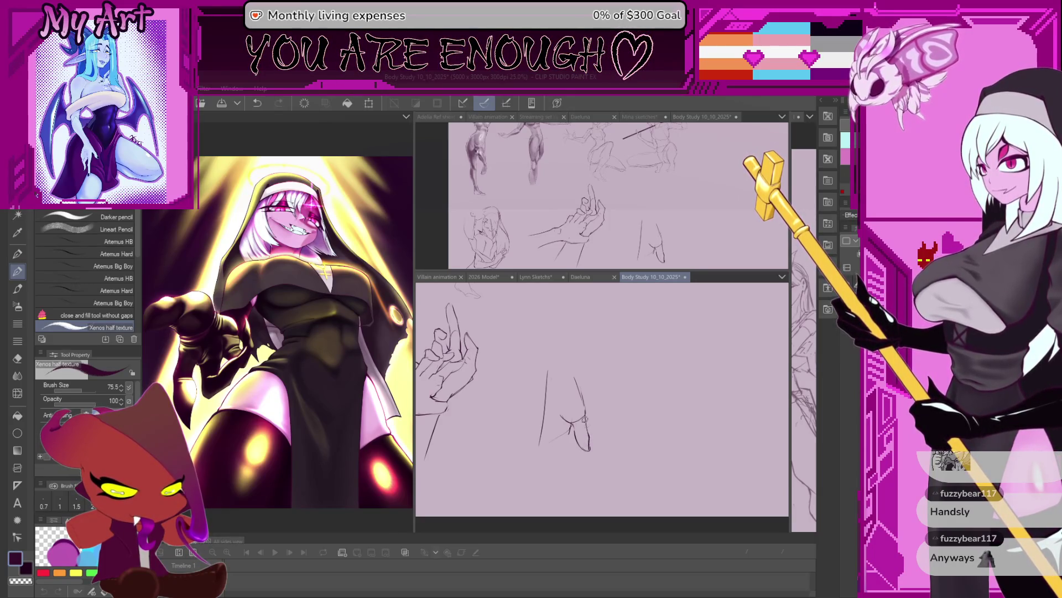
pyautogui.scroll(2, 585, 430)
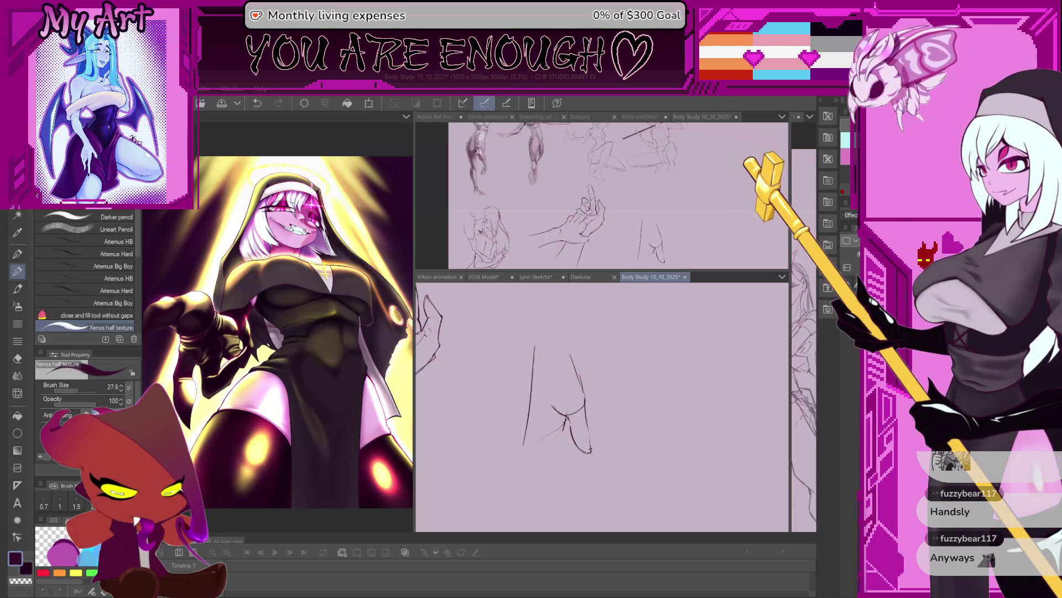
pyautogui.moveTo(581, 415); pyautogui.dragTo(598, 428)
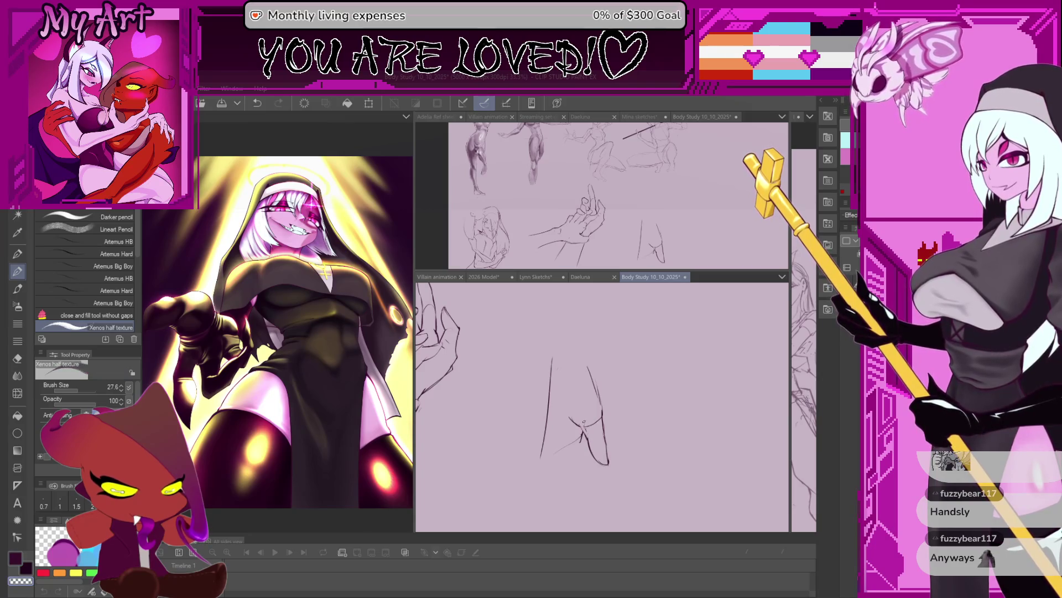
pyautogui.moveTo(571, 419); pyautogui.dragTo(604, 444)
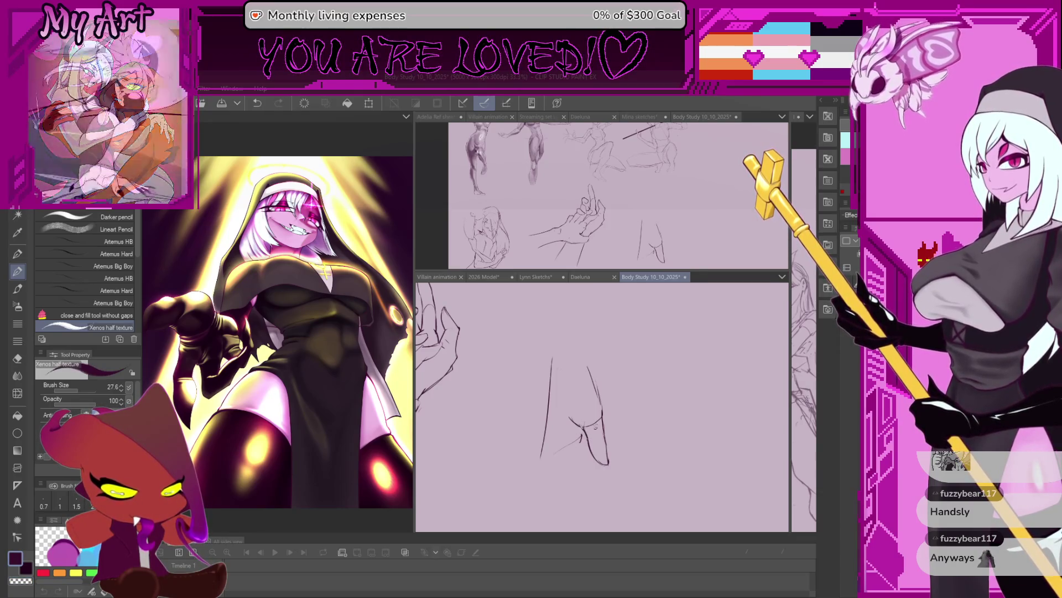
# Step: Add short strokes, a small circle mark and the outer edge of the new hand, discarding several trials
pyautogui.moveTo(581, 399)
pyautogui.mouseDown()
pyautogui.moveTo(594, 423)
pyautogui.moveTo(593, 357)
pyautogui.mouseUp()
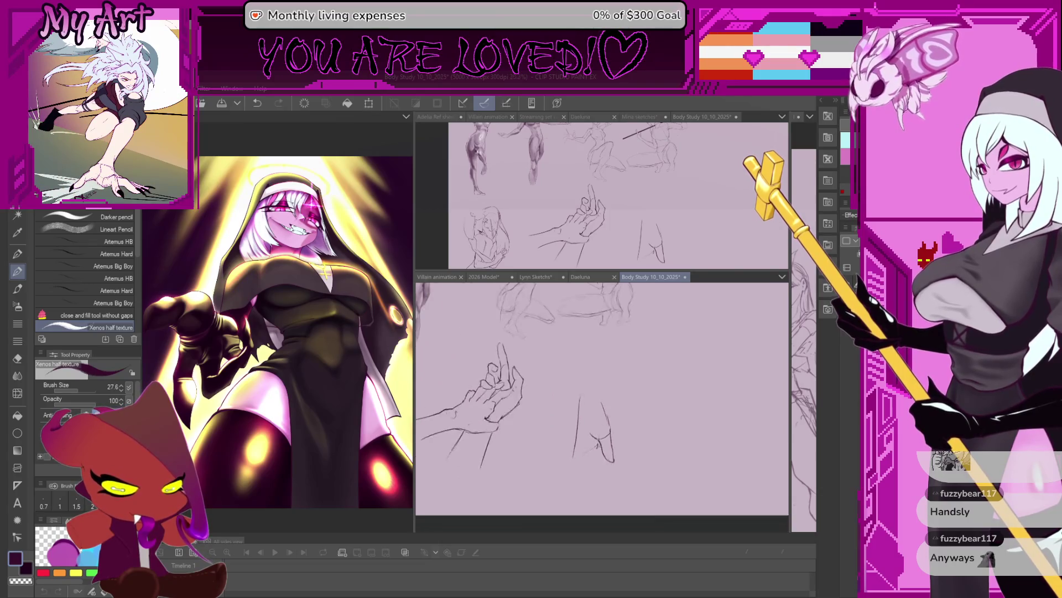
pyautogui.moveTo(611, 408)
pyautogui.mouseDown()
pyautogui.moveTo(613, 419)
pyautogui.moveTo(580, 427)
pyautogui.mouseUp()
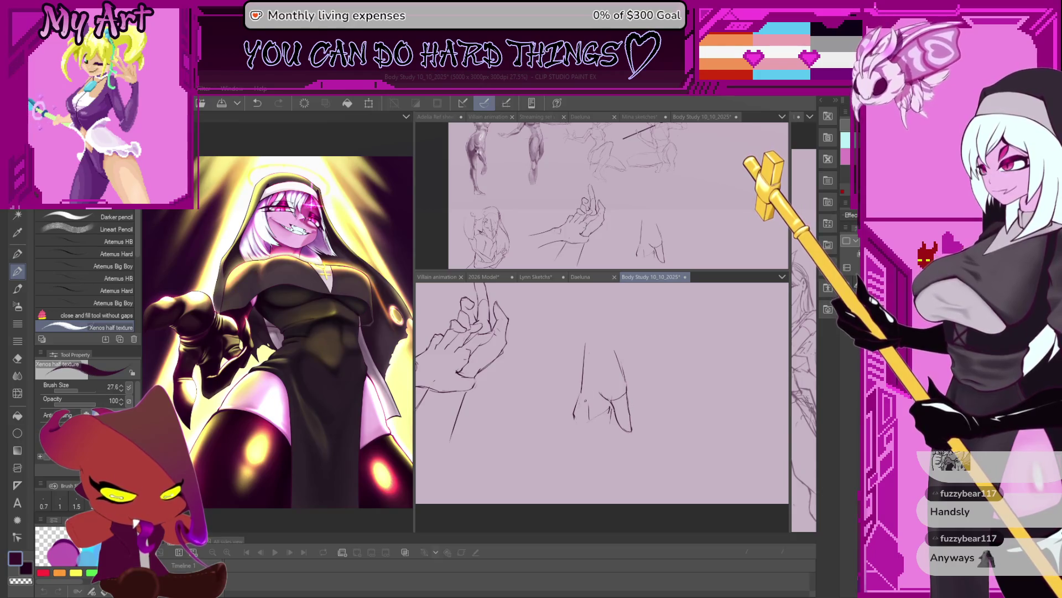
pyautogui.moveTo(593, 422); pyautogui.dragTo(634, 482)
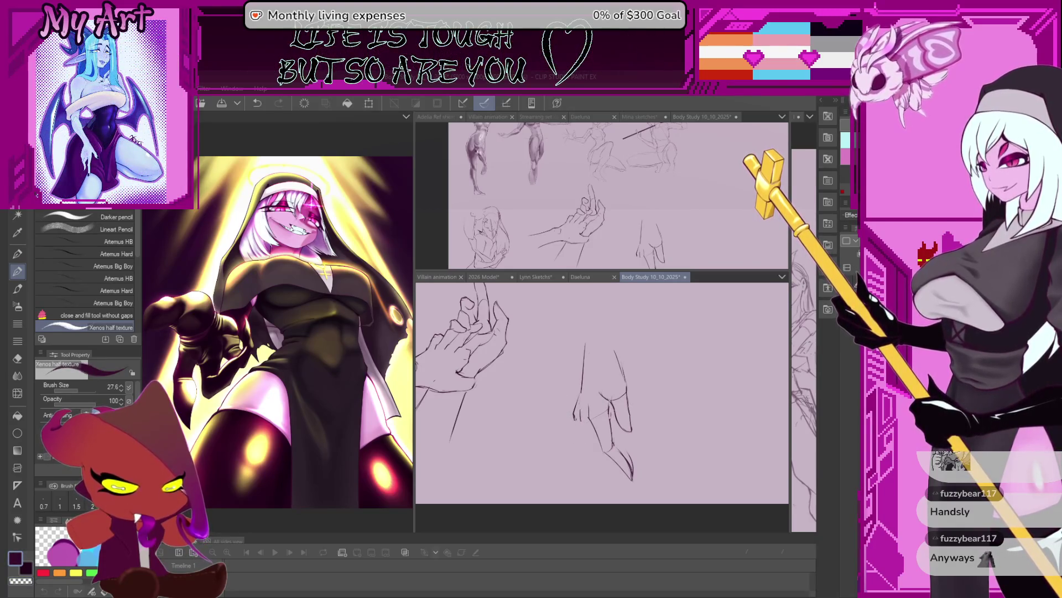
pyautogui.hotkey('ctrl', 'z')
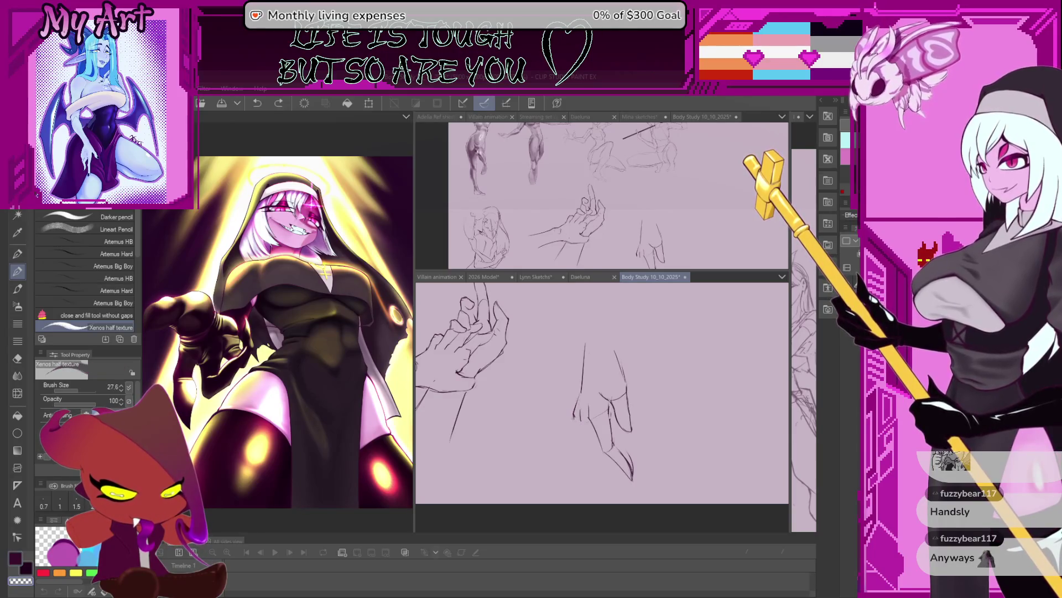
pyautogui.moveTo(577, 417)
pyautogui.mouseDown()
pyautogui.moveTo(574, 427)
pyautogui.moveTo(586, 427)
pyautogui.mouseUp()
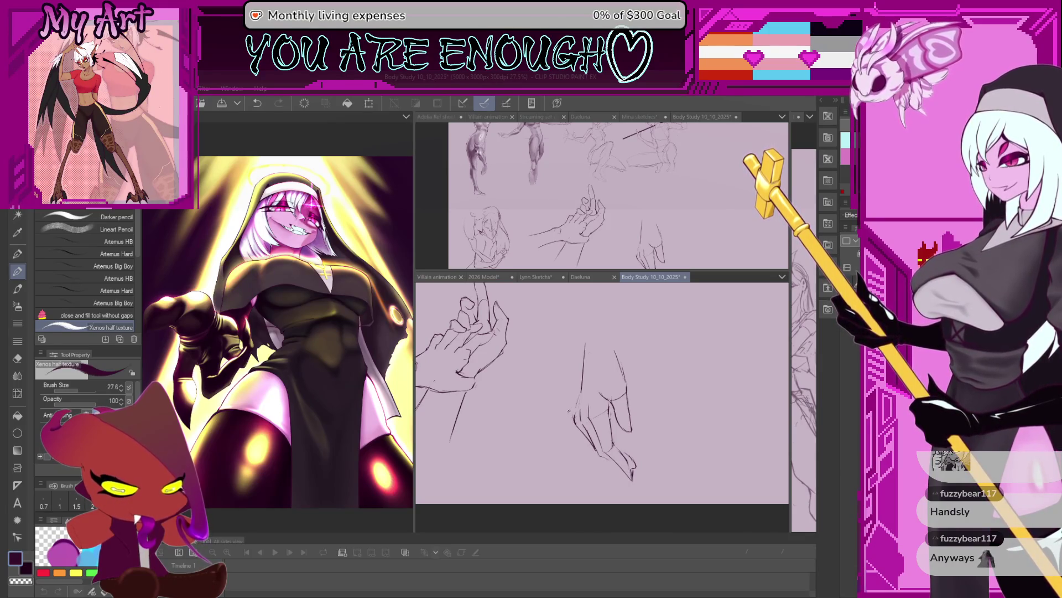
pyautogui.moveTo(588, 358)
pyautogui.mouseDown()
pyautogui.moveTo(555, 409)
pyautogui.moveTo(544, 450)
pyautogui.mouseUp()
pyautogui.hotkey('ctrl', 'z')
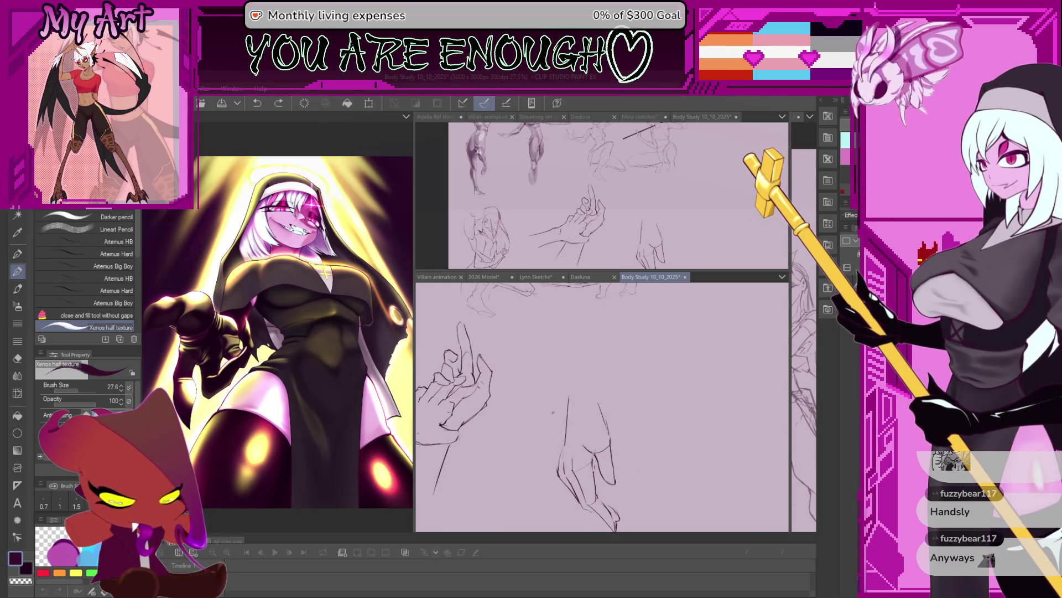
pyautogui.moveTo(545, 404); pyautogui.dragTo(538, 437)
pyautogui.hotkey('ctrl', 'z')
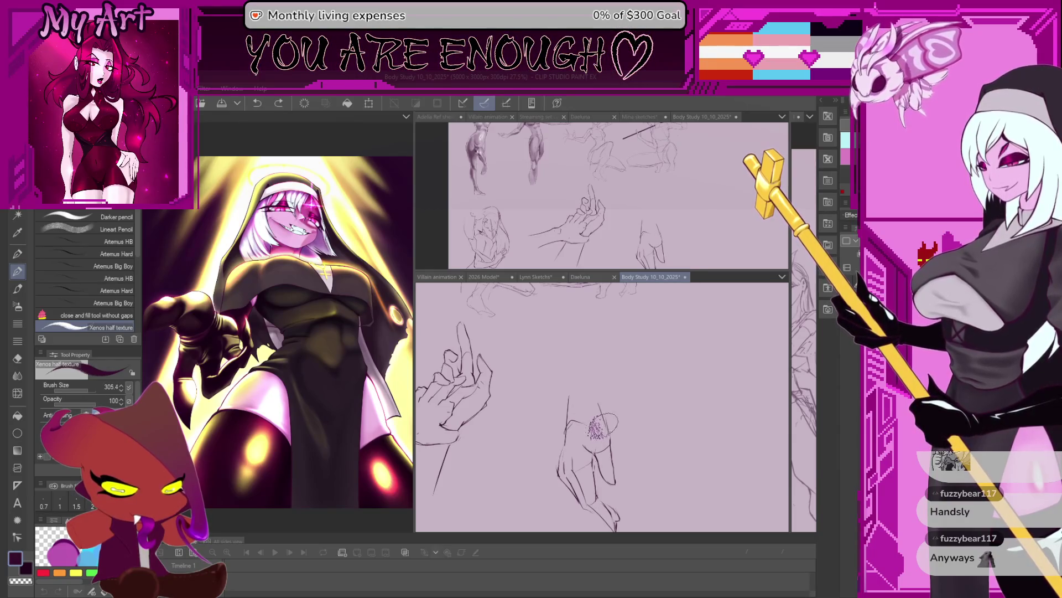
pyautogui.moveTo(599, 428)
pyautogui.mouseDown()
pyautogui.moveTo(578, 411)
pyautogui.moveTo(604, 430)
pyautogui.mouseUp()
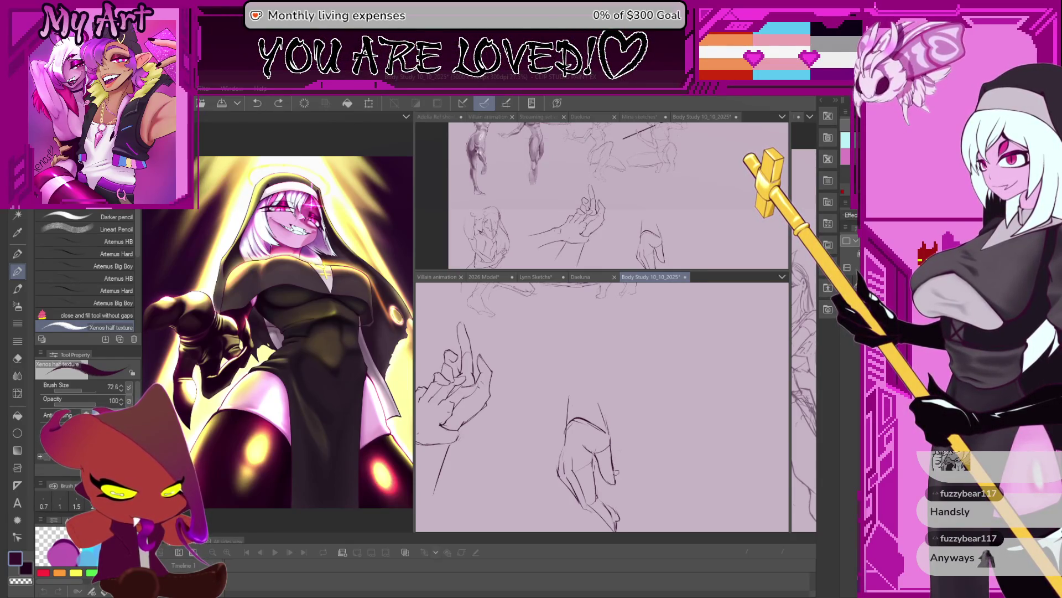
pyautogui.moveTo(619, 473); pyautogui.dragTo(623, 436)
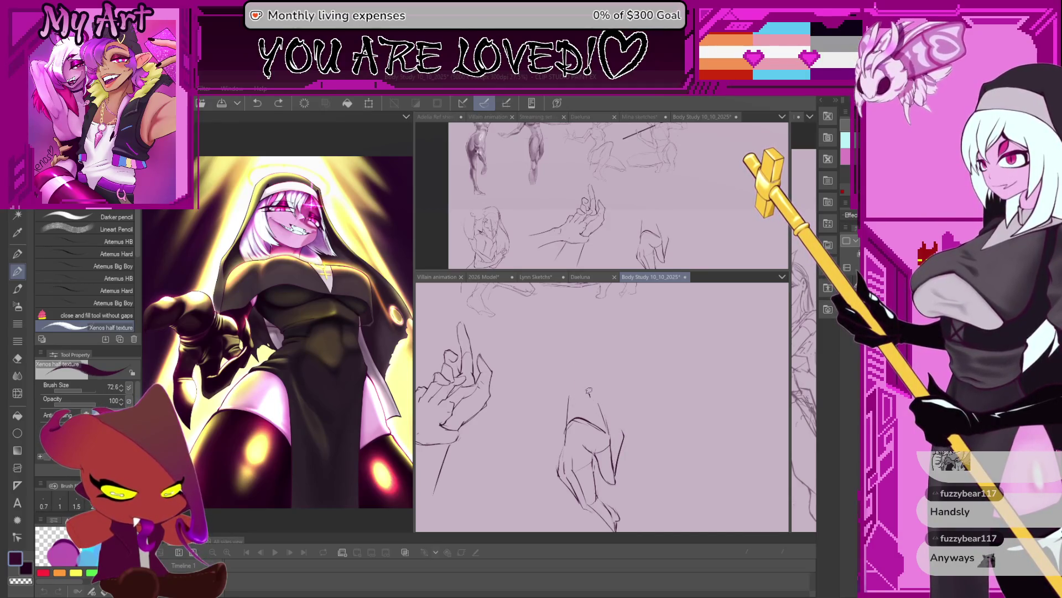
pyautogui.scroll(1, 581, 382)
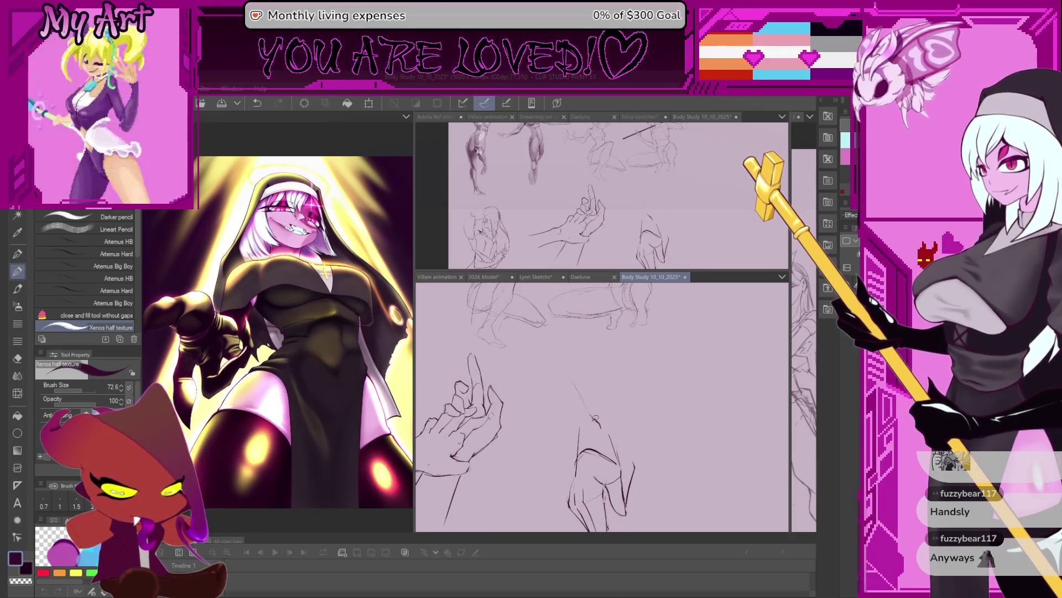
# Step: Draw the new hand's vertical wrist line and refine its lower part, undoing stray strokes
pyautogui.moveTo(592, 419); pyautogui.dragTo(582, 407)
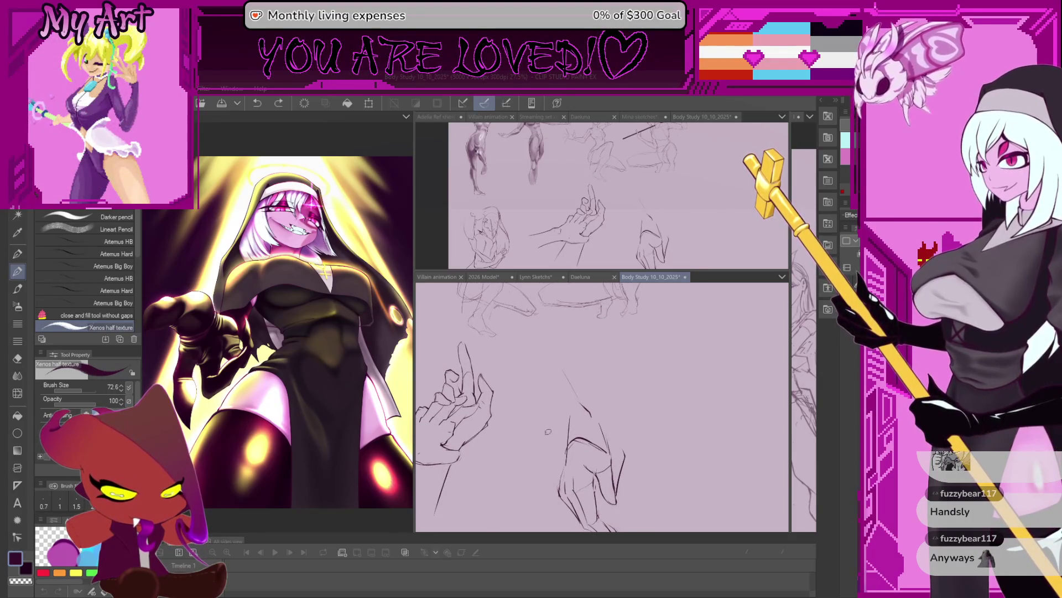
pyautogui.moveTo(535, 360); pyautogui.dragTo(538, 390)
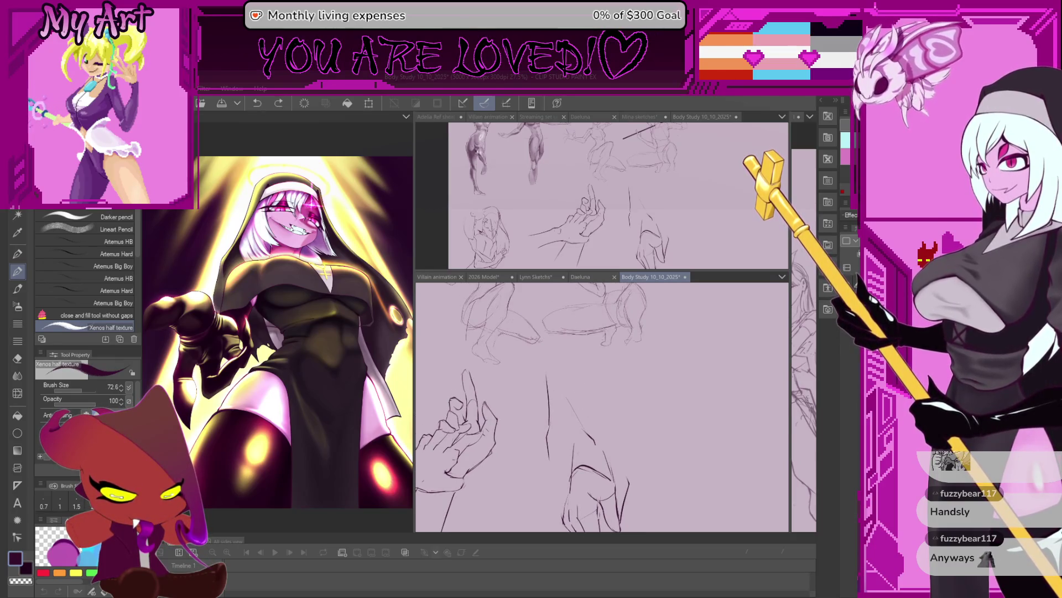
pyautogui.moveTo(574, 359)
pyautogui.mouseDown()
pyautogui.moveTo(579, 408)
pyautogui.moveTo(551, 361)
pyautogui.moveTo(582, 395)
pyautogui.mouseUp()
pyautogui.hotkey('ctrl', 'z')
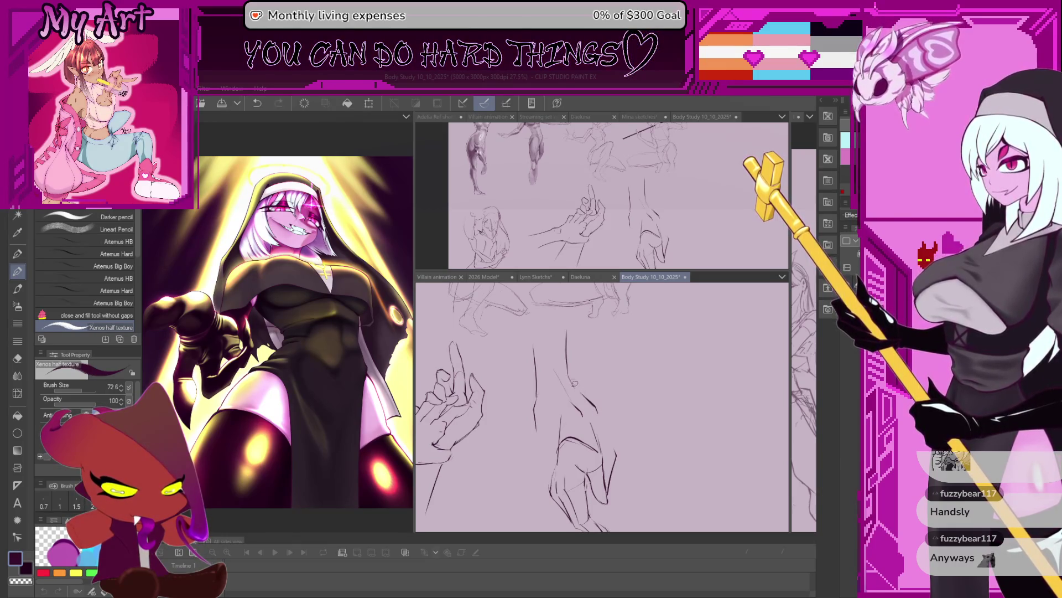
pyautogui.moveTo(552, 420); pyautogui.dragTo(568, 355)
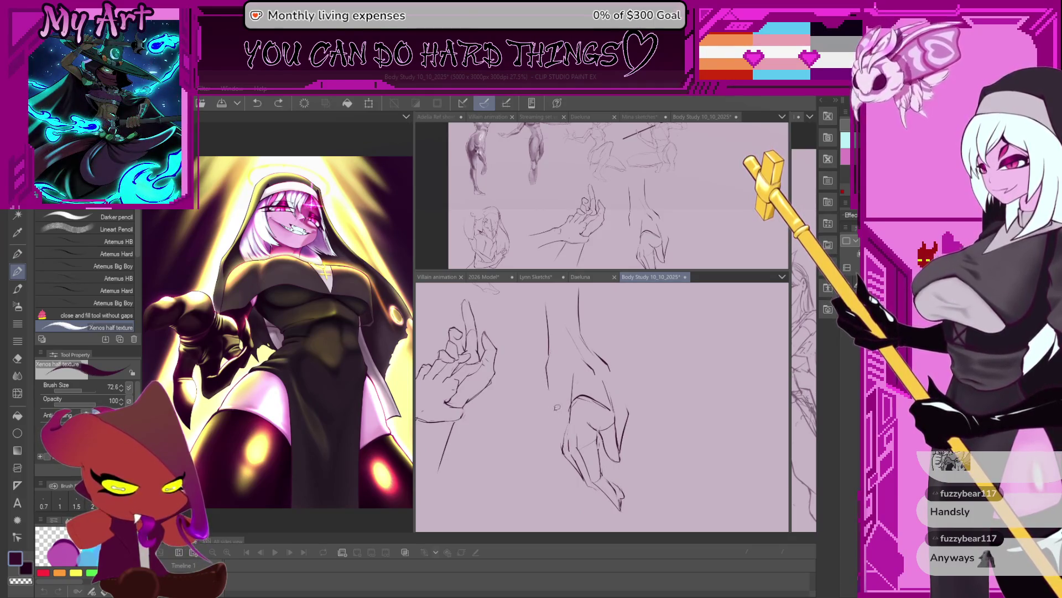
pyautogui.moveTo(549, 414); pyautogui.dragTo(534, 394)
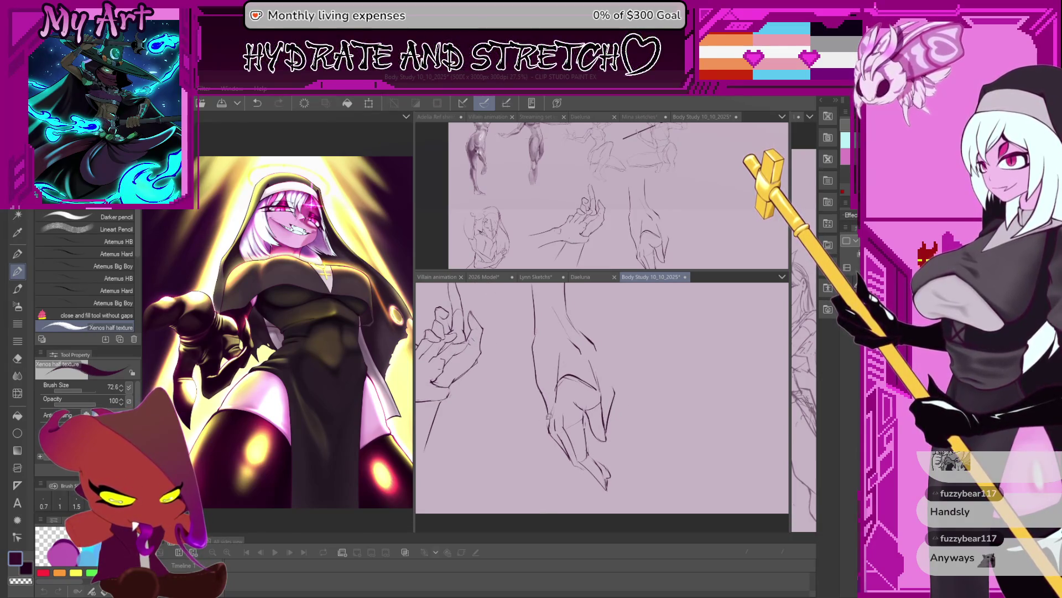
pyautogui.moveTo(571, 371)
pyautogui.mouseDown()
pyautogui.moveTo(544, 408)
pyautogui.moveTo(589, 409)
pyautogui.mouseUp()
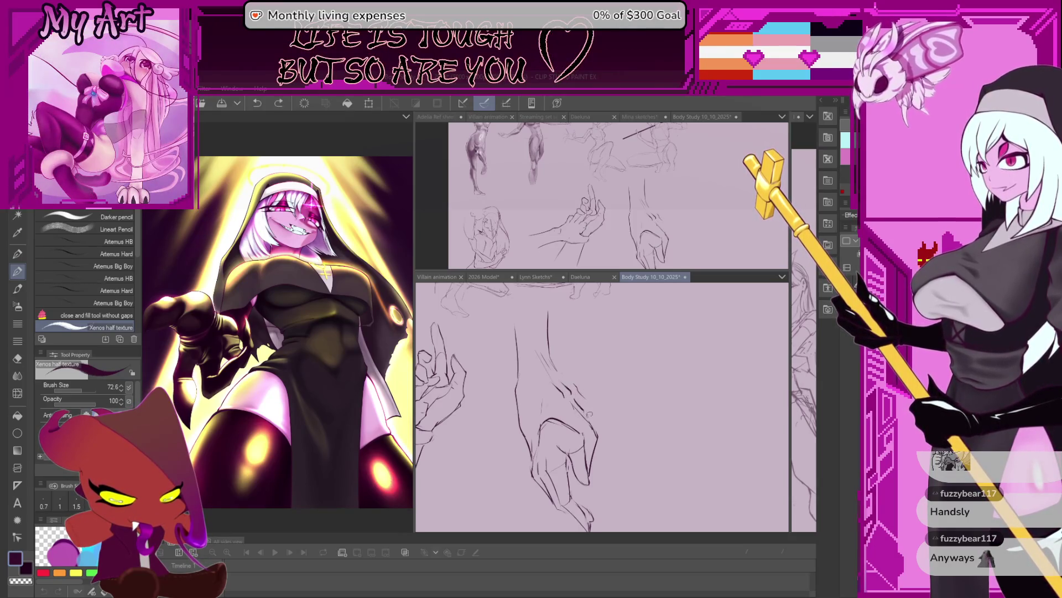
pyautogui.hotkey('ctrl', 'z')
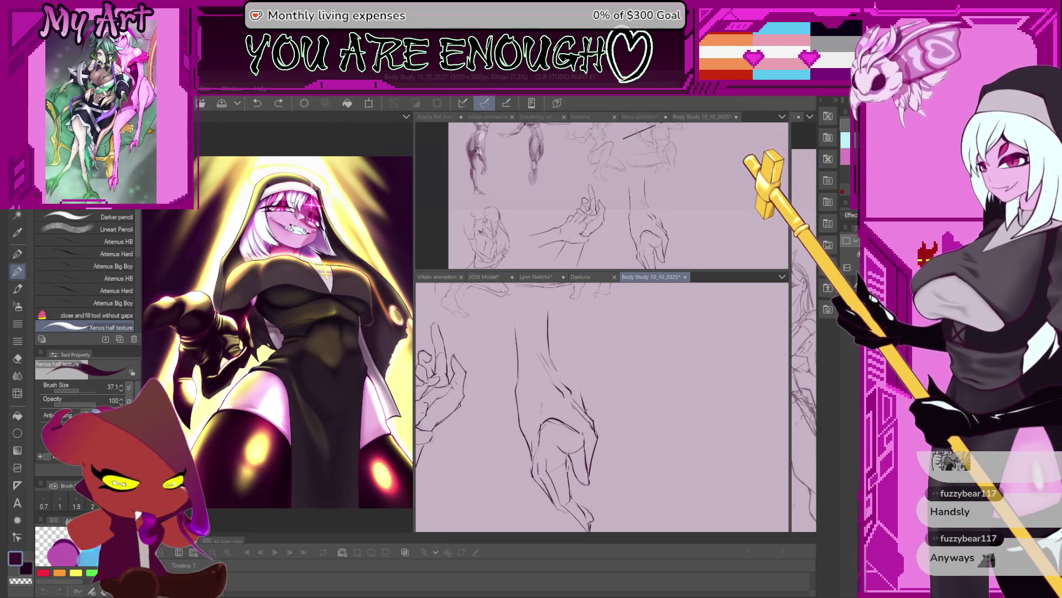
pyautogui.moveTo(581, 399); pyautogui.dragTo(602, 433)
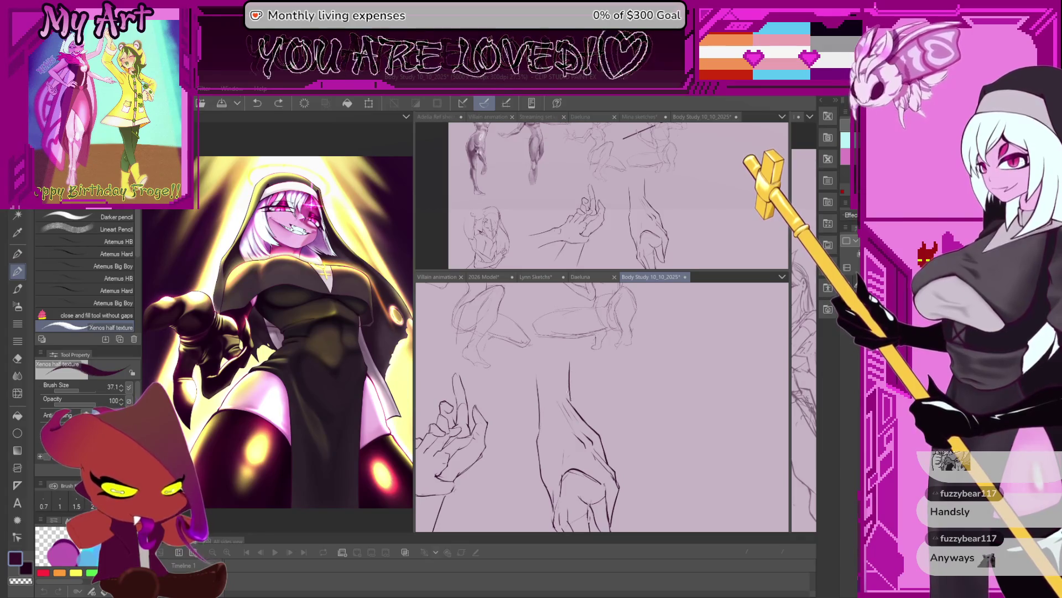
pyautogui.scroll(-3, 565, 355)
pyautogui.scroll(2, 564, 355)
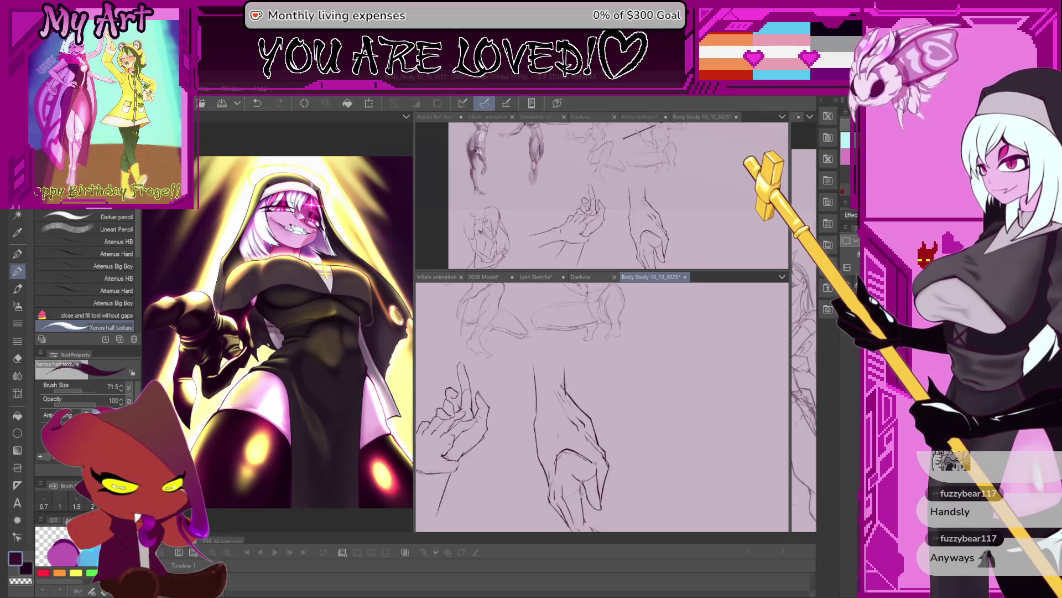
pyautogui.scroll(-2, 568, 395)
pyautogui.scroll(-1, 568, 395)
pyautogui.scroll(1, 568, 395)
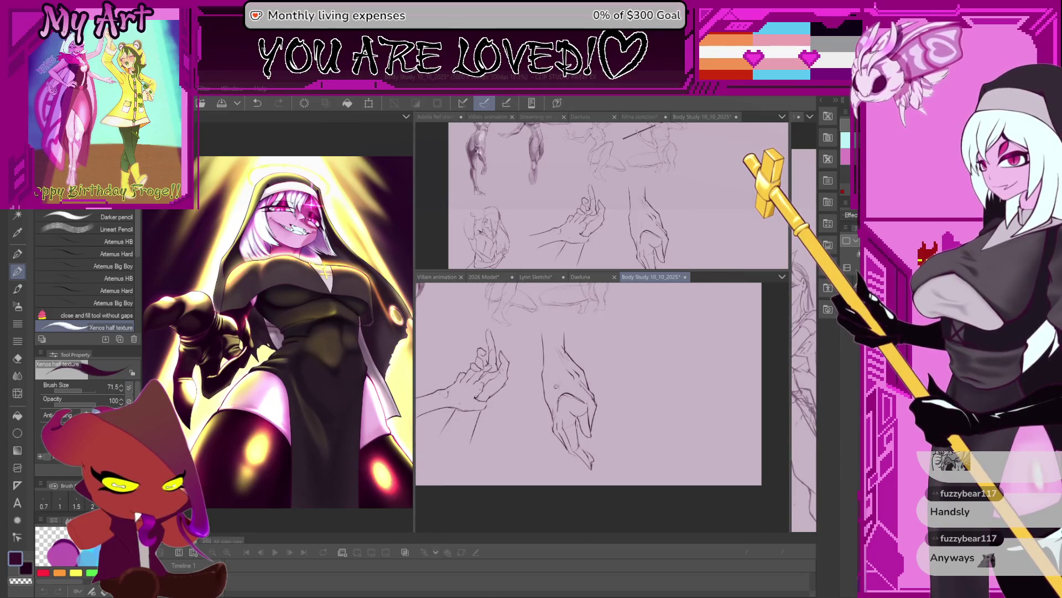
# Step: Lasso-select the second hand sketch beside the outstretched hand
pyautogui.press('m')
pyautogui.scroll(1, 593, 382)
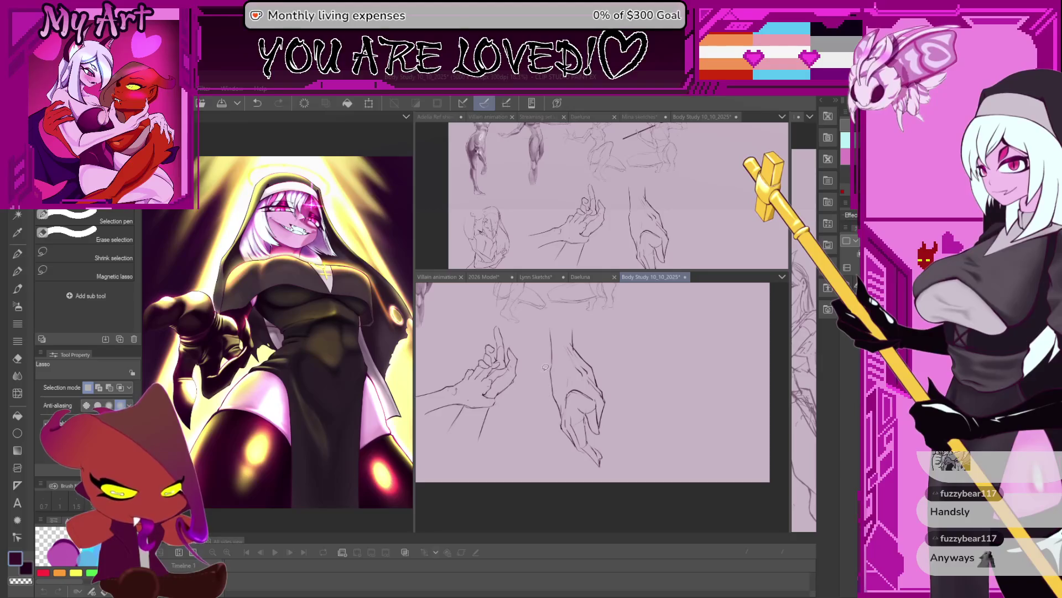
pyautogui.moveTo(544, 366); pyautogui.dragTo(564, 411)
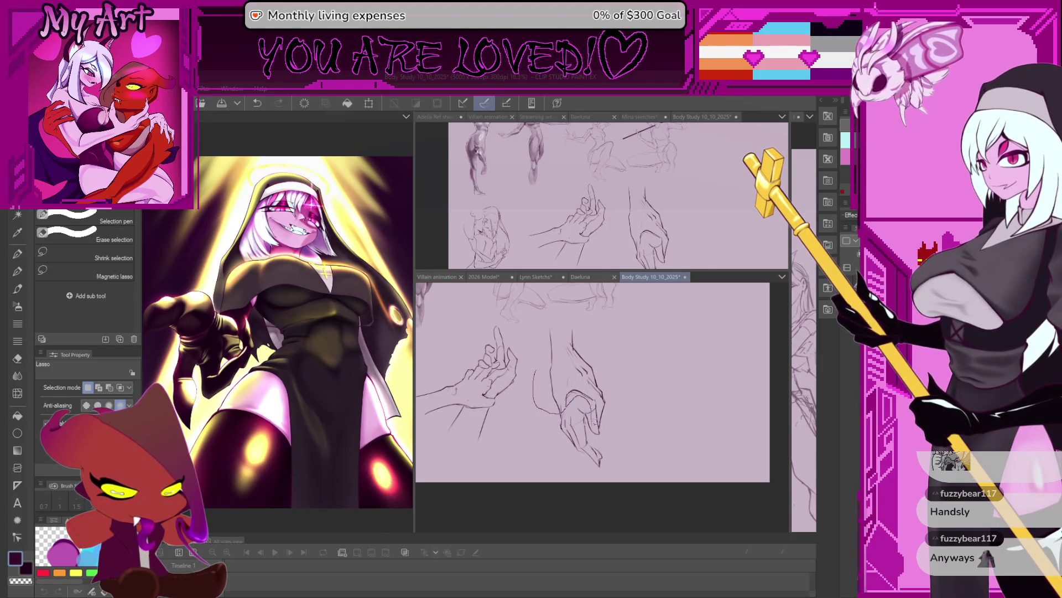
pyautogui.moveTo(596, 324); pyautogui.dragTo(600, 434)
pyautogui.scroll(1, 606, 448)
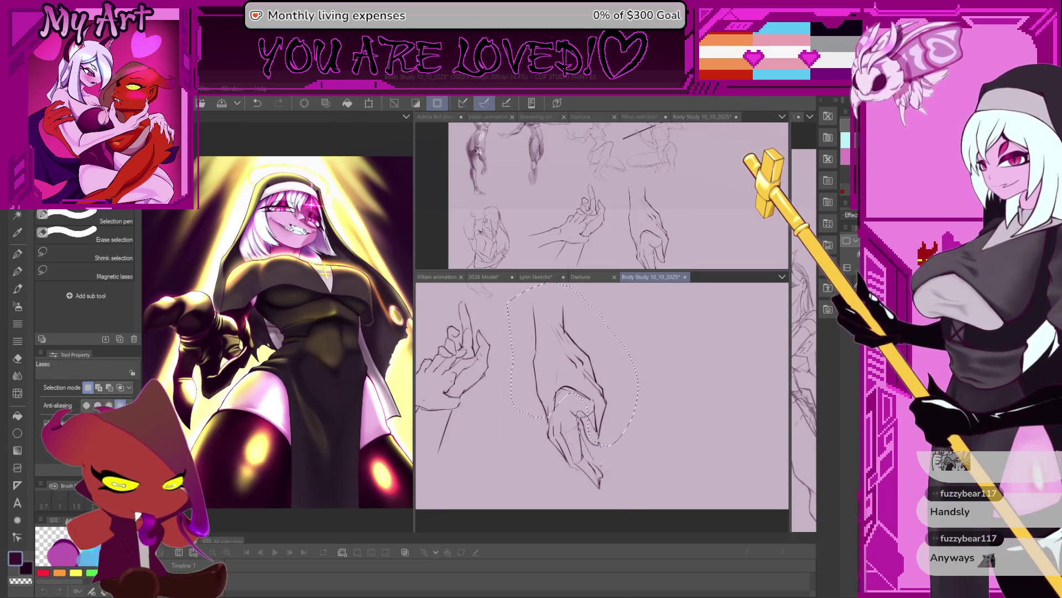
# Step: Scale the selected hand into a narrower, taller form, nudge it right and down, and apply
pyautogui.hotkey('ctrl', 't')
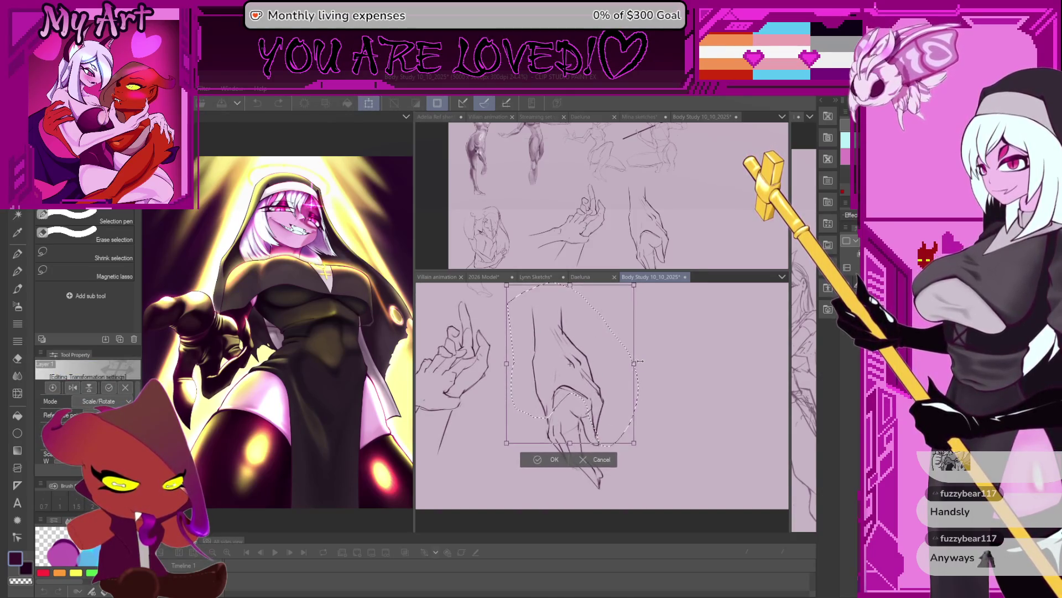
pyautogui.moveTo(639, 446); pyautogui.dragTo(625, 435)
pyautogui.moveTo(565, 365); pyautogui.dragTo(570, 371)
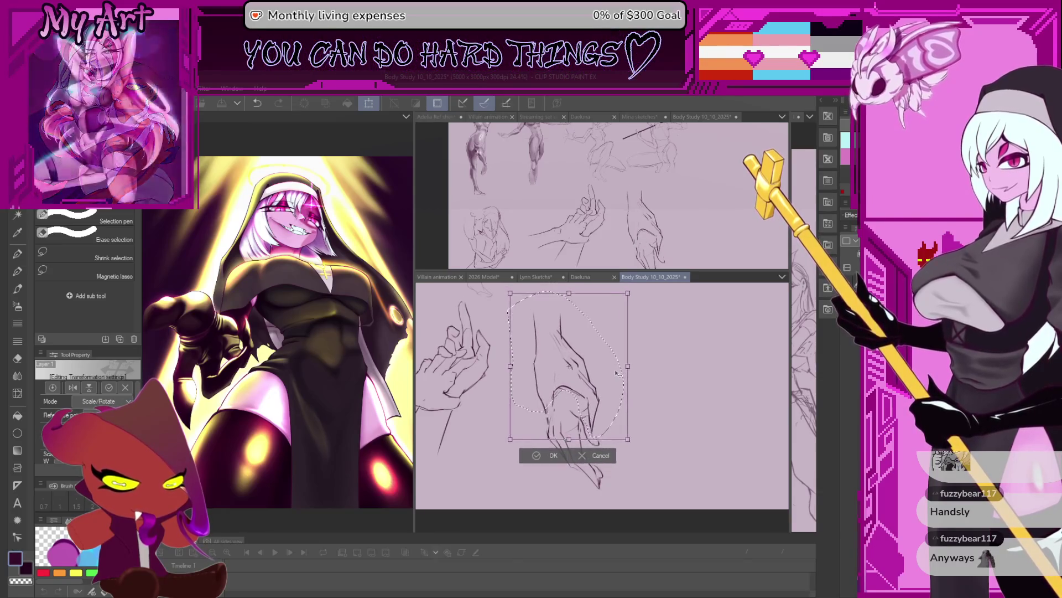
pyautogui.moveTo(629, 442); pyautogui.dragTo(637, 450)
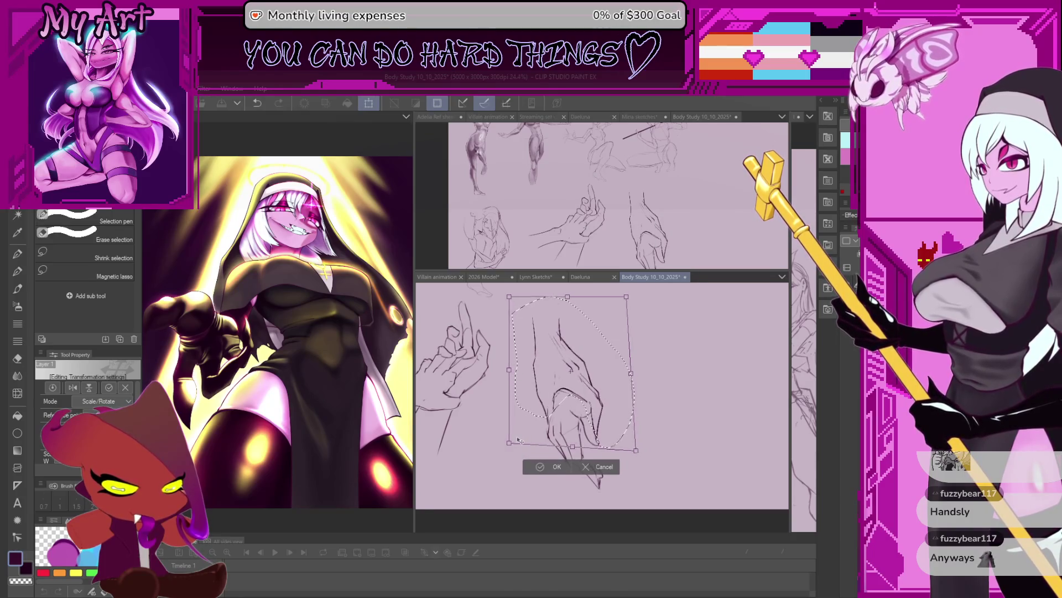
pyautogui.moveTo(510, 443); pyautogui.dragTo(508, 444)
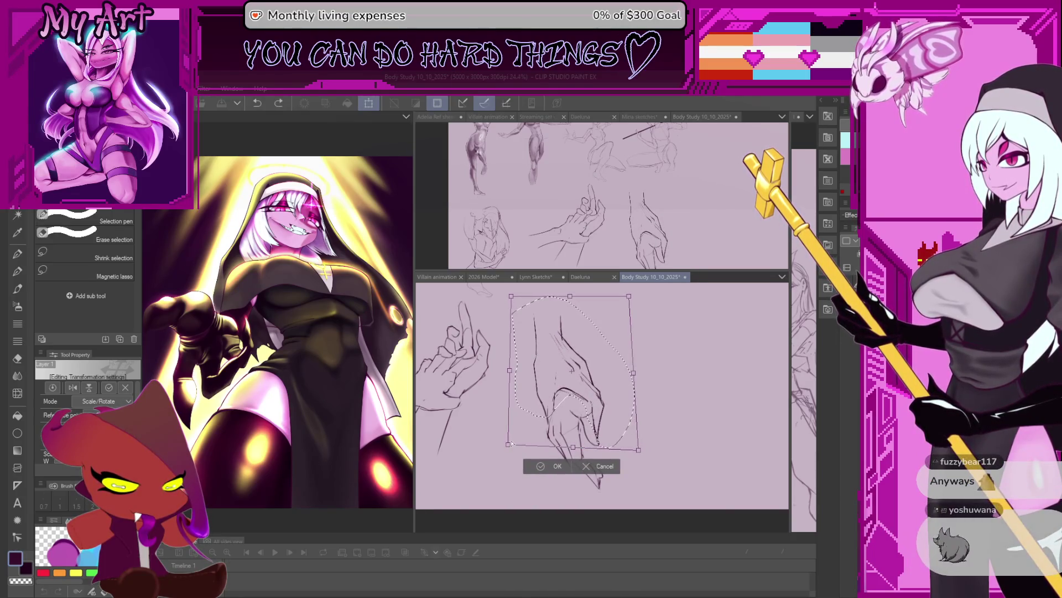
pyautogui.click(552, 466)
pyautogui.press('b')
pyautogui.hotkey('ctrl', 'd')
pyautogui.scroll(2, 602, 407)
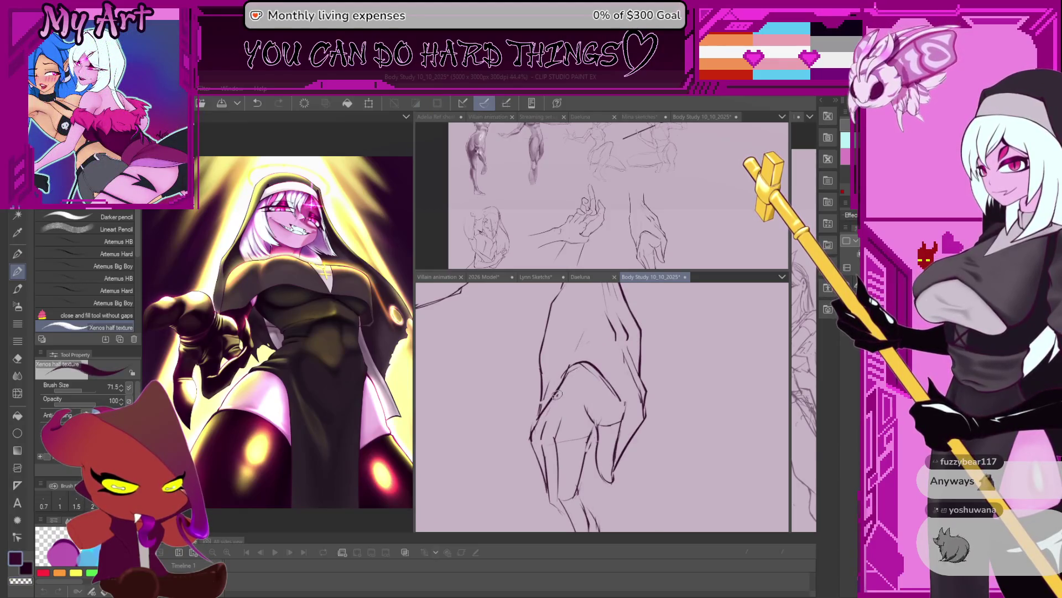
pyautogui.hotkey('ctrl', 'z')
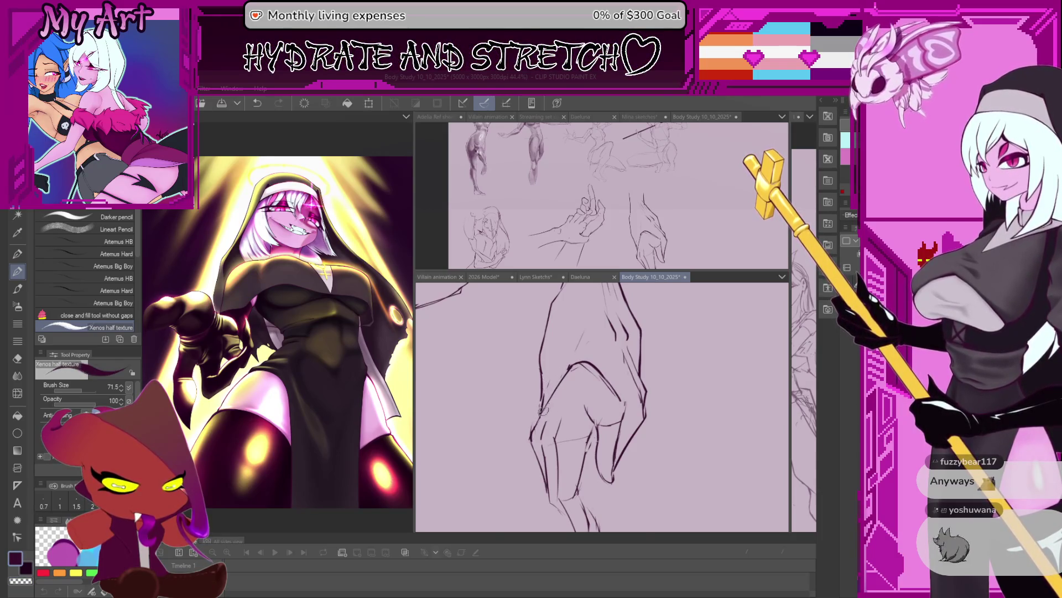
pyautogui.scroll(-2, 619, 422)
pyautogui.press('m')
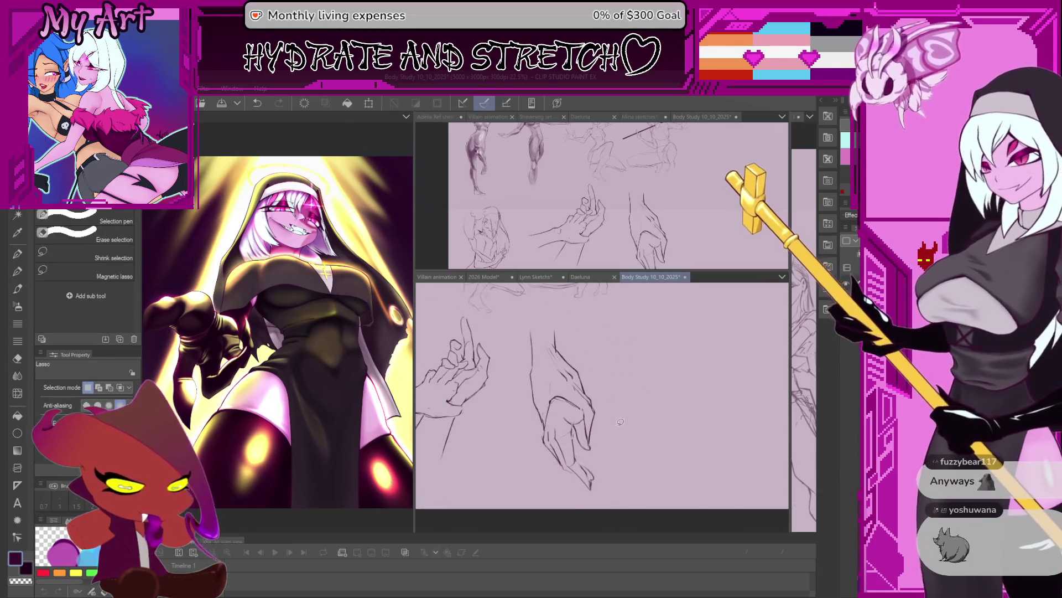
pyautogui.press('p')
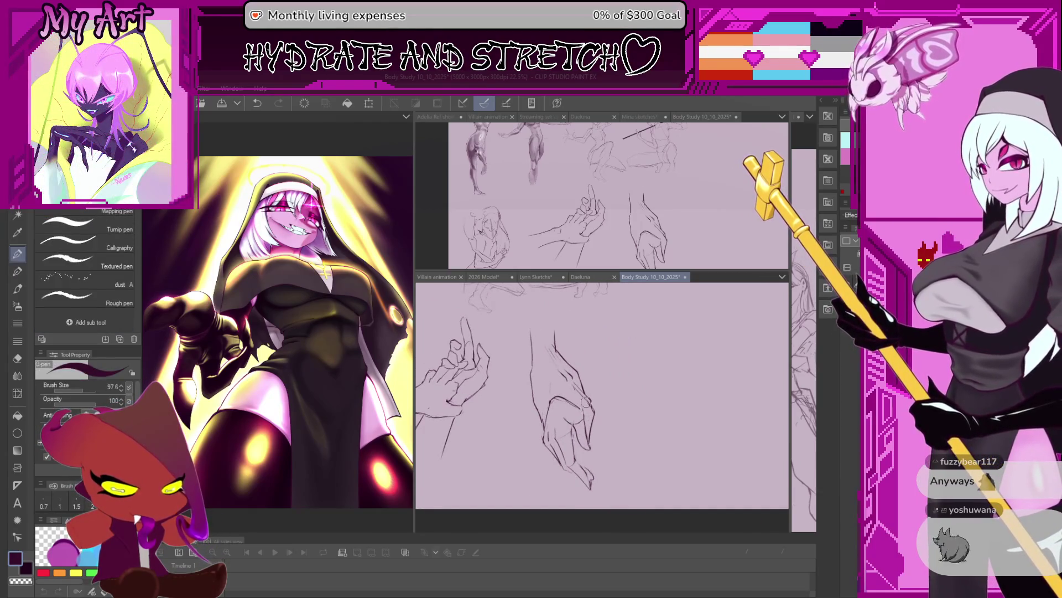
# Step: Lasso-select the second hand sketch and start a transform on it
pyautogui.press('m')
pyautogui.moveTo(530, 380); pyautogui.dragTo(602, 521)
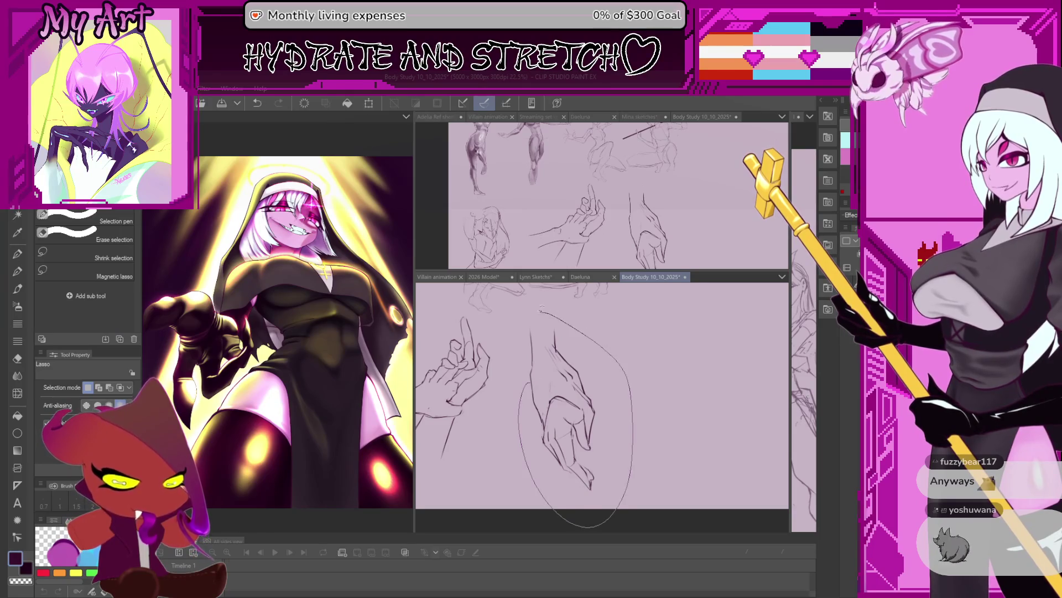
pyautogui.press('p')
pyautogui.hotkey('ctrl', 't')
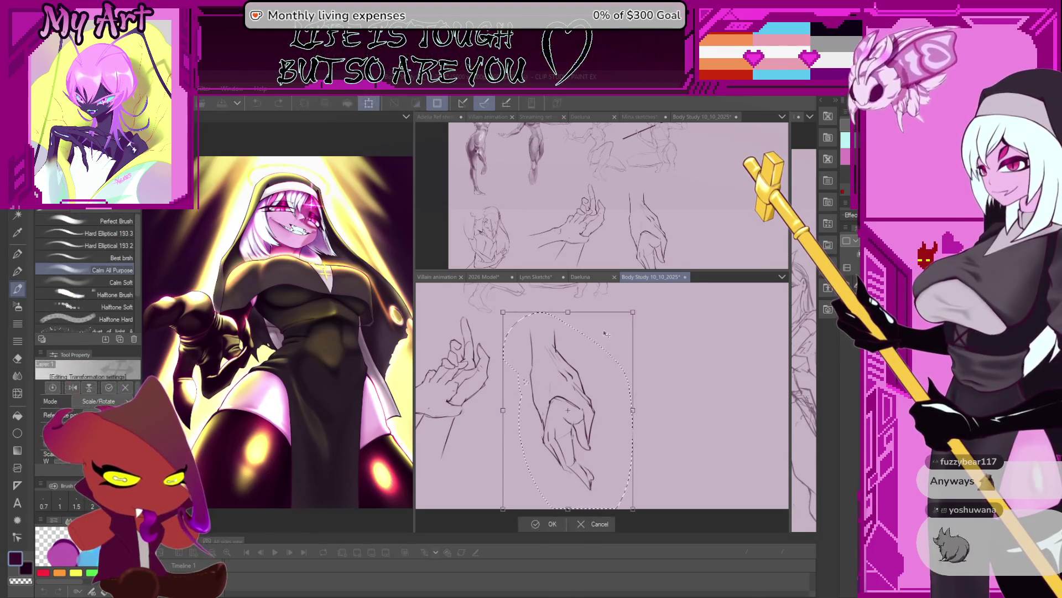
# Step: Shrink the lassoed hand noticeably, apply it, and return to a slightly smaller pencil
pyautogui.moveTo(633, 313); pyautogui.dragTo(598, 356)
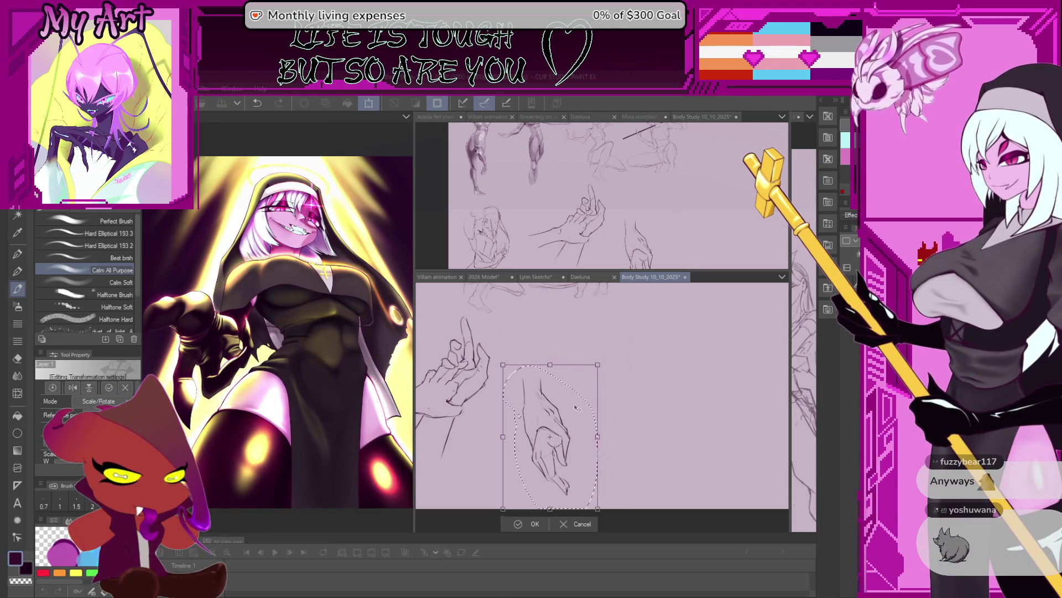
pyautogui.click(534, 512)
pyautogui.press('p')
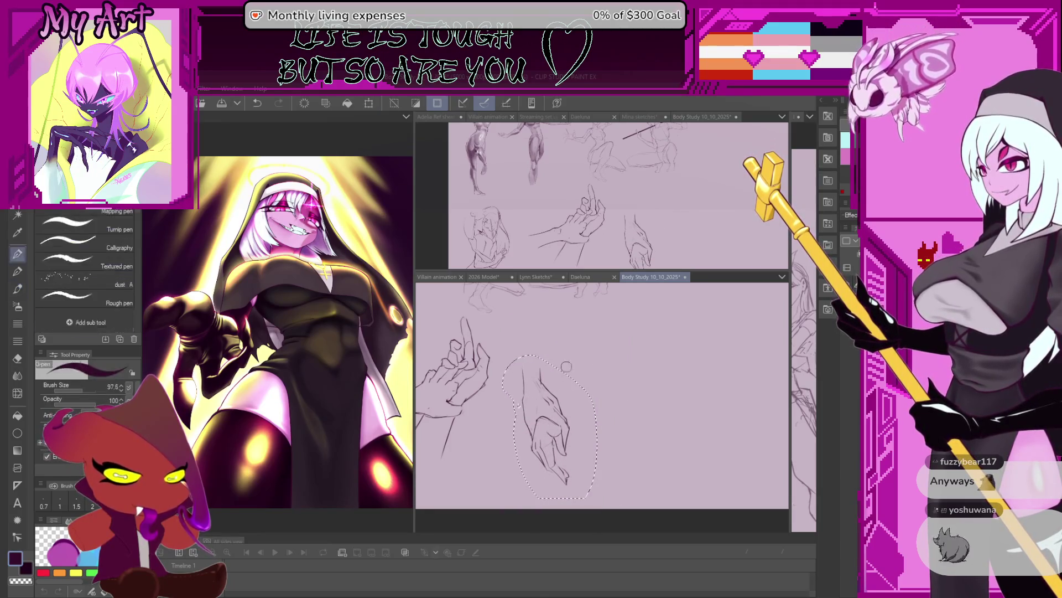
pyautogui.scroll(2, 567, 398)
pyautogui.press('[')
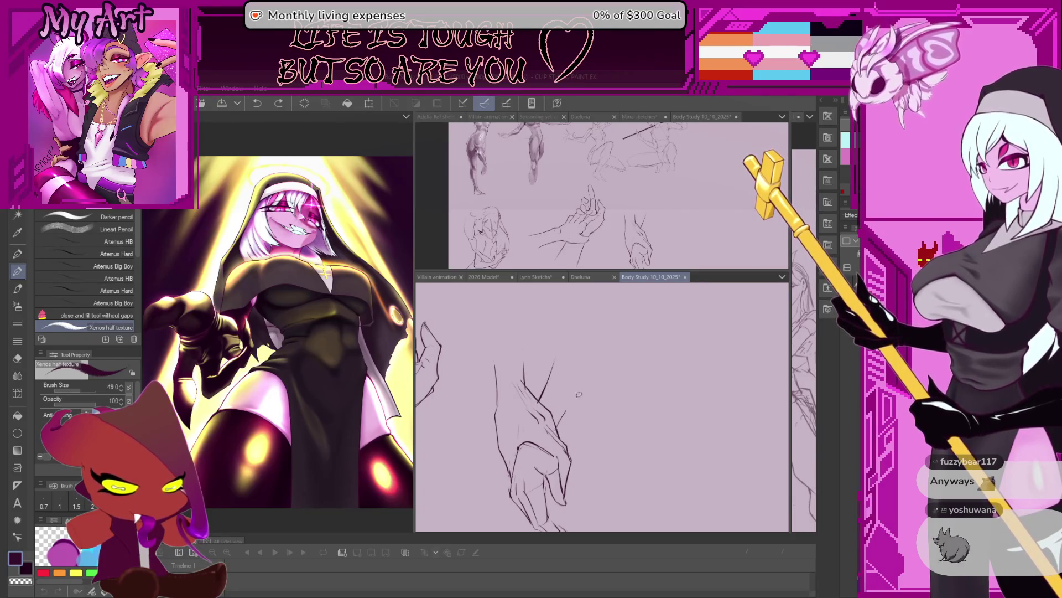
pyautogui.scroll(-3, 575, 396)
pyautogui.scroll(-2, 581, 385)
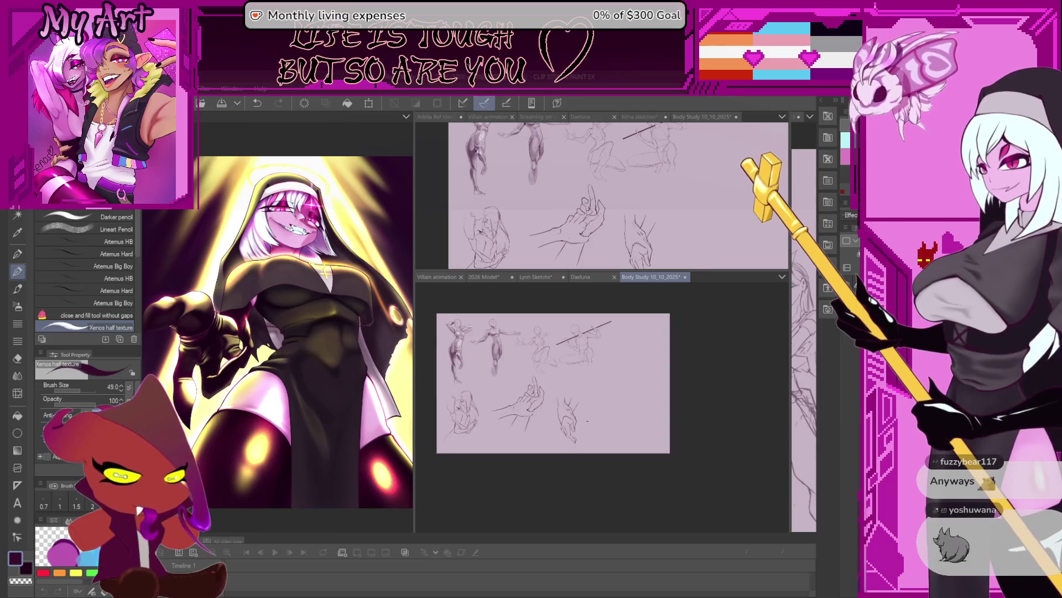
pyautogui.scroll(1, 615, 369)
pyautogui.scroll(2, 619, 364)
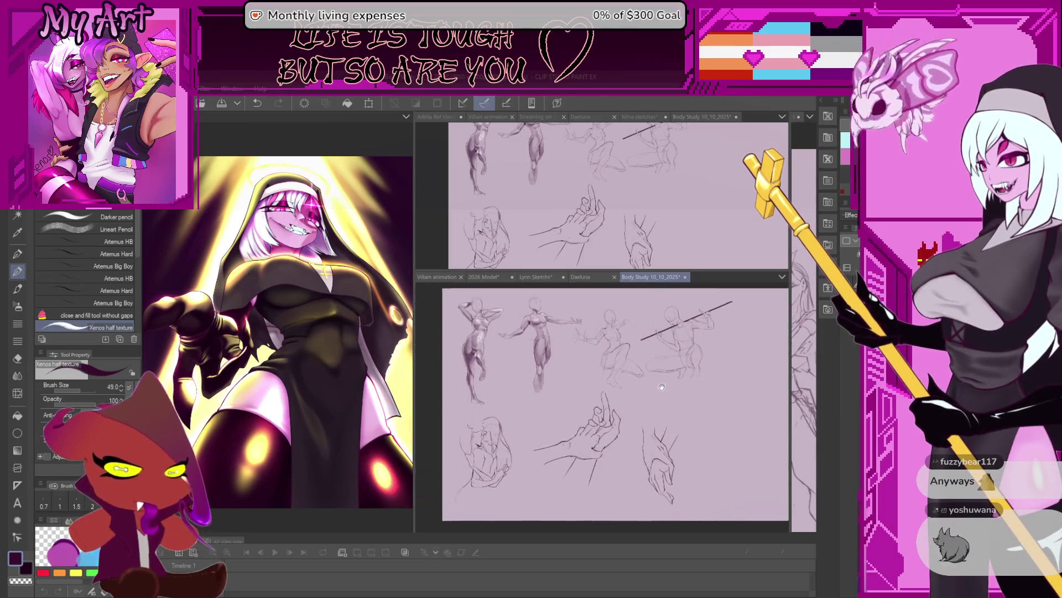
pyautogui.scroll(1, 620, 364)
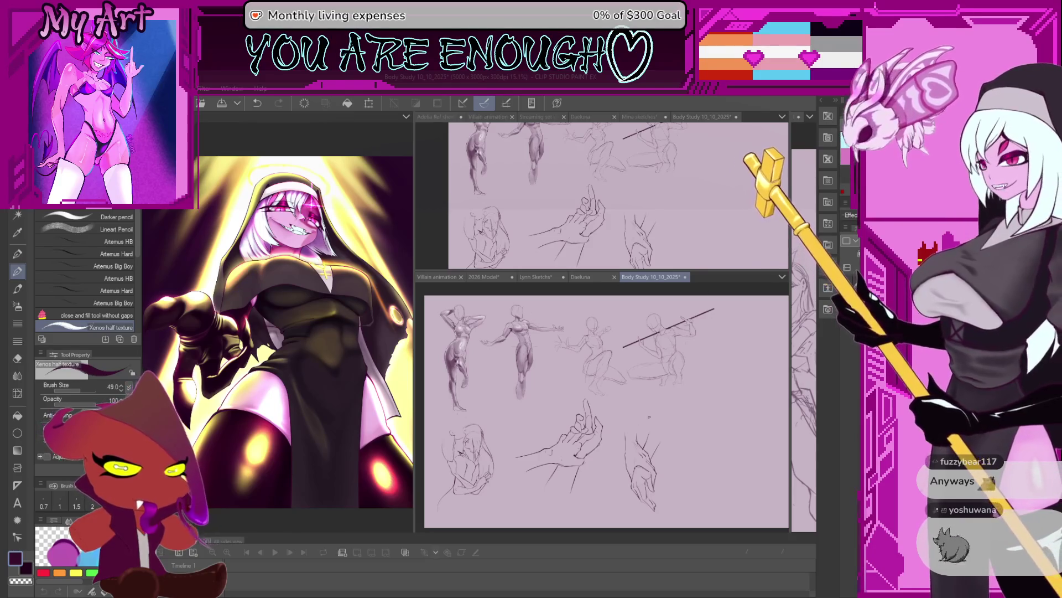
pyautogui.scroll(1, 642, 421)
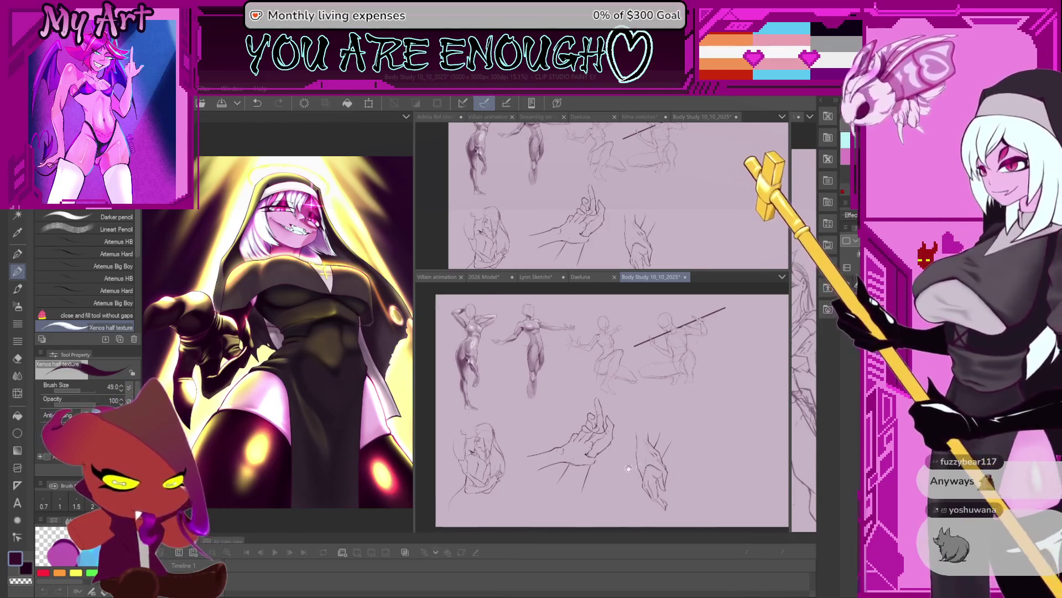
pyautogui.scroll(1, 642, 421)
pyautogui.scroll(1, 692, 446)
pyautogui.scroll(1, 692, 446)
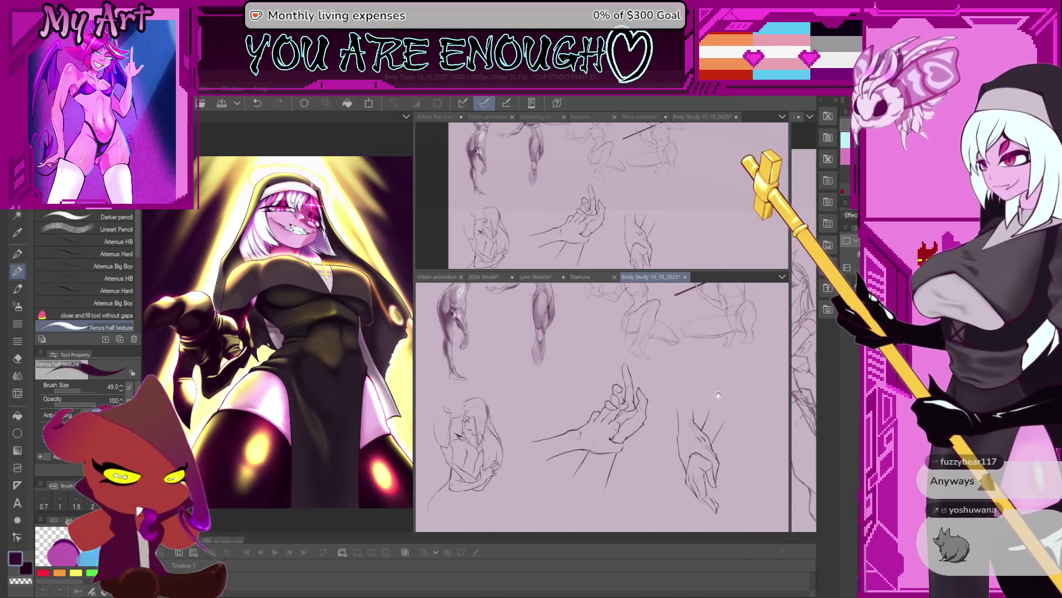
pyautogui.moveTo(670, 393)
pyautogui.mouseDown()
pyautogui.moveTo(637, 447)
pyautogui.moveTo(628, 432)
pyautogui.mouseUp()
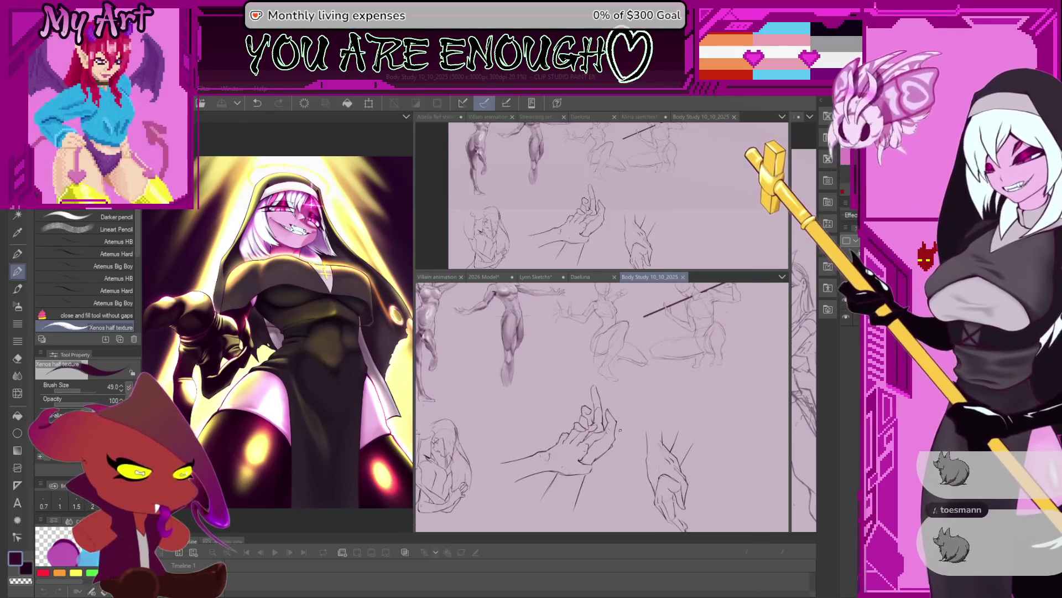